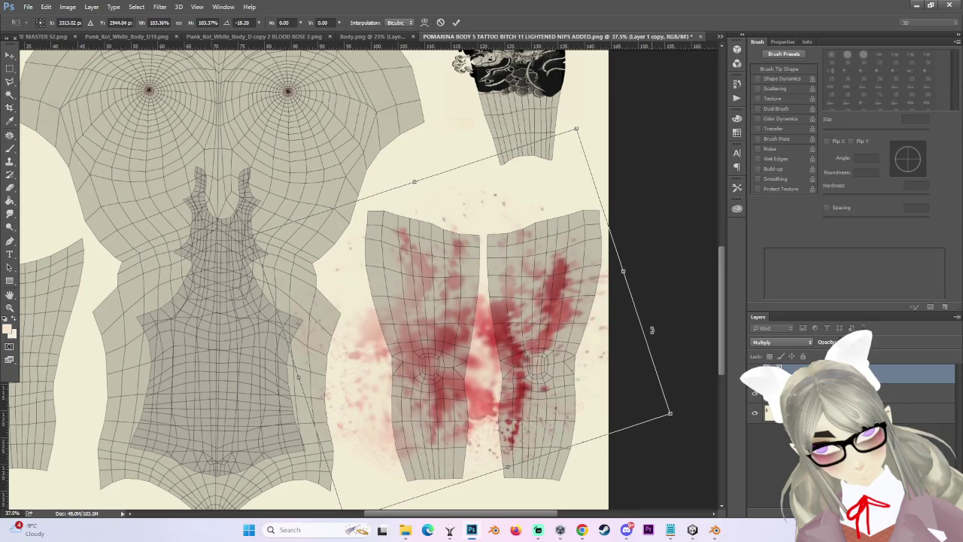
Commit the moved and rotated blood splatter and start a polygonal outline around the left leg piece.
{"action": "key", "text": "Return"}
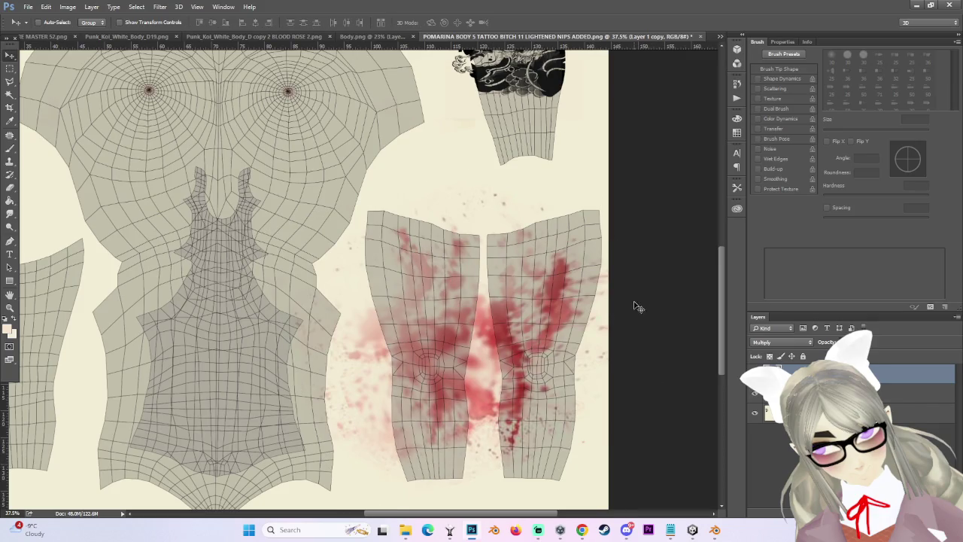
{"action": "left_click", "coordinate": [9, 81]}
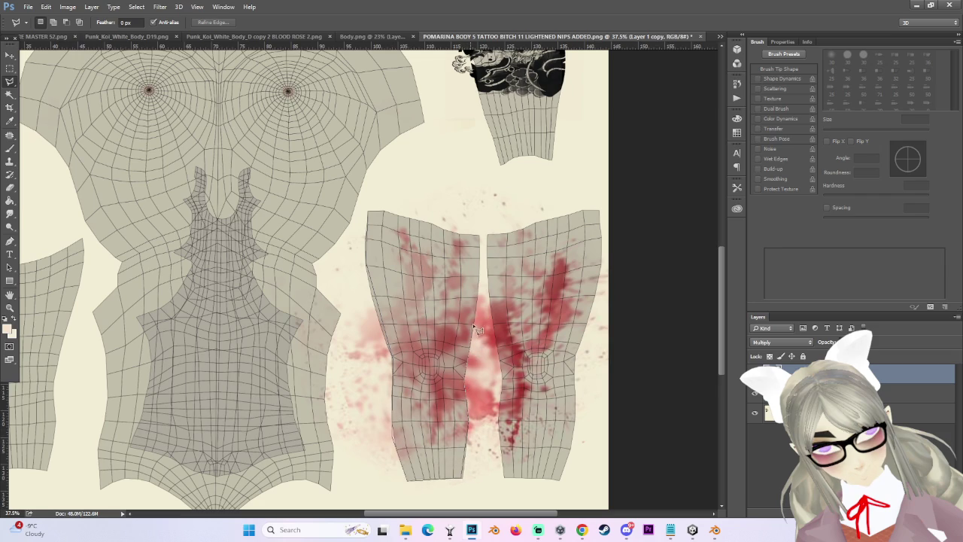
{"action": "left_click", "coordinate": [480, 229]}
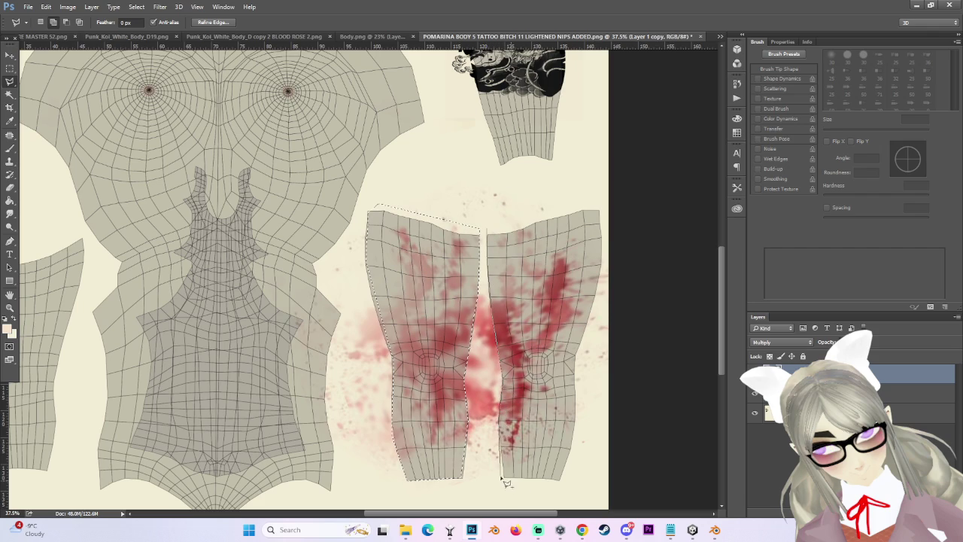
Finish the Polygonal Lasso outline around both leg pieces.
{"action": "left_click", "coordinate": [564, 481]}
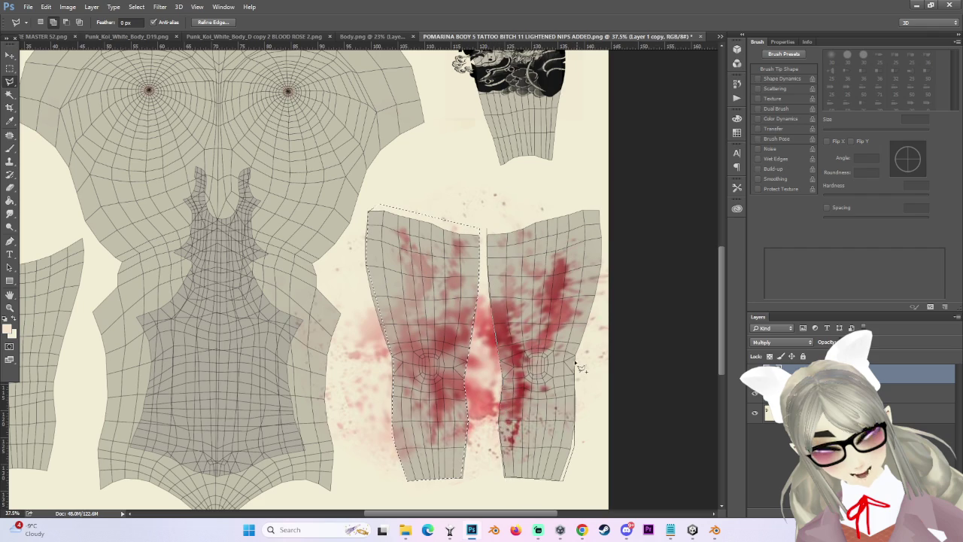
{"action": "left_click", "coordinate": [601, 210]}
{"action": "left_click", "coordinate": [490, 229]}
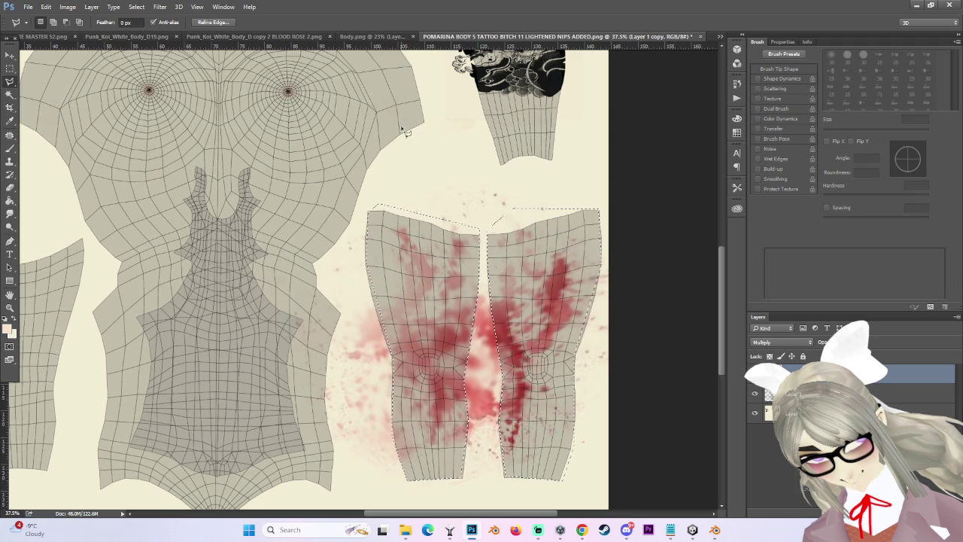
Invert the selection and delete the blood splatter lying outside the leg pieces.
{"action": "left_click", "coordinate": [134, 6]}
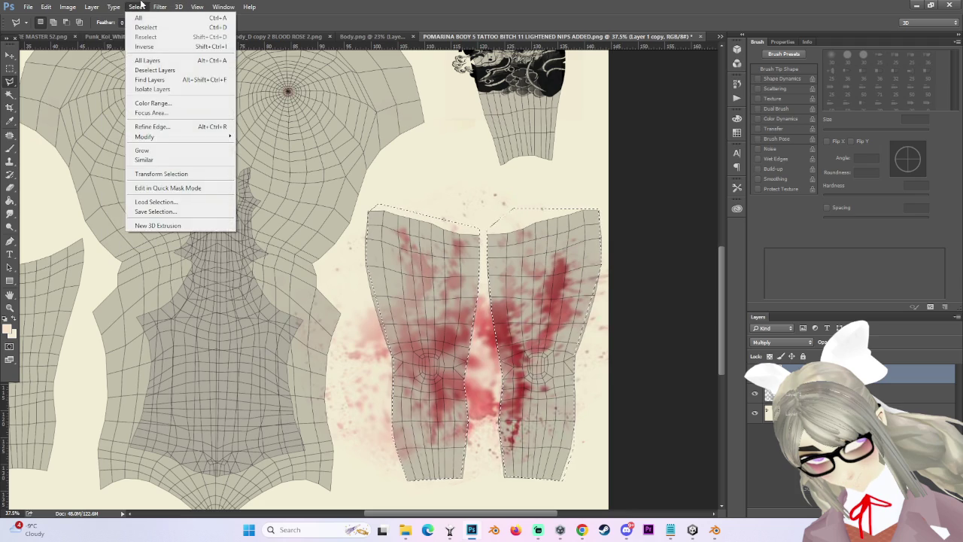
{"action": "left_click", "coordinate": [144, 47]}
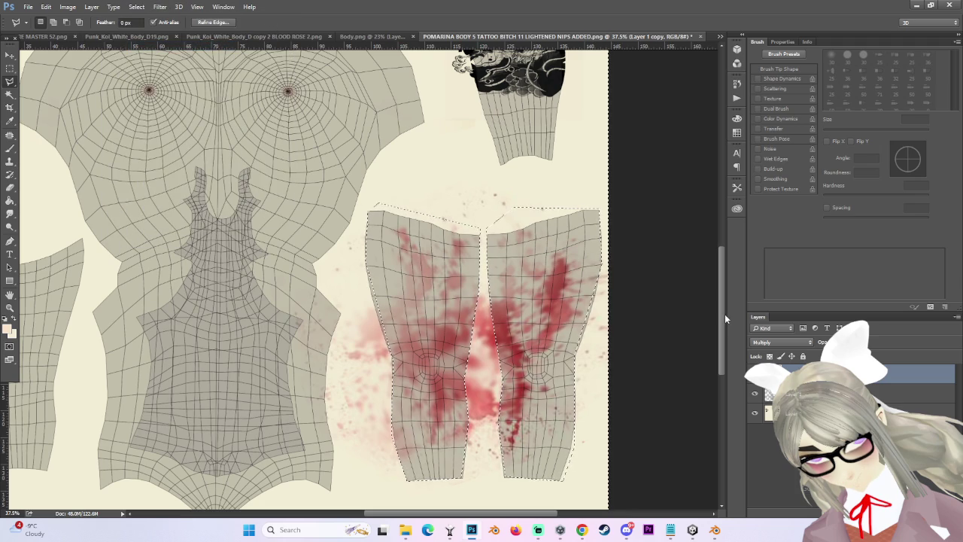
{"action": "key", "text": "Delete"}
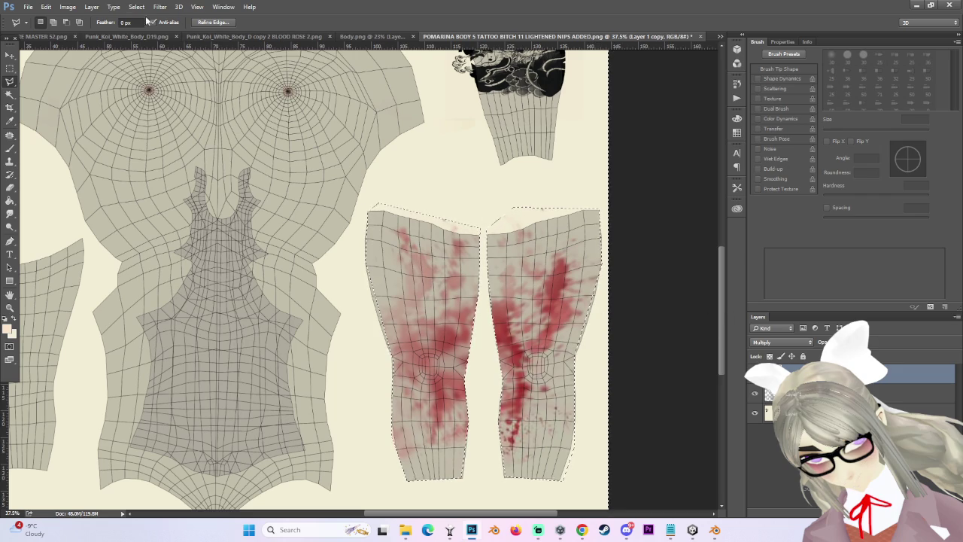
{"action": "left_click", "coordinate": [160, 7]}
{"action": "left_click", "coordinate": [136, 7]}
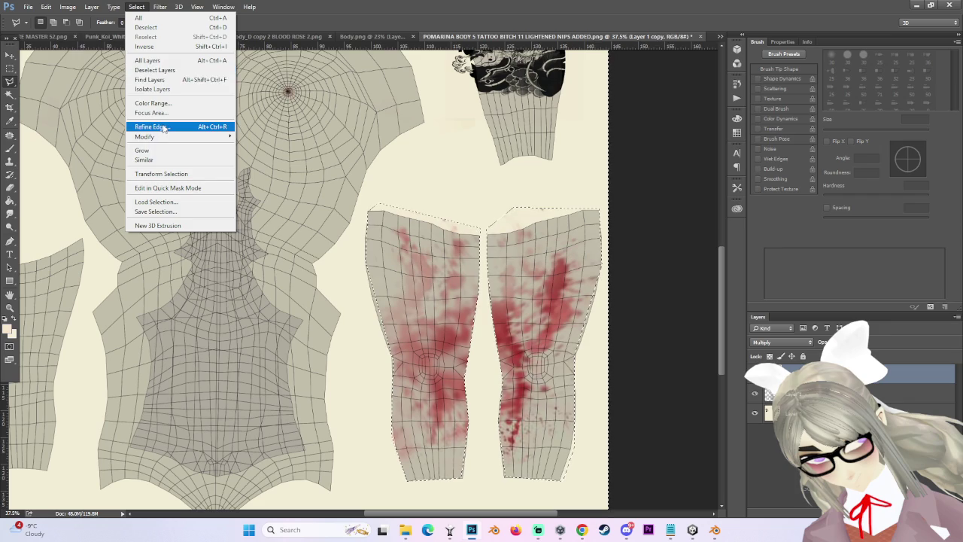
Feather the leg selection to about 27.9 px in Refine Edge, then deselect.
{"action": "left_click", "coordinate": [153, 126]}
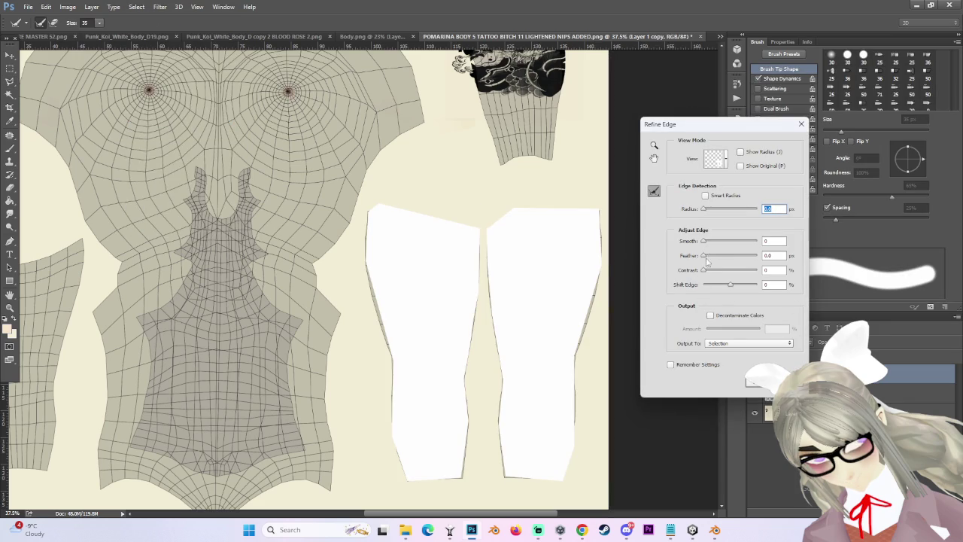
{"action": "left_click_drag", "start_coordinate": [727, 256], "coordinate": [729, 258]}
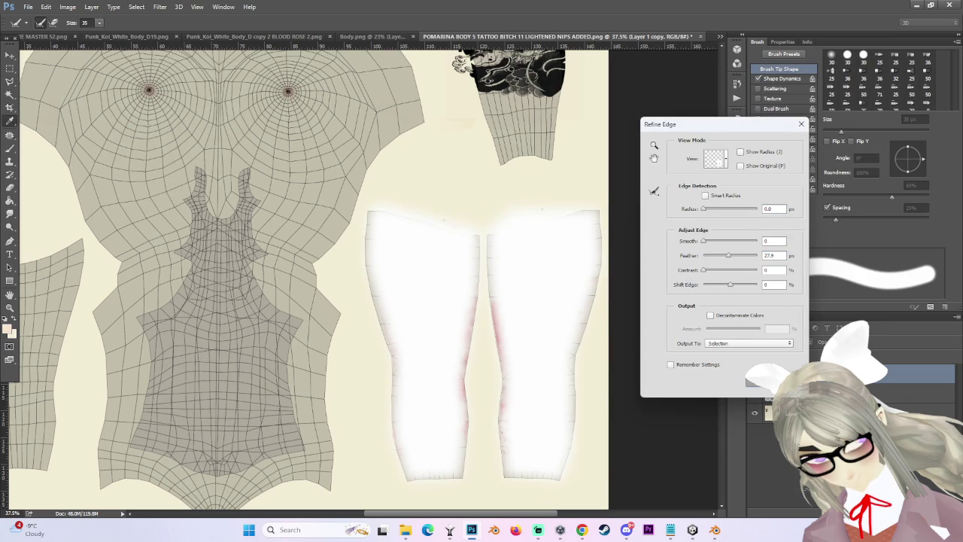
{"action": "key", "text": "Return"}
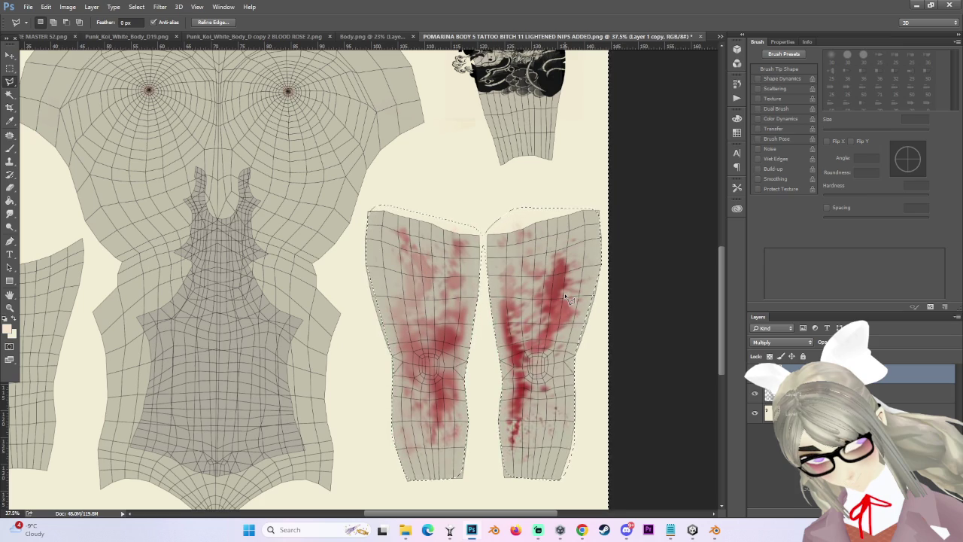
{"action": "key", "text": "m"}
{"action": "key", "text": "ctrl+d"}
{"action": "scroll", "coordinate": [471, 243], "scroll_direction": "down", "scroll_amount": 2}
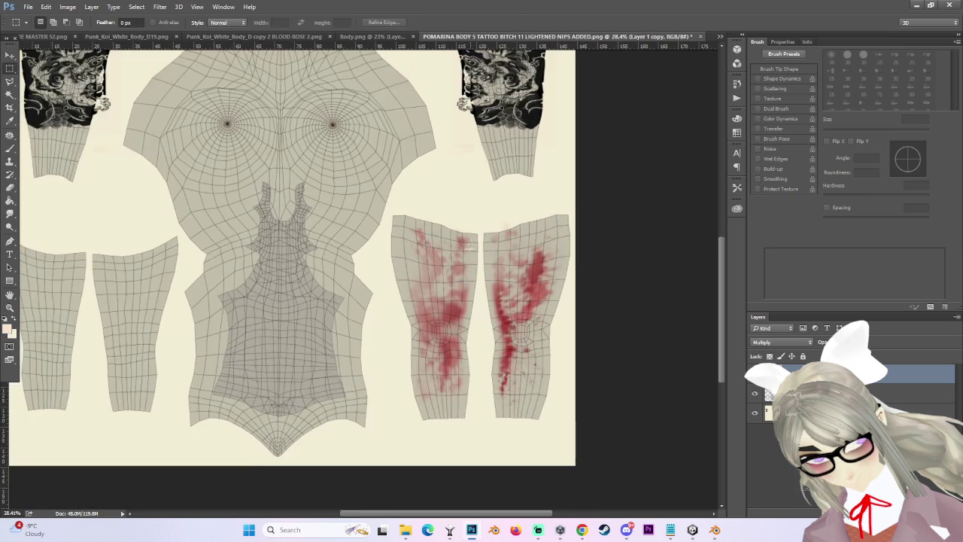
Smudge the blood splatter on the leg pieces.
{"action": "scroll", "coordinate": [549, 407], "scroll_direction": "up", "scroll_amount": 2}
{"action": "left_click", "coordinate": [10, 213]}
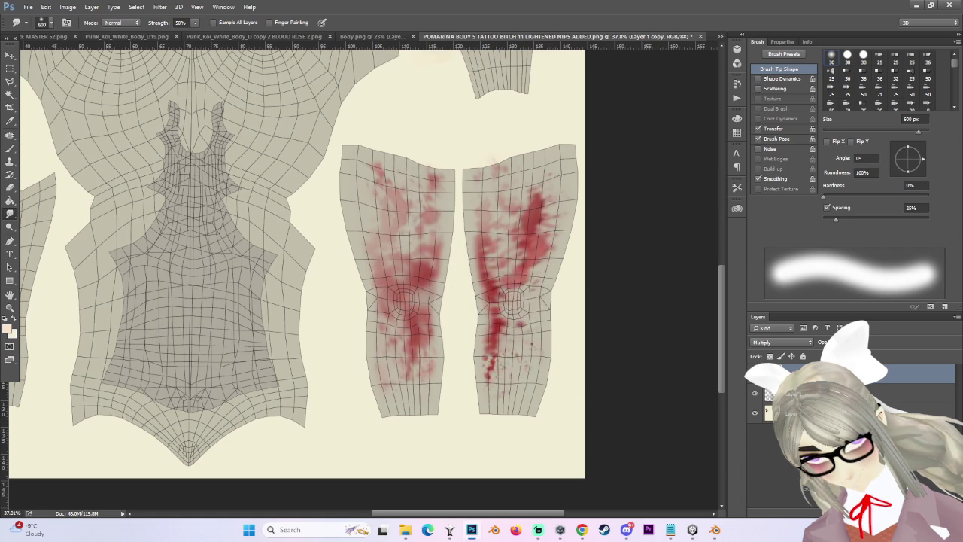
{"action": "scroll", "coordinate": [514, 333], "scroll_direction": "down", "scroll_amount": 2}
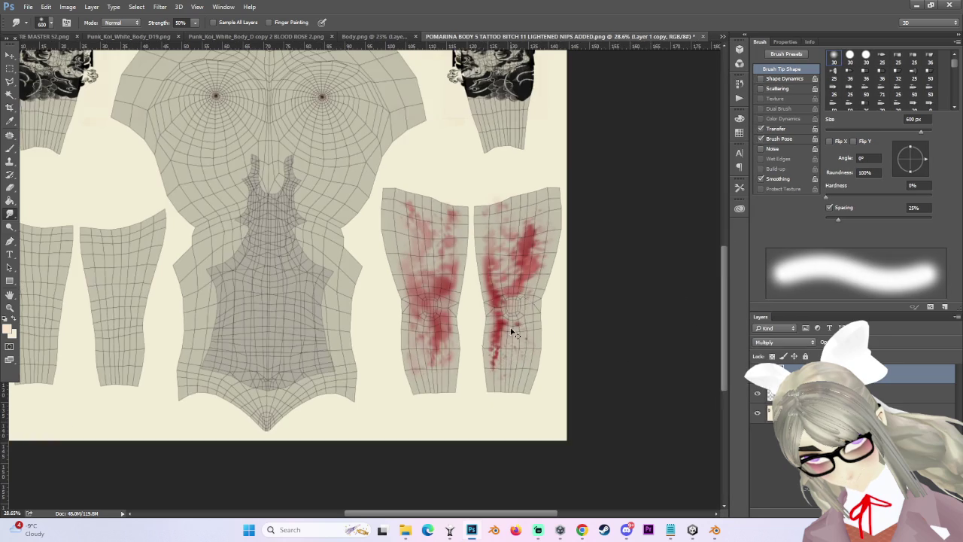
{"action": "scroll", "coordinate": [491, 298], "scroll_direction": "up", "scroll_amount": 1}
{"action": "scroll", "coordinate": [491, 297], "scroll_direction": "up", "scroll_amount": 1}
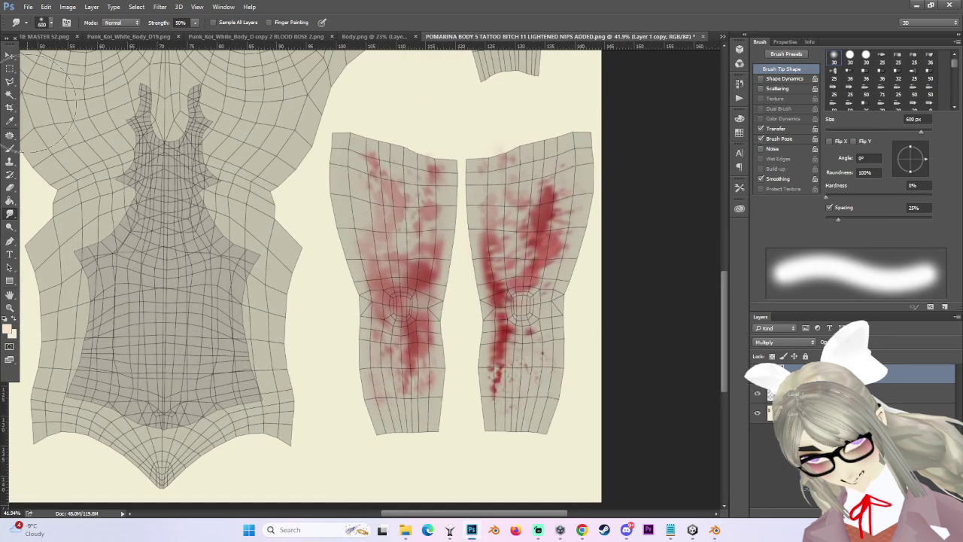
Fade the lower right-leg drips with the 21% Eraser, sizing the brush between 300 and 500 px.
{"action": "key", "text": "e"}
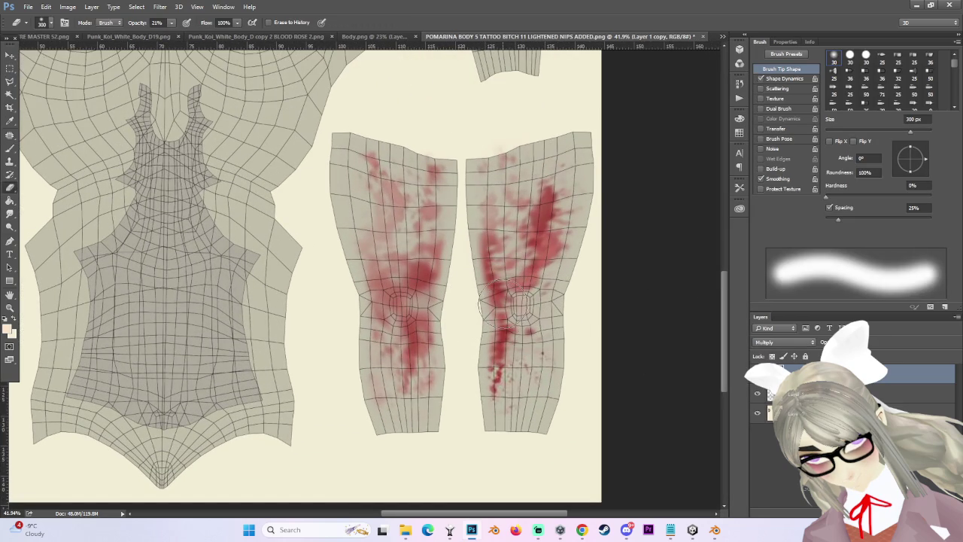
{"action": "key", "text": "bracketleft"}
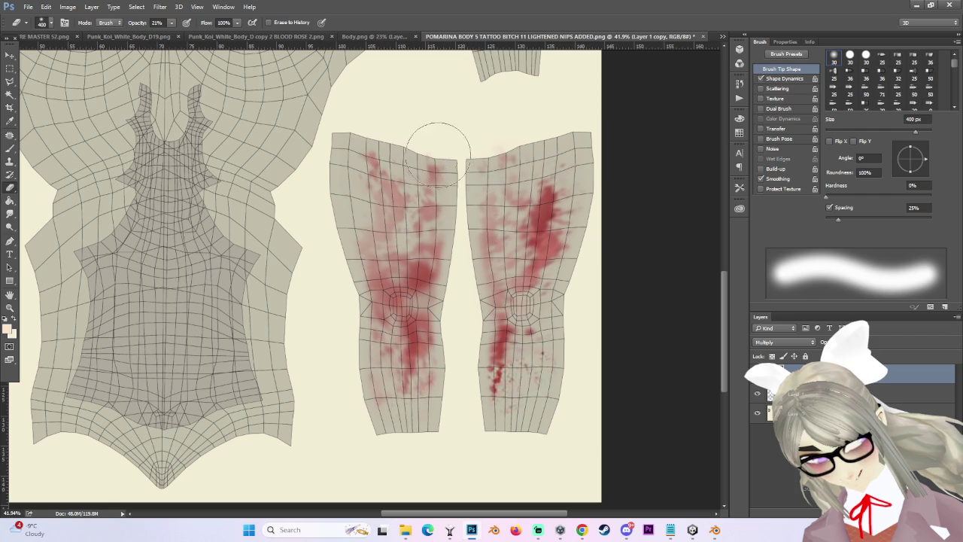
{"action": "key", "text": "bracketright"}
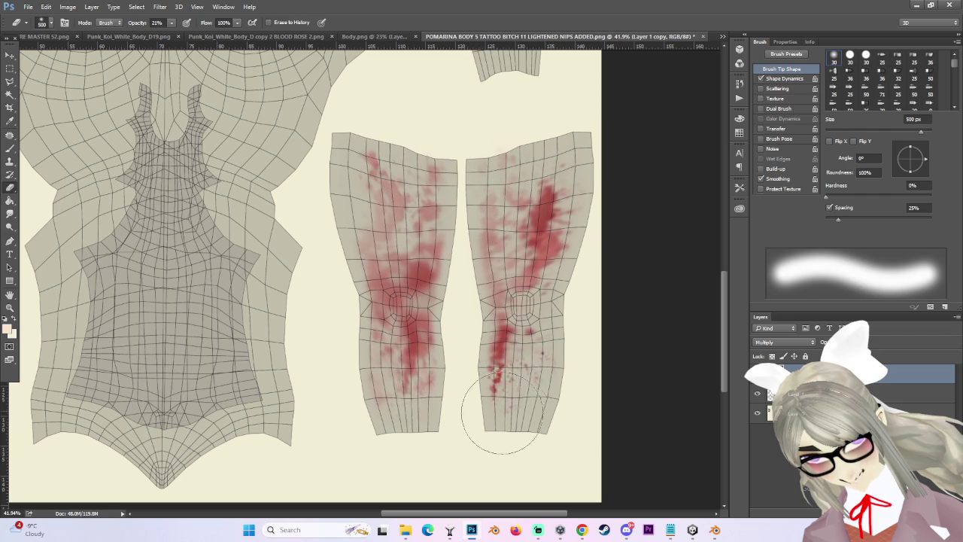
{"action": "key", "text": "bracketleft"}
{"action": "key", "text": "bracketleft"}
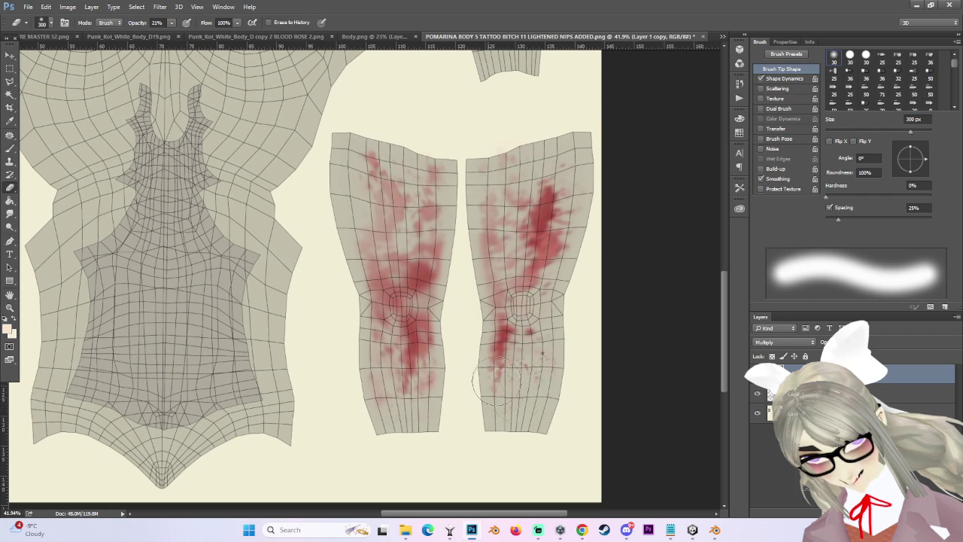
{"action": "key", "text": "bracketleft"}
{"action": "key", "text": "bracketright"}
{"action": "key", "text": "bracketright"}
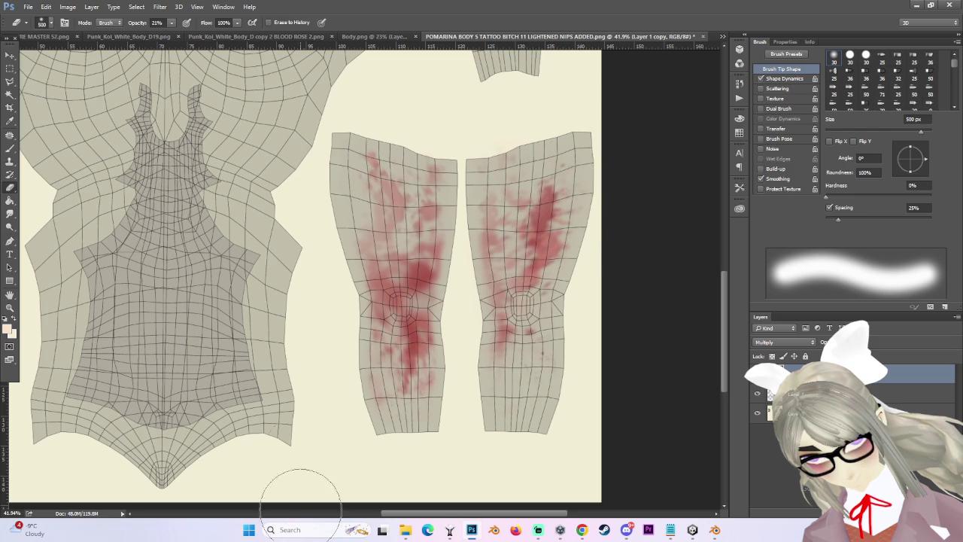
{"action": "scroll", "coordinate": [351, 430], "scroll_direction": "down", "scroll_amount": 1}
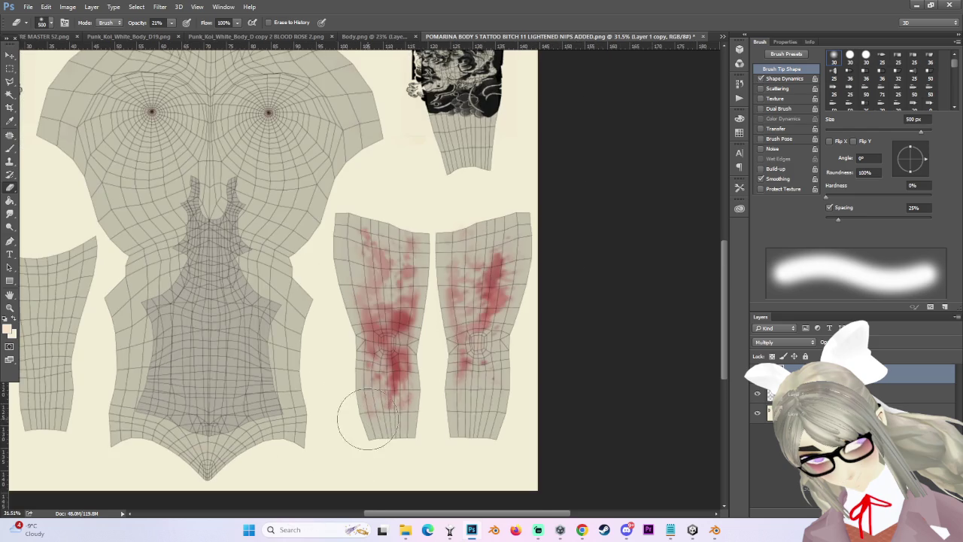
Hide the UV wireframe, make Layer 1 copy active and enlarge the eraser to 700 px.
{"action": "left_click", "coordinate": [757, 374]}
{"action": "left_click", "coordinate": [758, 393]}
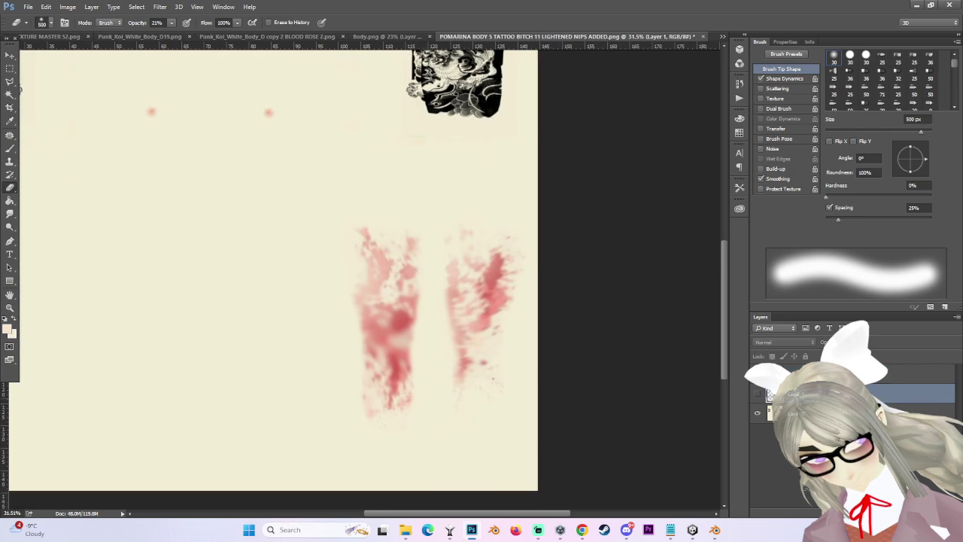
{"action": "left_click", "coordinate": [806, 373]}
{"action": "key", "text": "bracketright"}
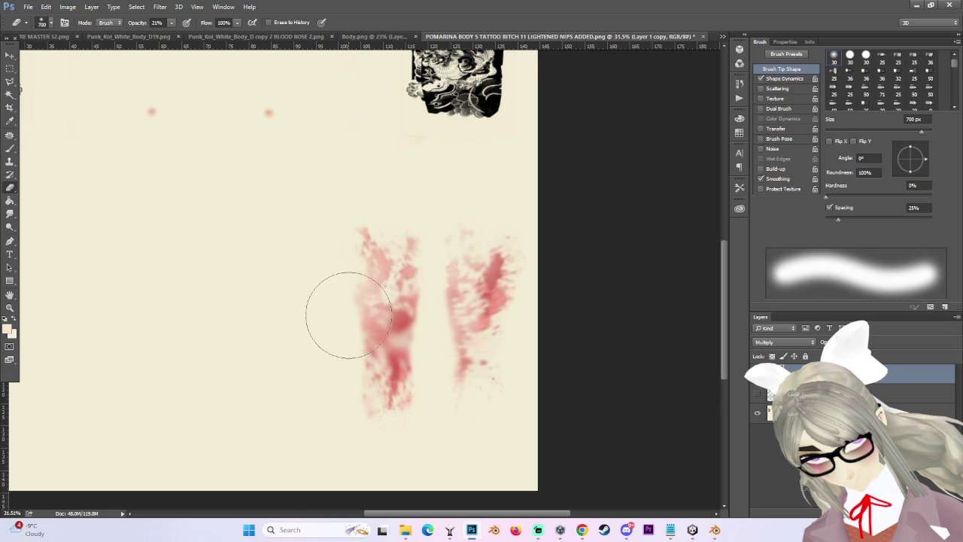
{"action": "key", "text": "bracketright"}
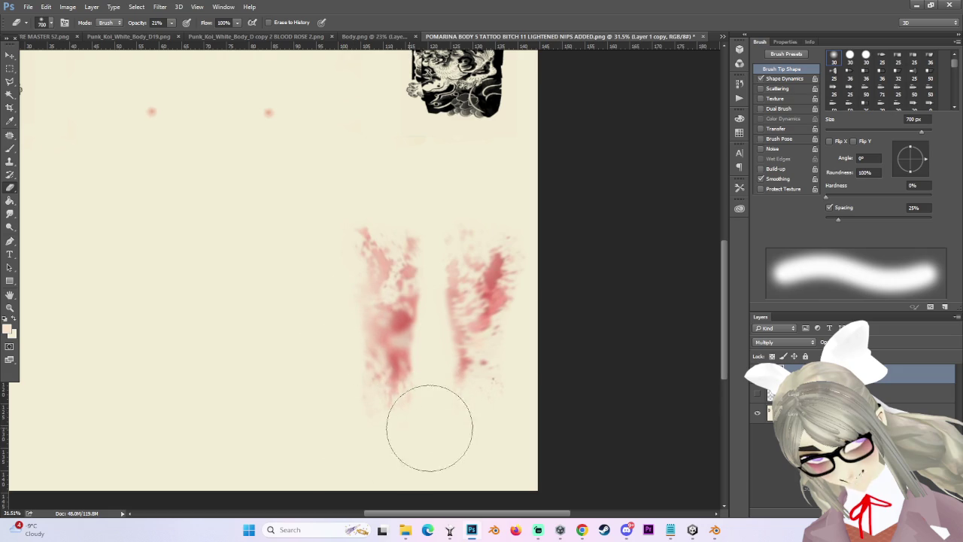
Erase both leg blood blobs to faint pink with a 500–700 px brush, then show the UV wireframe.
{"action": "left_click_drag", "start_coordinate": [457, 293], "coordinate": [441, 301]}
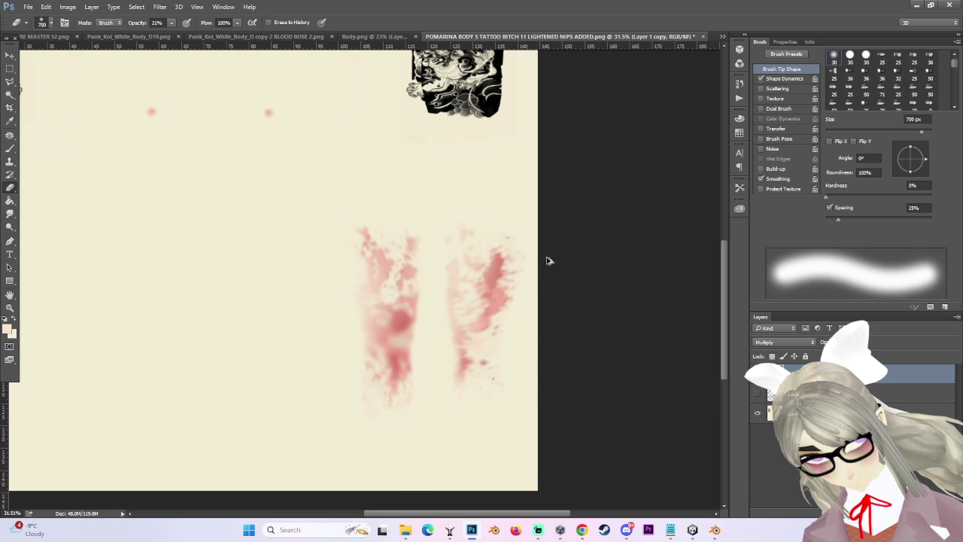
{"action": "scroll", "coordinate": [455, 309], "scroll_direction": "up", "scroll_amount": 2}
{"action": "scroll", "coordinate": [444, 295], "scroll_direction": "up", "scroll_amount": 2}
{"action": "key", "text": "bracketleft"}
{"action": "key", "text": "bracketleft"}
{"action": "mouse_move", "coordinate": [420, 279]}
{"action": "left_mouse_down"}
{"action": "mouse_move", "coordinate": [398, 269]}
{"action": "mouse_move", "coordinate": [474, 279]}
{"action": "left_mouse_up"}
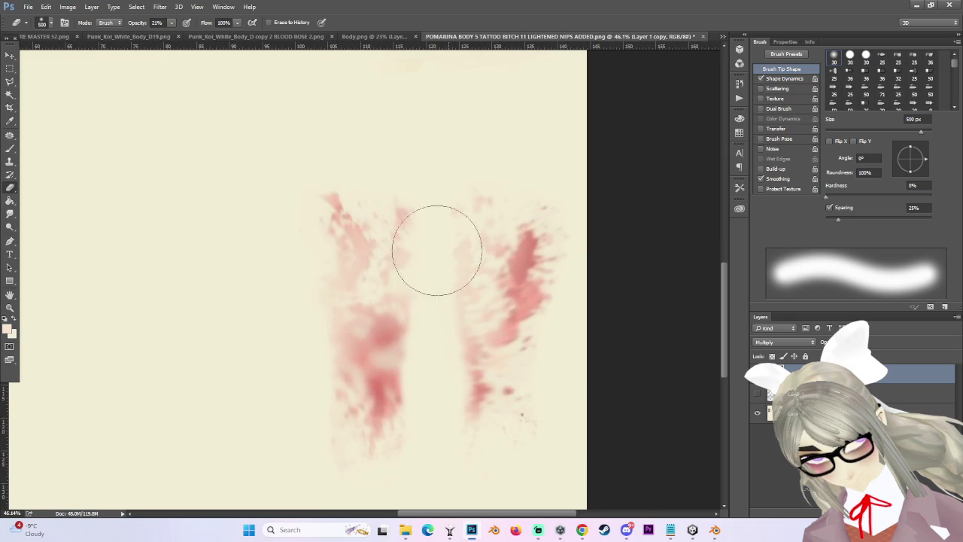
{"action": "key", "text": "bracketright"}
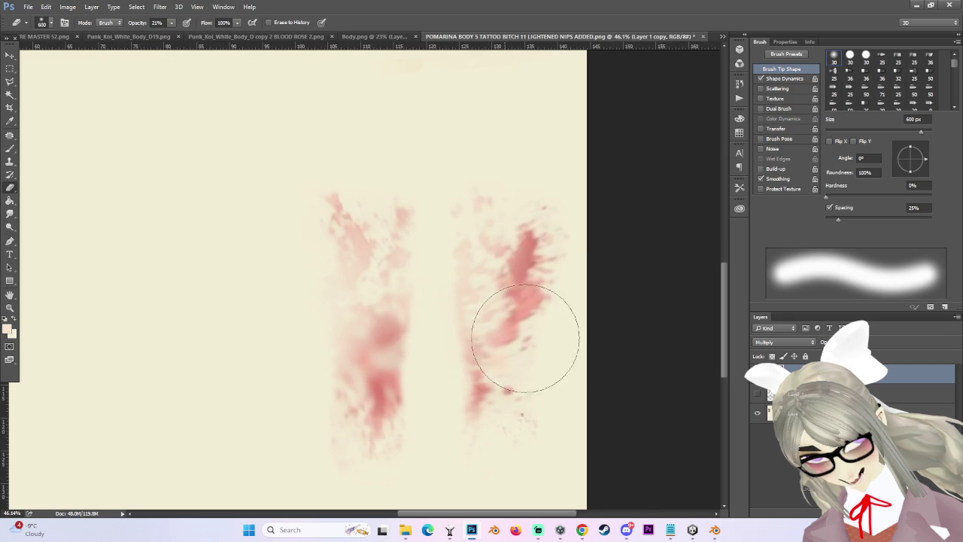
{"action": "mouse_move", "coordinate": [468, 339]}
{"action": "left_mouse_down"}
{"action": "mouse_move", "coordinate": [456, 350]}
{"action": "mouse_move", "coordinate": [447, 344]}
{"action": "mouse_move", "coordinate": [569, 289]}
{"action": "mouse_move", "coordinate": [563, 275]}
{"action": "mouse_move", "coordinate": [572, 375]}
{"action": "left_mouse_up"}
{"action": "key", "text": "bracketleft"}
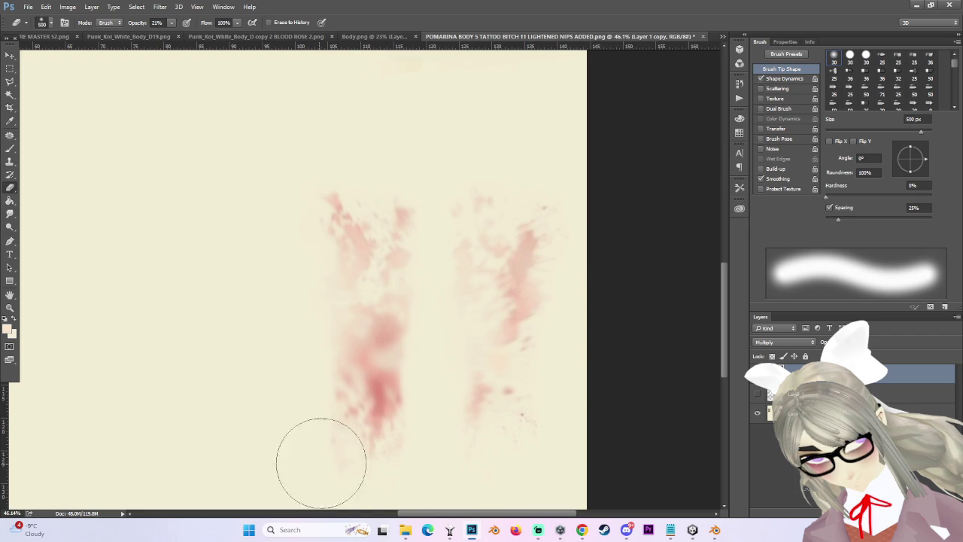
{"action": "scroll", "coordinate": [452, 243], "scroll_direction": "down", "scroll_amount": 2}
{"action": "scroll", "coordinate": [523, 484], "scroll_direction": "down", "scroll_amount": 3}
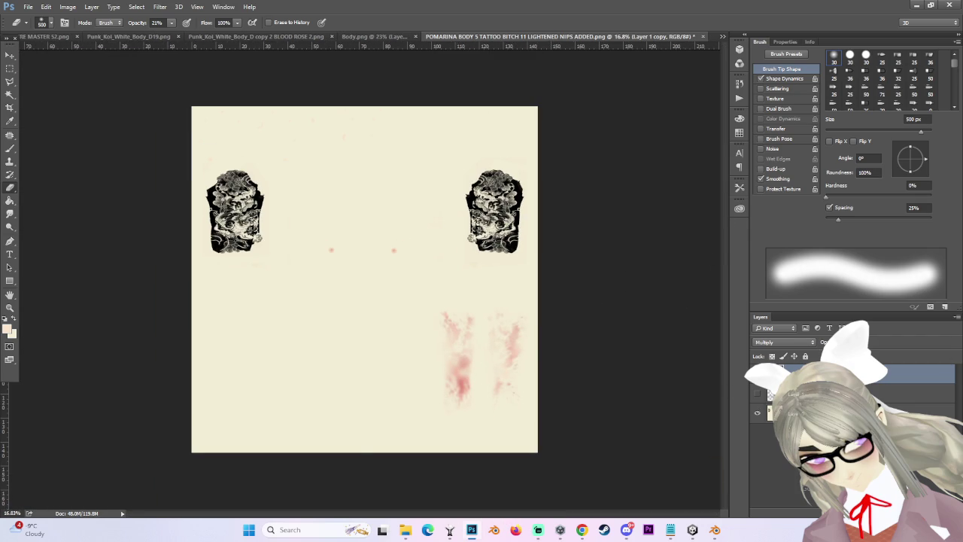
{"action": "left_click", "coordinate": [756, 395]}
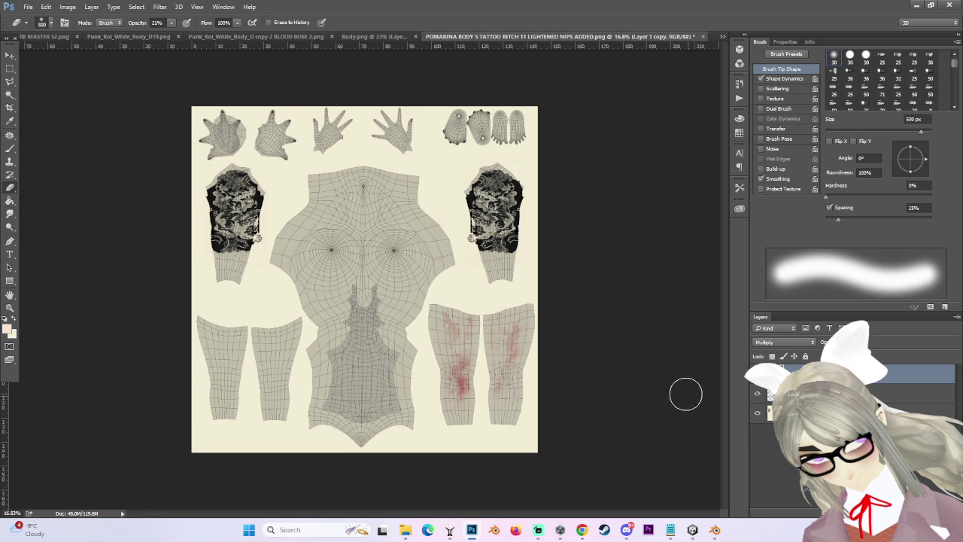
Alt-drag a copy of the leg blood patch onto the left leg pieces.
{"action": "scroll", "coordinate": [432, 305], "scroll_direction": "up", "scroll_amount": 1}
{"action": "left_click", "coordinate": [12, 56]}
{"action": "scroll", "coordinate": [662, 391], "scroll_direction": "down", "scroll_amount": 1}
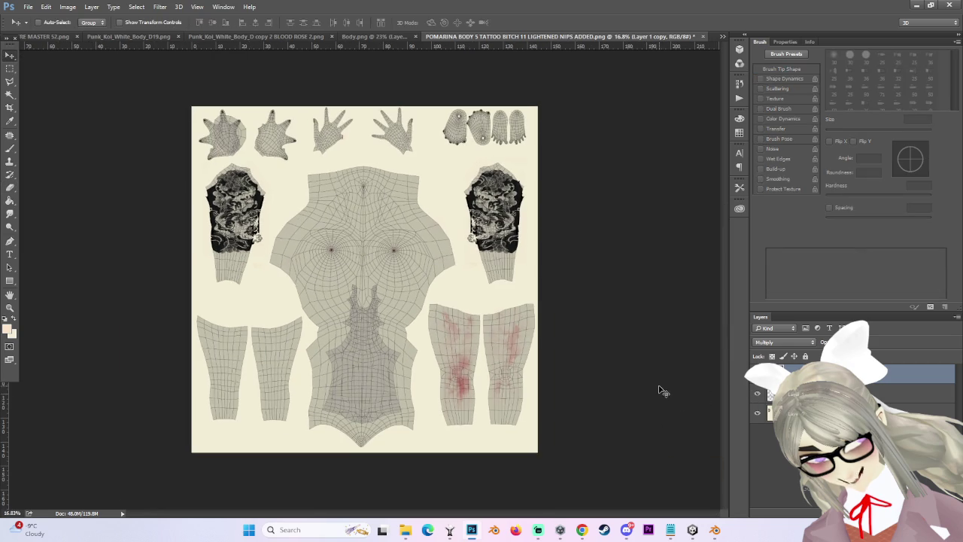
{"action": "left_click_drag", "start_coordinate": [677, 392], "coordinate": [284, 325]}
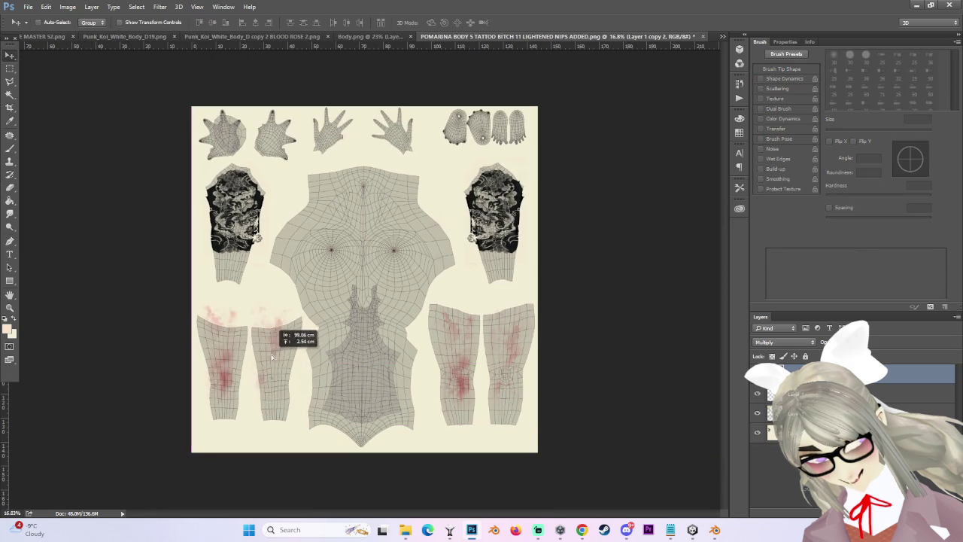
{"action": "left_click_drag", "start_coordinate": [284, 325], "coordinate": [276, 389]}
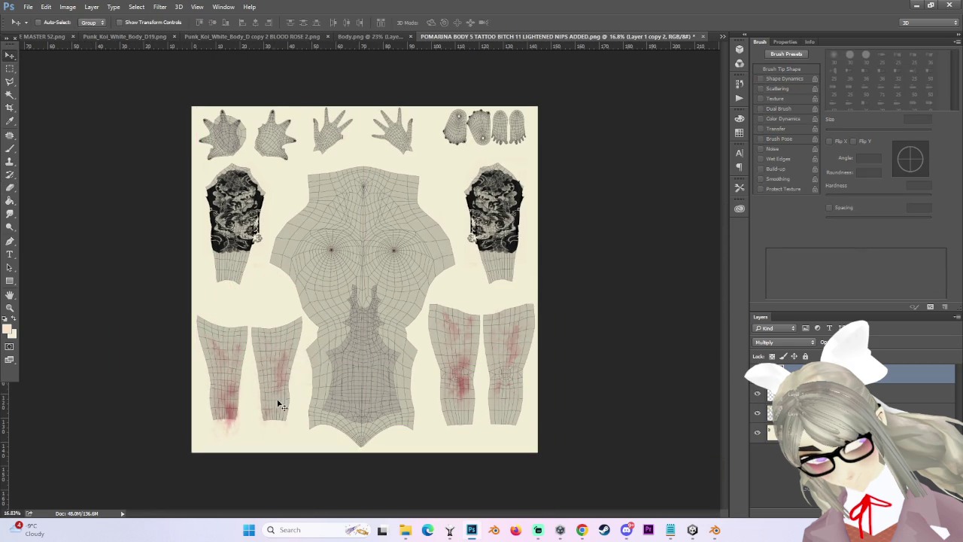
{"action": "scroll", "coordinate": [275, 389], "scroll_direction": "up", "scroll_amount": 1}
Rotate the copied blood patch into place, then delete that copy layer.
{"action": "key", "text": "ctrl+t"}
{"action": "mouse_move", "coordinate": [327, 301]}
{"action": "left_mouse_down"}
{"action": "mouse_move", "coordinate": [130, 491]}
{"action": "mouse_move", "coordinate": [163, 429]}
{"action": "left_mouse_up"}
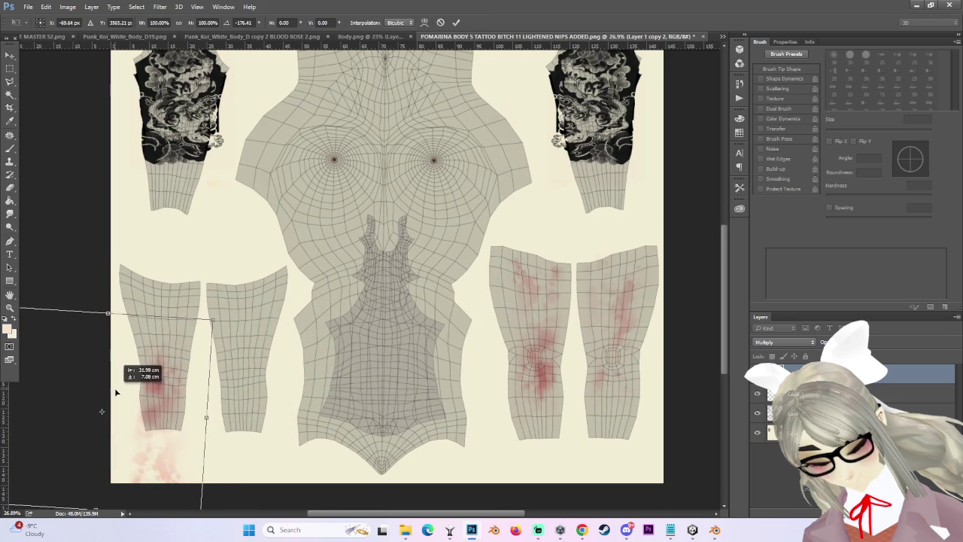
{"action": "scroll", "coordinate": [163, 429], "scroll_direction": "up", "scroll_amount": 2}
{"action": "scroll", "coordinate": [163, 429], "scroll_direction": "down", "scroll_amount": 1}
{"action": "scroll", "coordinate": [175, 451], "scroll_direction": "up", "scroll_amount": 1}
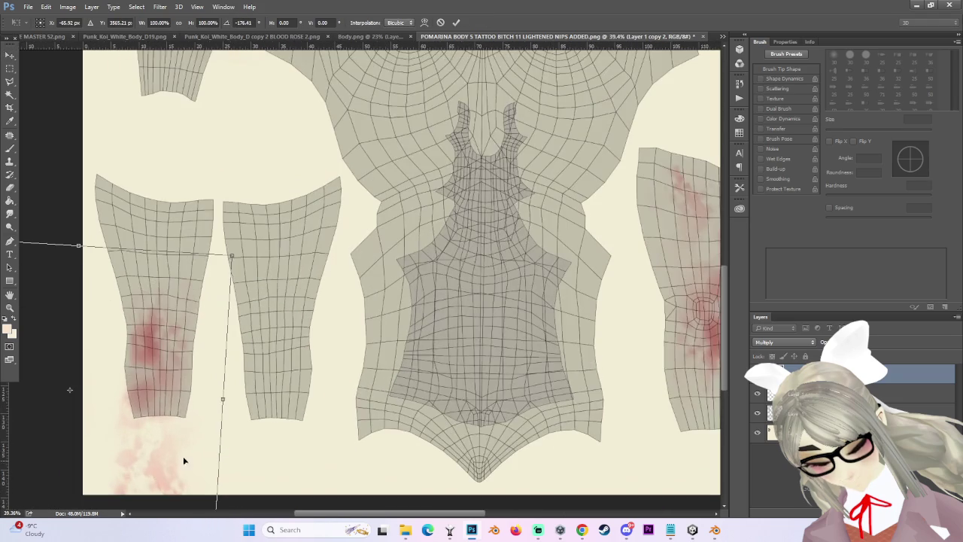
{"action": "key", "text": "Return"}
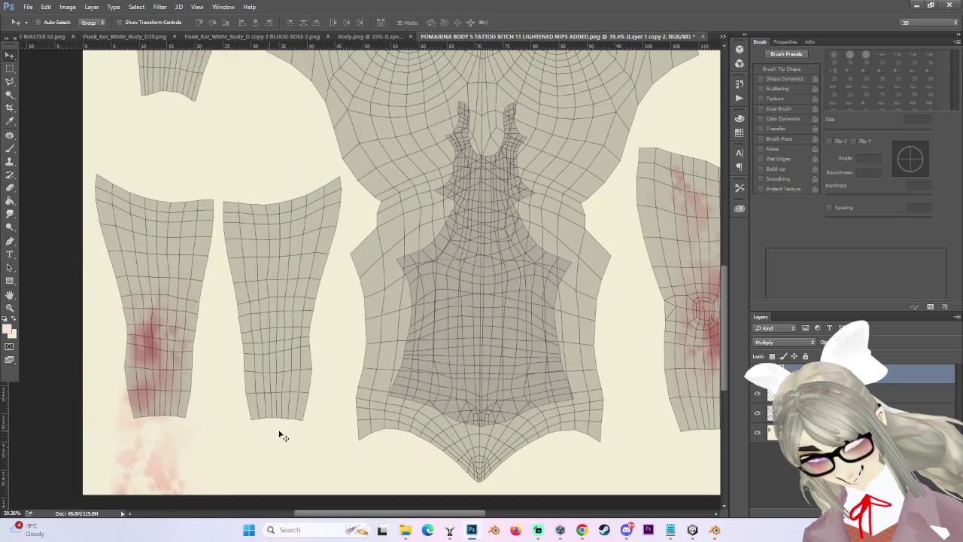
{"action": "key", "text": "Delete"}
{"action": "key", "text": "Return"}
Look through the Body.png, BLOOD ROSE, Punk_Koi and FACE TEXTURE MASTER 52 documents.
{"action": "left_click", "coordinate": [372, 36]}
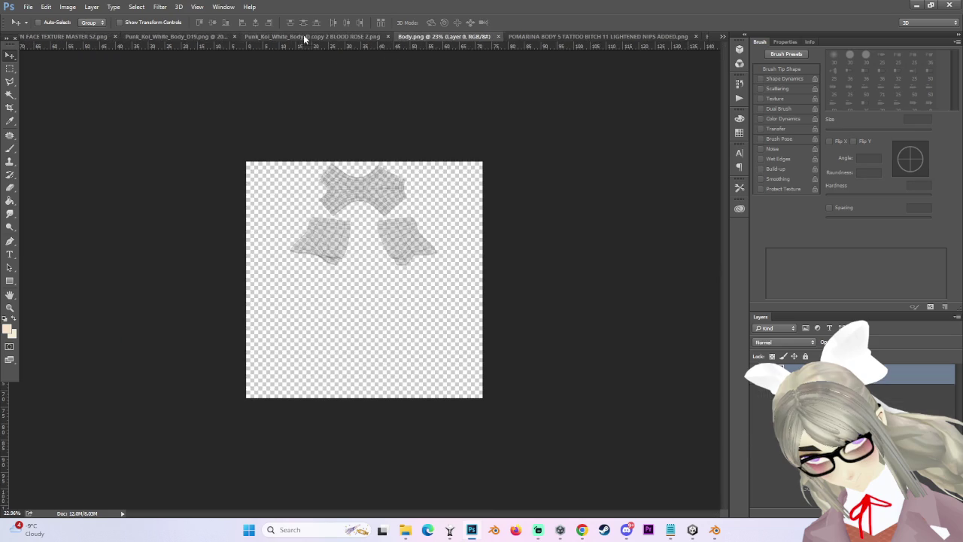
{"action": "left_click", "coordinate": [309, 38]}
{"action": "left_click", "coordinate": [191, 37]}
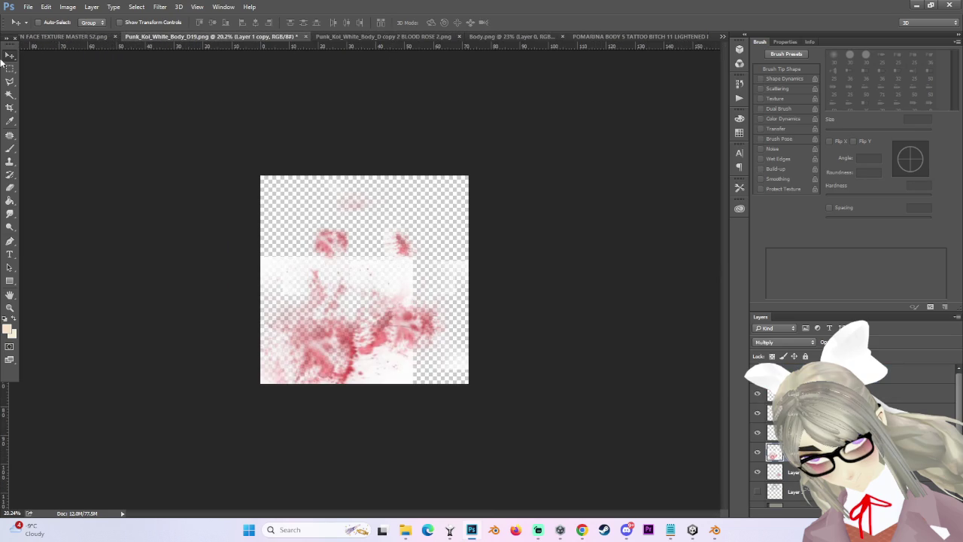
{"action": "left_click", "coordinate": [60, 37]}
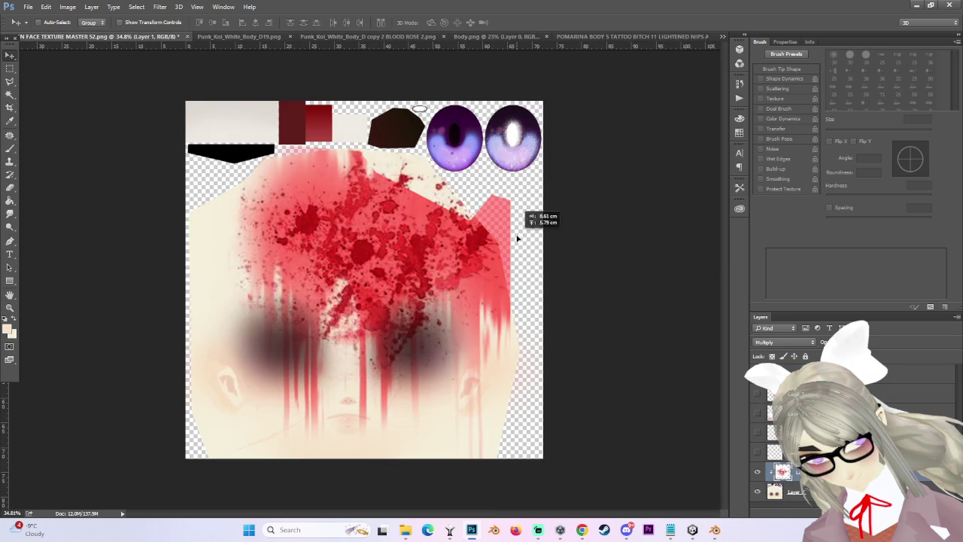
{"action": "left_click", "coordinate": [649, 36]}
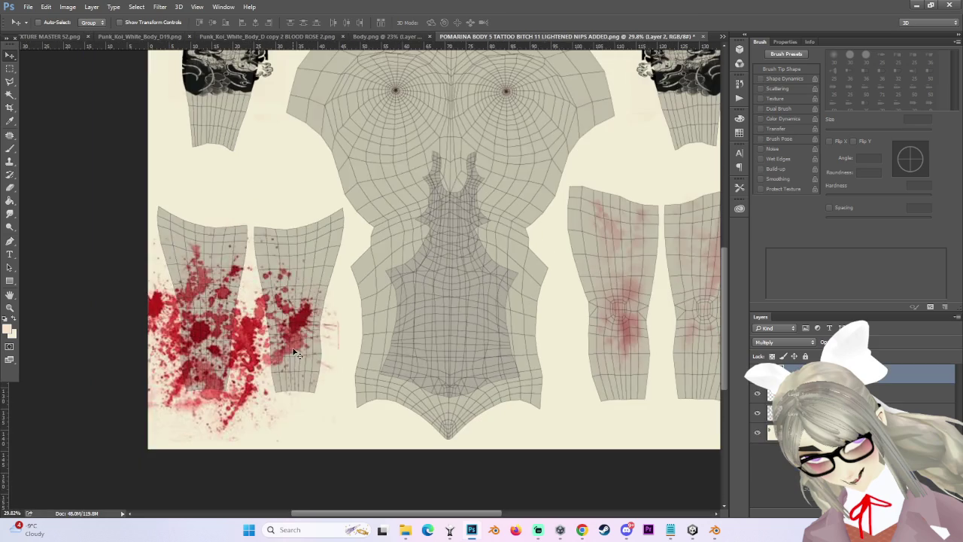
Bring the blood splatter into the body texture and position it on the right-hand arm tattoo.
{"action": "left_click_drag", "start_coordinate": [296, 352], "coordinate": [544, 193]}
{"action": "scroll", "coordinate": [720, 271], "scroll_direction": "up", "scroll_amount": 4}
{"action": "left_click_drag", "start_coordinate": [332, 303], "coordinate": [182, 215]}
{"action": "scroll", "coordinate": [182, 215], "scroll_direction": "up", "scroll_amount": 2}
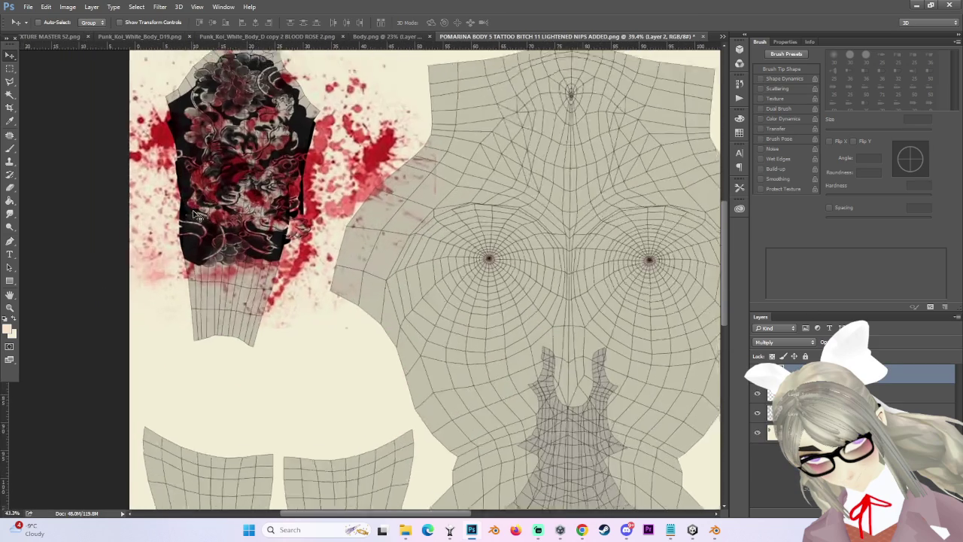
{"action": "left_click_drag", "start_coordinate": [387, 204], "coordinate": [334, 245]}
{"action": "scroll", "coordinate": [333, 245], "scroll_direction": "down", "scroll_amount": 2}
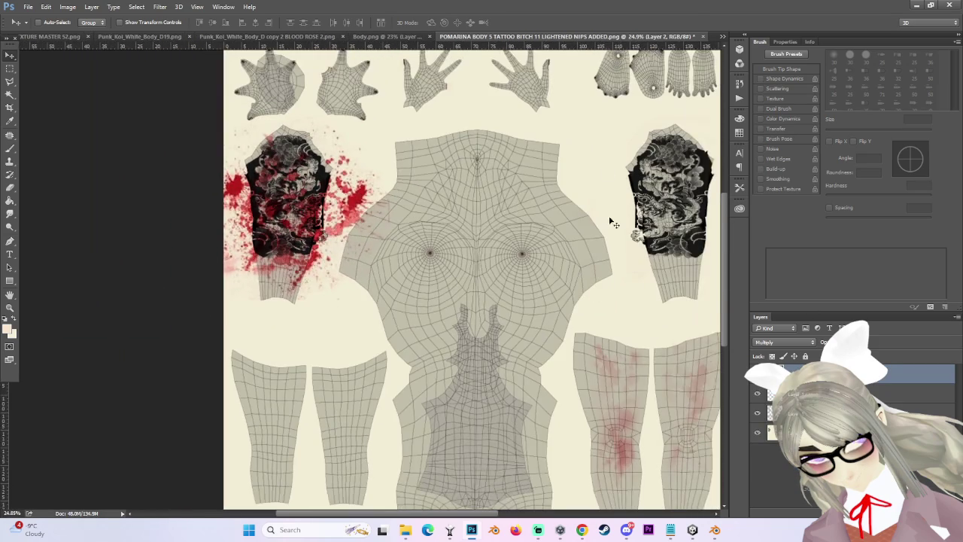
{"action": "left_click_drag", "start_coordinate": [724, 255], "coordinate": [724, 218]}
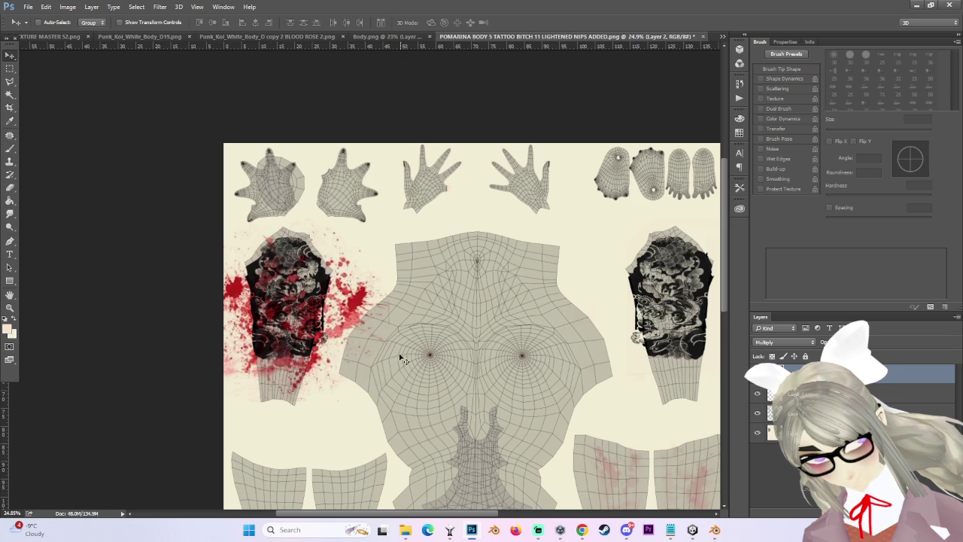
{"action": "mouse_move", "coordinate": [316, 351]}
{"action": "left_mouse_down"}
{"action": "mouse_move", "coordinate": [605, 220]}
{"action": "mouse_move", "coordinate": [675, 328]}
{"action": "mouse_move", "coordinate": [647, 340]}
{"action": "mouse_move", "coordinate": [698, 365]}
{"action": "mouse_move", "coordinate": [670, 320]}
{"action": "mouse_move", "coordinate": [711, 290]}
{"action": "mouse_move", "coordinate": [572, 301]}
{"action": "mouse_move", "coordinate": [613, 290]}
{"action": "mouse_move", "coordinate": [621, 307]}
{"action": "mouse_move", "coordinate": [568, 302]}
{"action": "mouse_move", "coordinate": [630, 294]}
{"action": "left_mouse_up"}
{"action": "scroll", "coordinate": [670, 316], "scroll_direction": "up", "scroll_amount": 2}
{"action": "scroll", "coordinate": [672, 301], "scroll_direction": "up", "scroll_amount": 1}
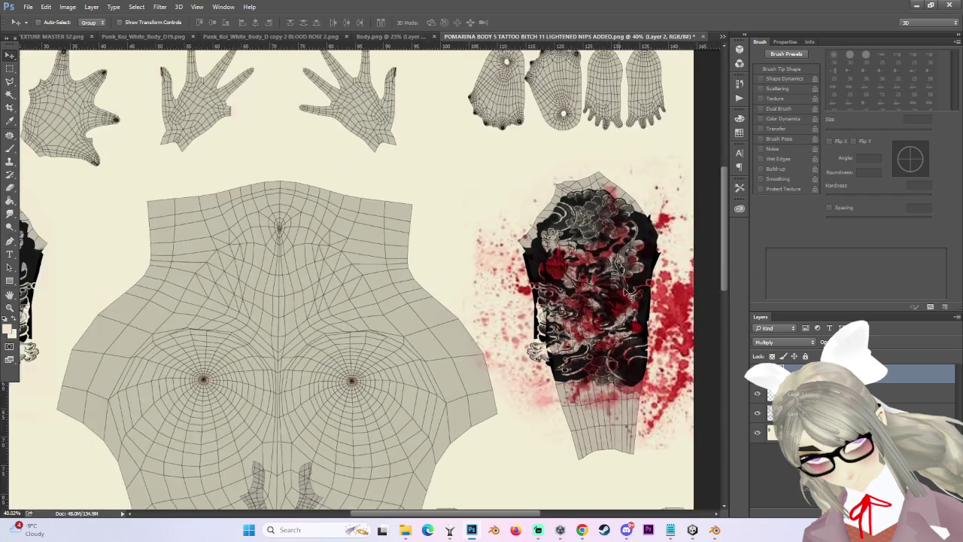
Trace a lasso outline around the right-hand arm piece.
{"action": "left_click", "coordinate": [10, 82]}
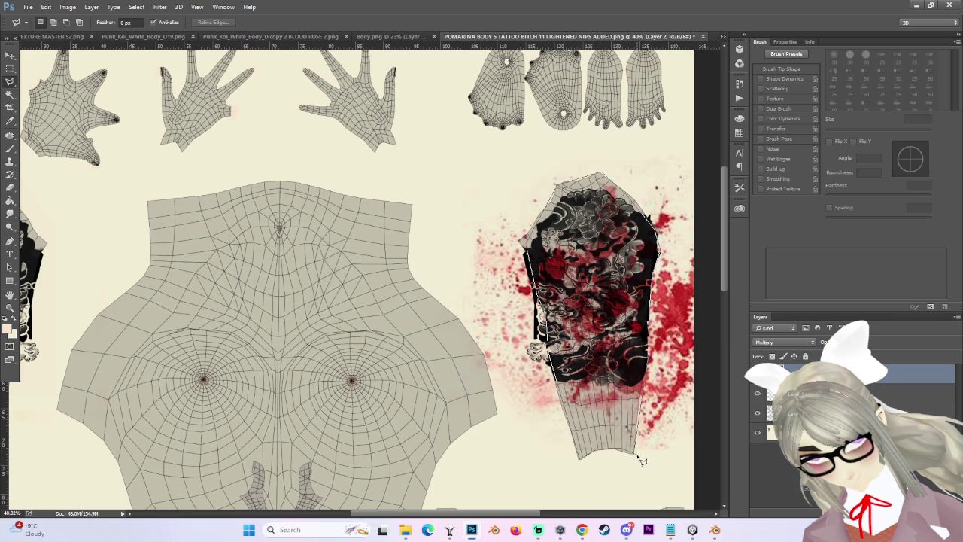
{"action": "scroll", "coordinate": [624, 323], "scroll_direction": "down", "scroll_amount": 1}
{"action": "left_click", "coordinate": [171, 6]}
{"action": "left_click", "coordinate": [161, 6]}
{"action": "left_click", "coordinate": [136, 6]}
{"action": "left_click", "coordinate": [145, 47]}
{"action": "scroll", "coordinate": [491, 277], "scroll_direction": "down", "scroll_amount": 1}
{"action": "scroll", "coordinate": [655, 292], "scroll_direction": "up", "scroll_amount": 1}
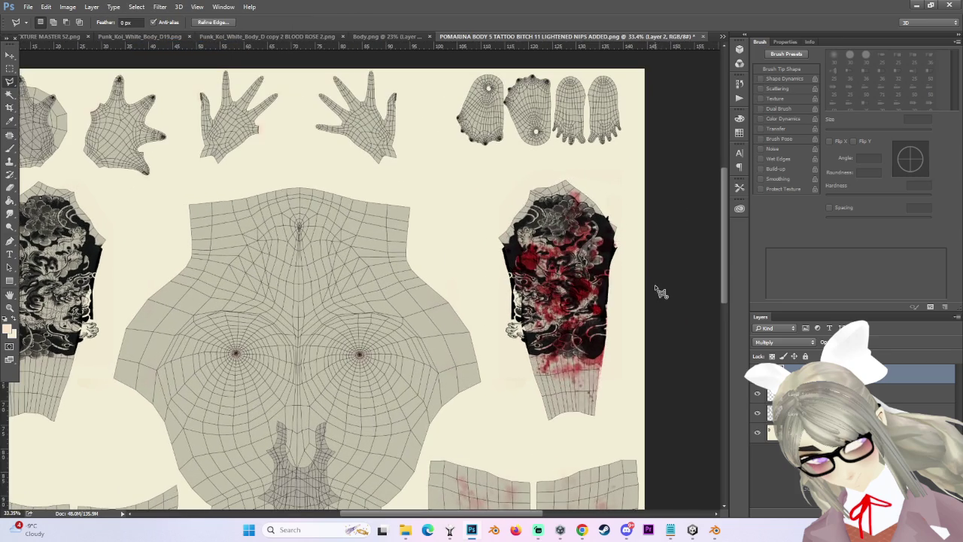
{"action": "left_click", "coordinate": [691, 299]}
Apply a Refine Edge feather of about 37.5 px to the right-hand arm selection.
{"action": "left_click", "coordinate": [136, 7]}
{"action": "left_click", "coordinate": [153, 127]}
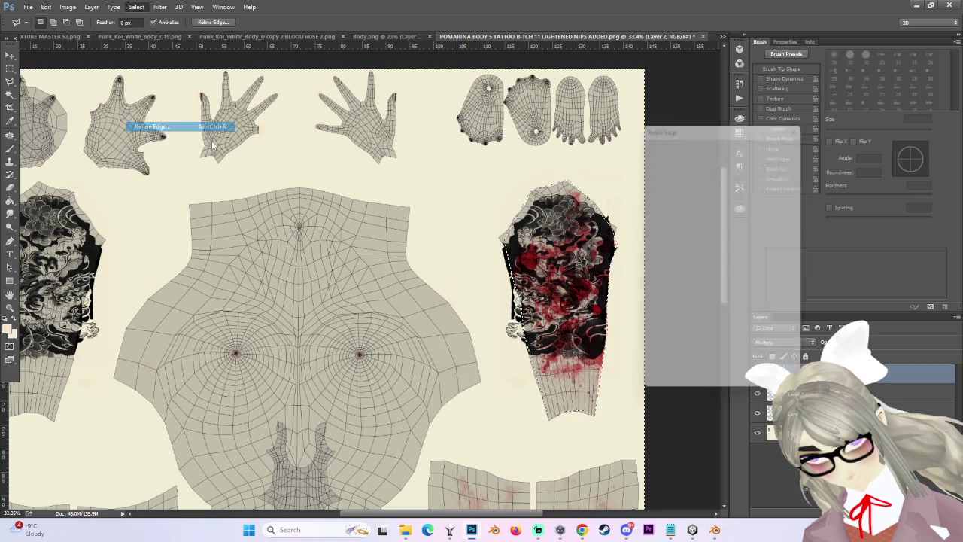
{"action": "mouse_move", "coordinate": [704, 255]}
{"action": "left_mouse_down"}
{"action": "mouse_move", "coordinate": [742, 258]}
{"action": "mouse_move", "coordinate": [681, 256]}
{"action": "left_mouse_up"}
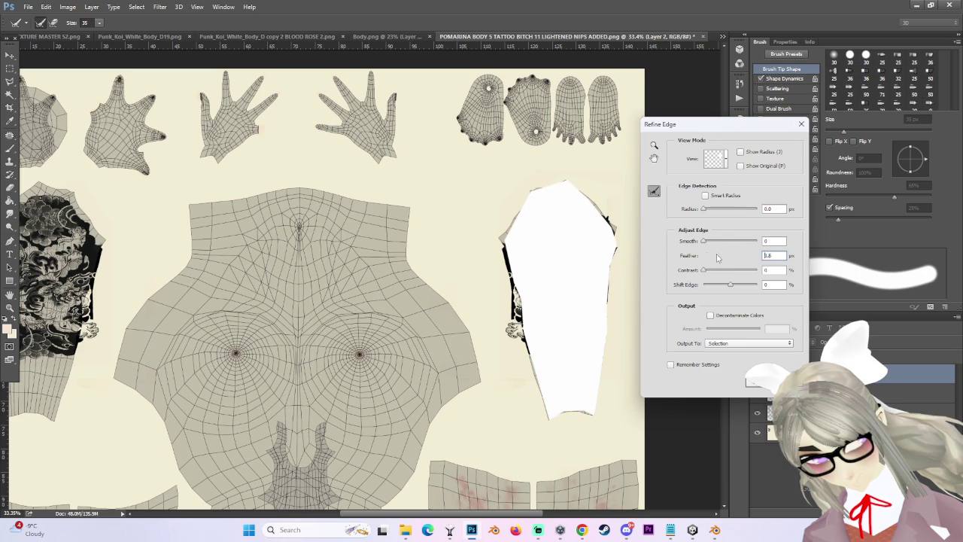
{"action": "left_click_drag", "start_coordinate": [731, 258], "coordinate": [734, 257]}
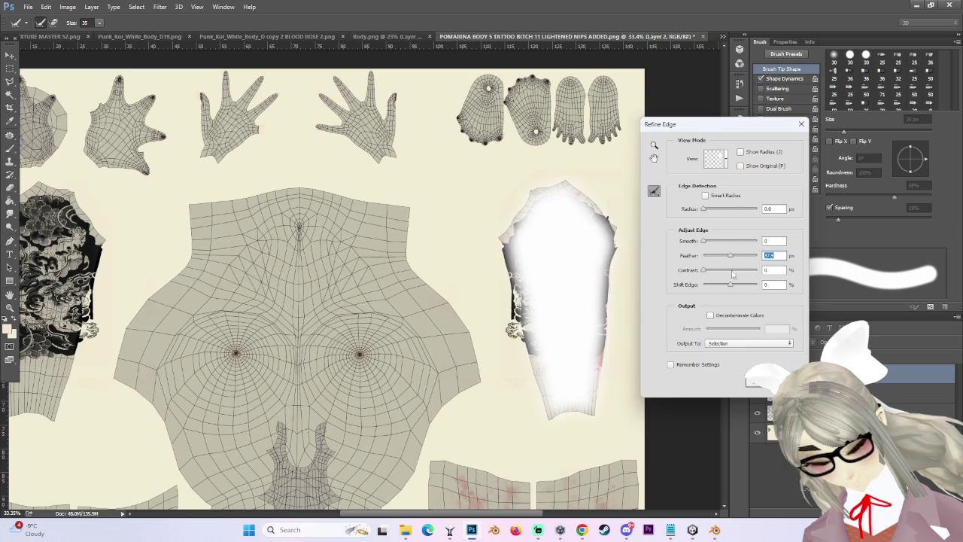
{"action": "key", "text": "Return"}
{"action": "scroll", "coordinate": [545, 338], "scroll_direction": "up", "scroll_amount": 2}
{"action": "key", "text": "e"}
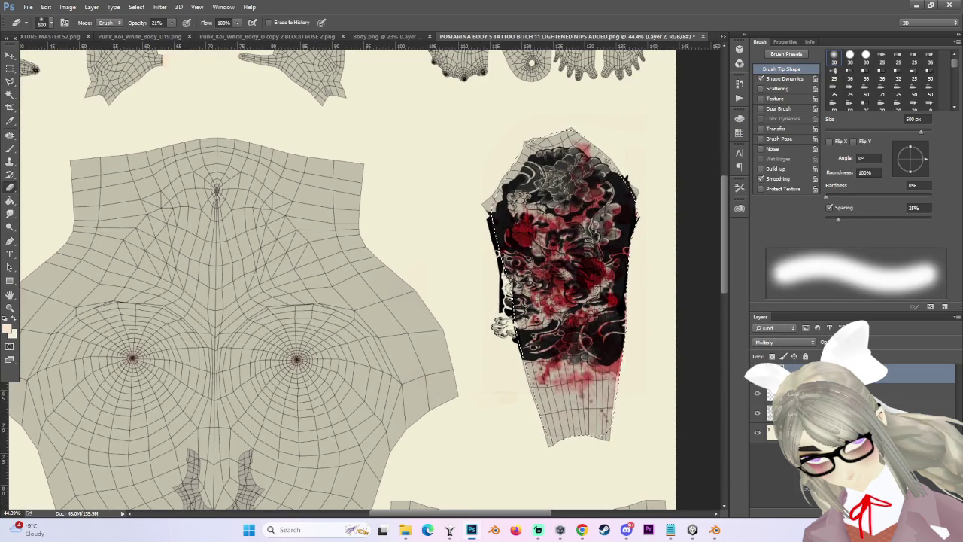
Copy the feathered arm area to a new layer and test-erase the tattoo's top, undoing it.
{"action": "left_click", "coordinate": [142, 7]}
{"action": "left_click", "coordinate": [151, 46]}
{"action": "scroll", "coordinate": [516, 366], "scroll_direction": "down", "scroll_amount": 2}
{"action": "key", "text": "ctrl+j"}
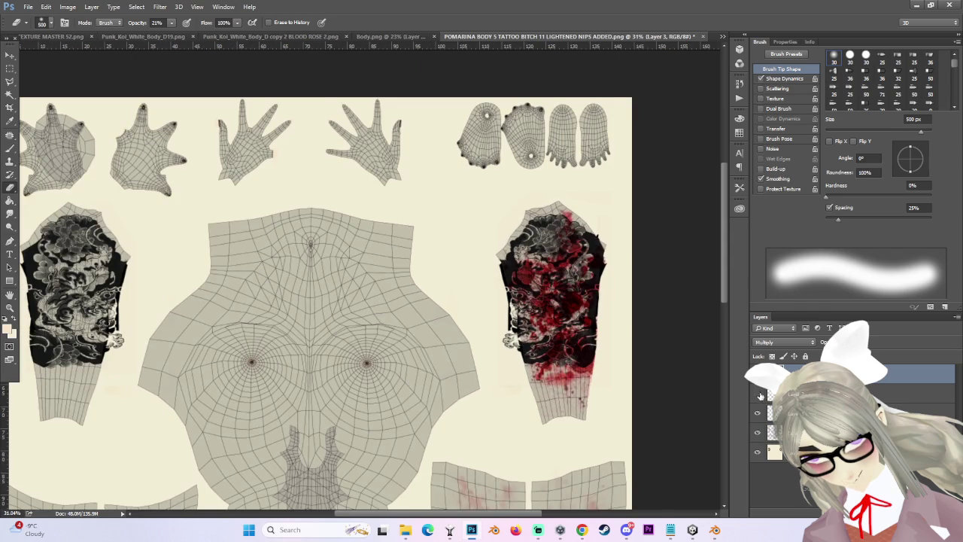
{"action": "scroll", "coordinate": [541, 325], "scroll_direction": "up", "scroll_amount": 2}
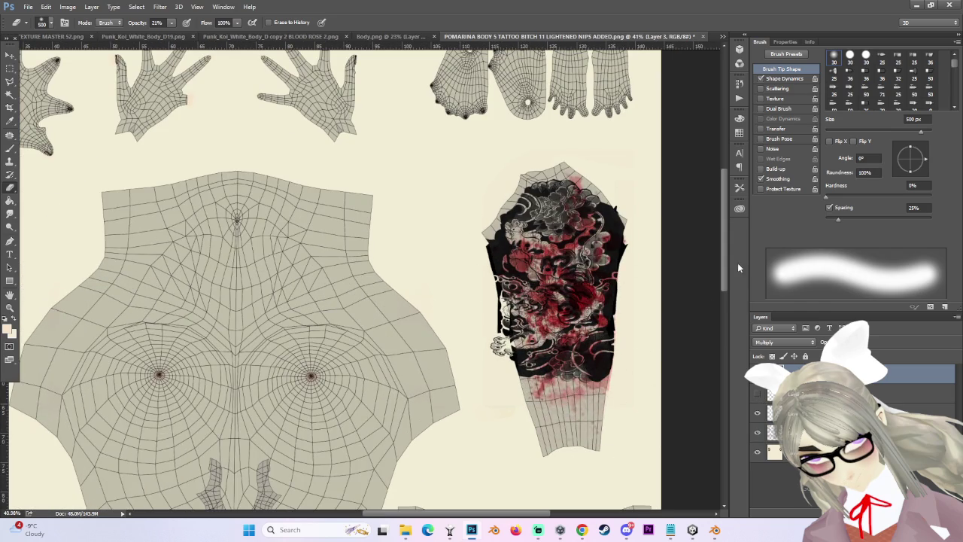
{"action": "left_click_drag", "start_coordinate": [550, 203], "coordinate": [584, 230]}
{"action": "key", "text": "ctrl+z"}
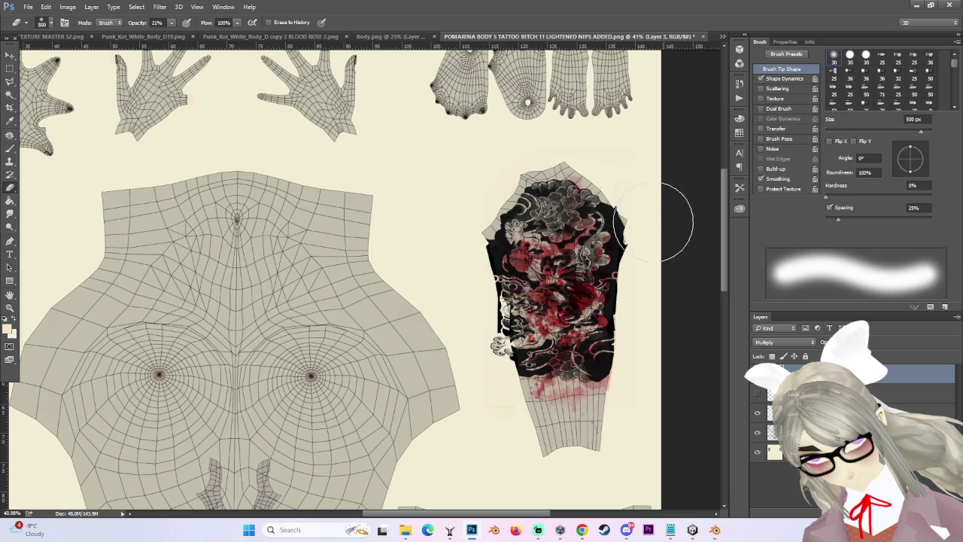
Test-erase the arm's left edge with a 600 px eraser, undo it, and duplicate the blood layer.
{"action": "scroll", "coordinate": [639, 226], "scroll_direction": "up", "scroll_amount": 1}
{"action": "key", "text": "bracketright"}
{"action": "key", "text": "bracketright"}
{"action": "key", "text": "bracketleft"}
{"action": "key", "text": "bracketleft"}
{"action": "key", "text": "bracketleft"}
{"action": "mouse_move", "coordinate": [464, 252]}
{"action": "left_mouse_down"}
{"action": "mouse_move", "coordinate": [442, 310]}
{"action": "mouse_move", "coordinate": [457, 225]}
{"action": "mouse_move", "coordinate": [489, 239]}
{"action": "left_mouse_up"}
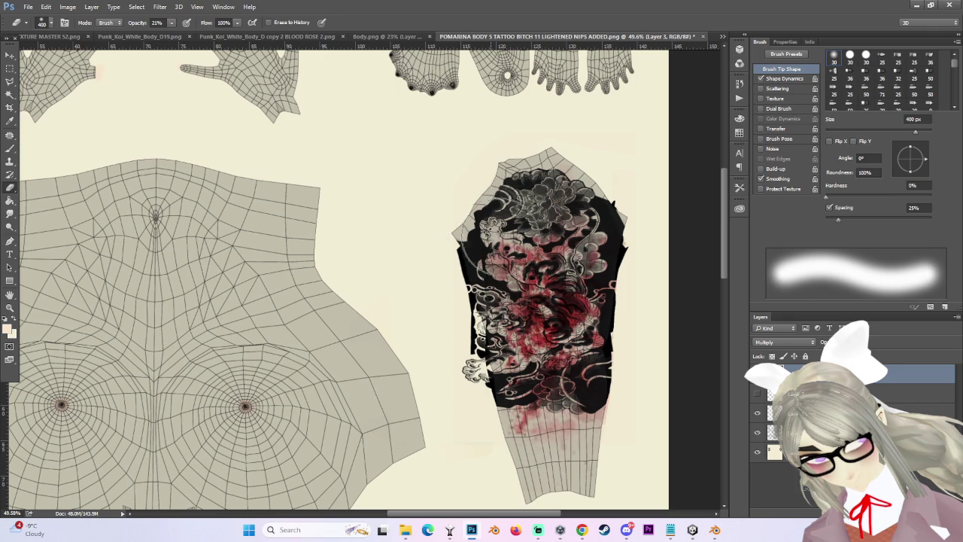
{"action": "key", "text": "ctrl+alt+z"}
{"action": "key", "text": "ctrl+alt+z"}
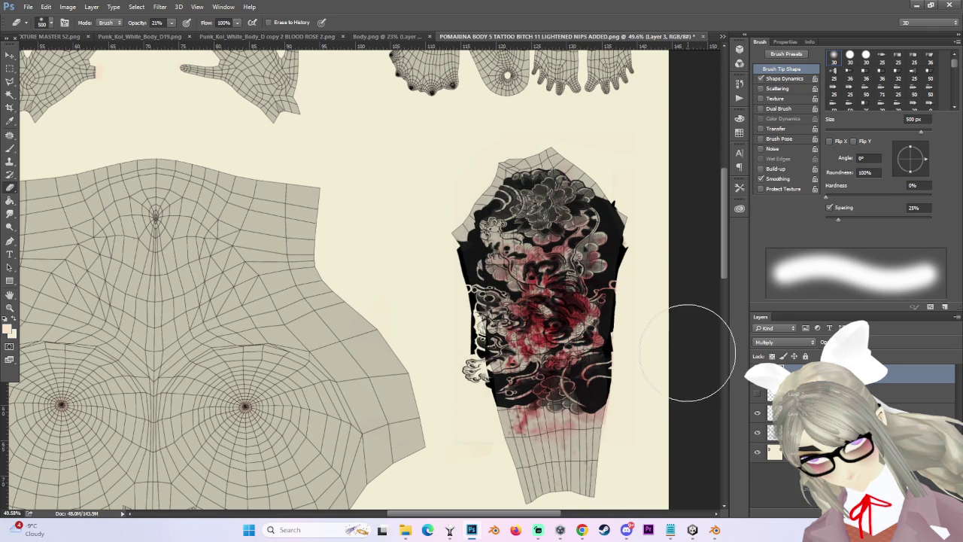
{"action": "scroll", "coordinate": [676, 358], "scroll_direction": "down", "scroll_amount": 2}
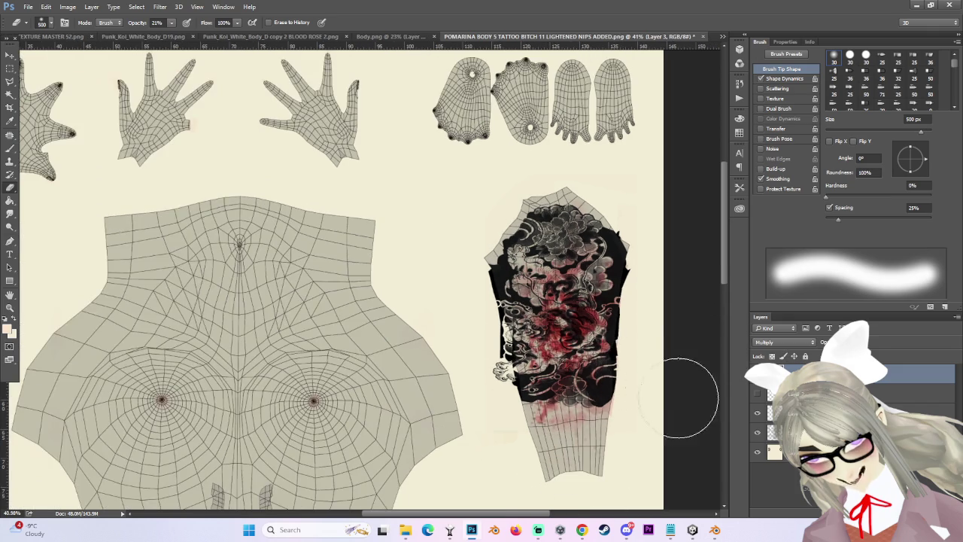
{"action": "scroll", "coordinate": [690, 417], "scroll_direction": "up", "scroll_amount": 1}
{"action": "scroll", "coordinate": [655, 430], "scroll_direction": "down", "scroll_amount": 1}
{"action": "scroll", "coordinate": [645, 430], "scroll_direction": "down", "scroll_amount": 1}
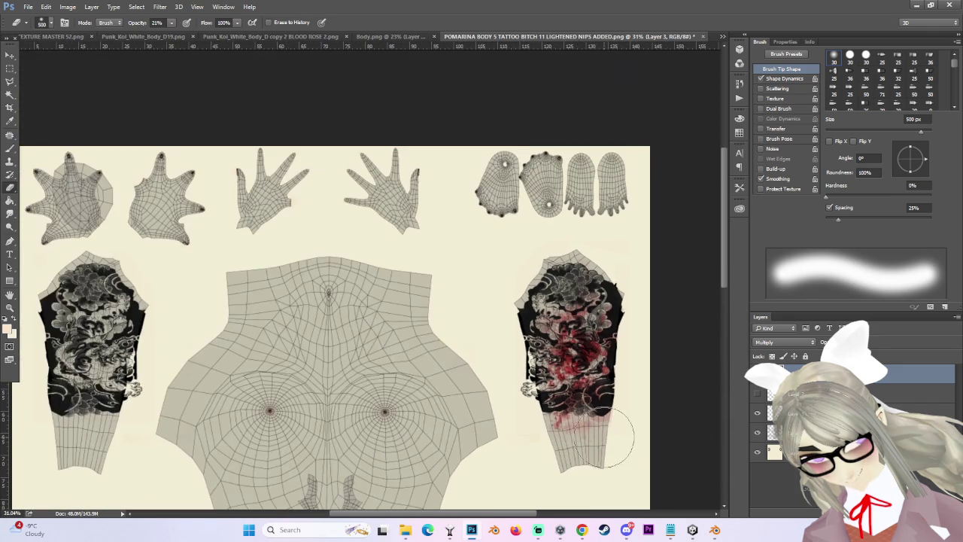
{"action": "key", "text": "ctrl+j"}
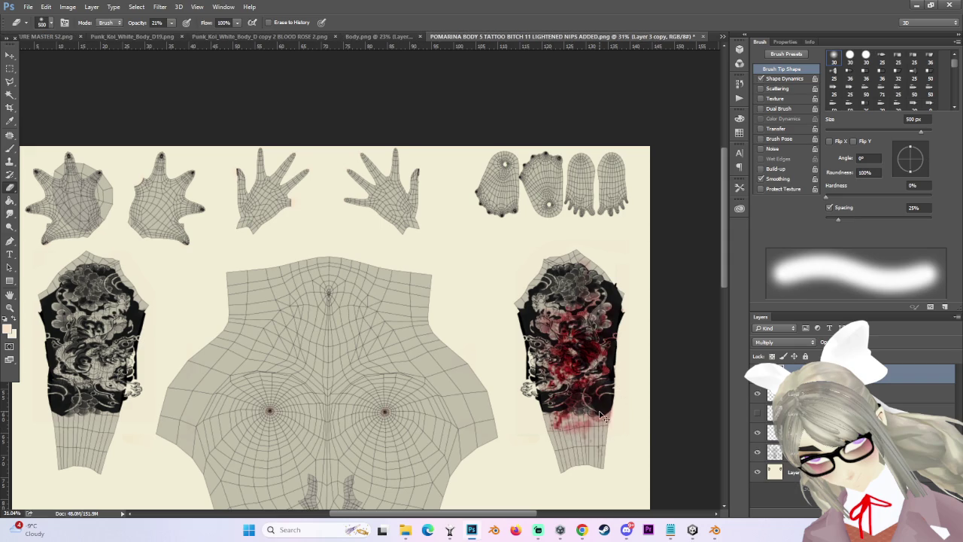
Flip the duplicated splatter horizontally and move it onto the left arm.
{"action": "key", "text": "ctrl+t"}
{"action": "right_click", "coordinate": [606, 416]}
{"action": "left_click", "coordinate": [619, 350]}
{"action": "left_click_drag", "start_coordinate": [584, 368], "coordinate": [101, 369]}
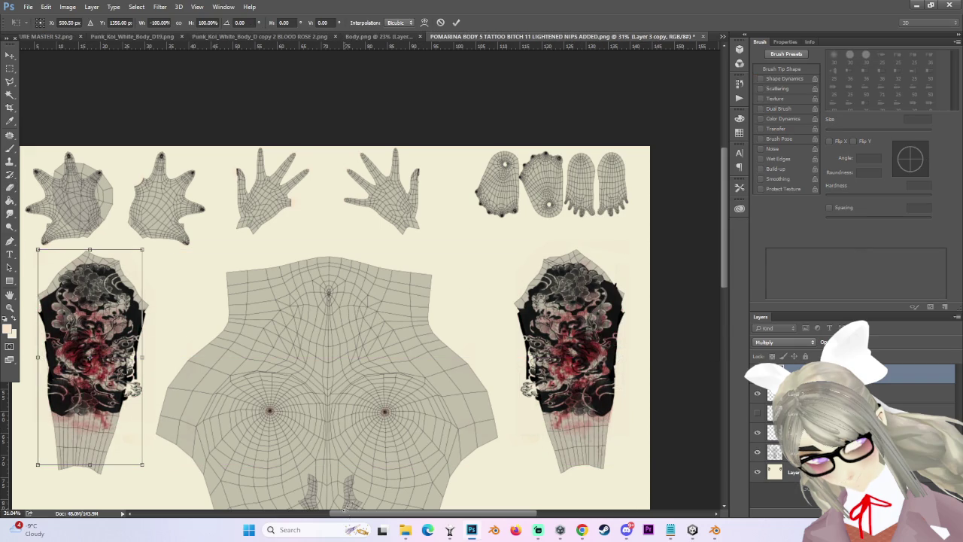
{"action": "scroll", "coordinate": [134, 390], "scroll_direction": "up", "scroll_amount": 2}
{"action": "scroll", "coordinate": [332, 407], "scroll_direction": "up", "scroll_amount": 1}
{"action": "key", "text": "Return"}
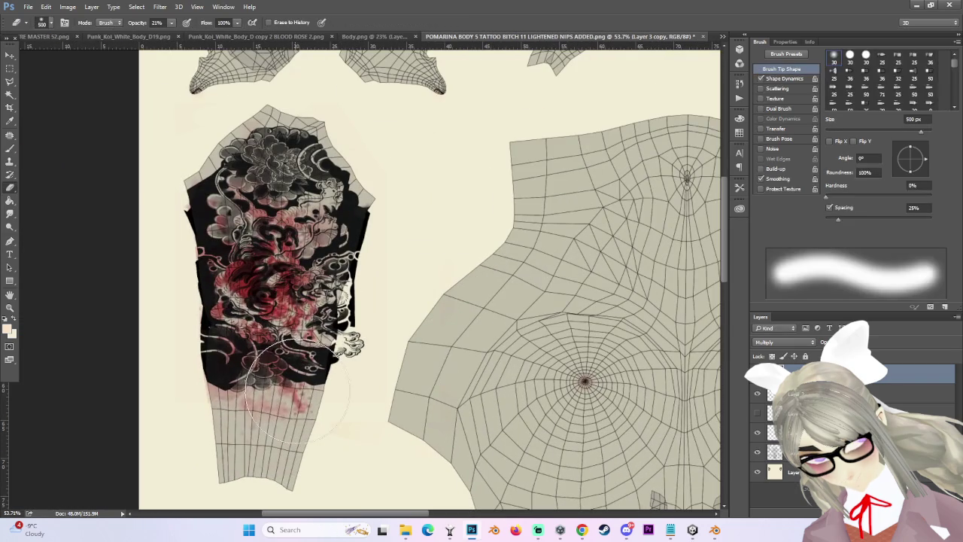
Shift the splatter copy up and rotate it about -21° to fit the left arm.
{"action": "key", "text": "v"}
{"action": "left_click_drag", "start_coordinate": [332, 406], "coordinate": [339, 355]}
{"action": "key", "text": "ctrl+t"}
{"action": "left_click_drag", "start_coordinate": [460, 370], "coordinate": [482, 221]}
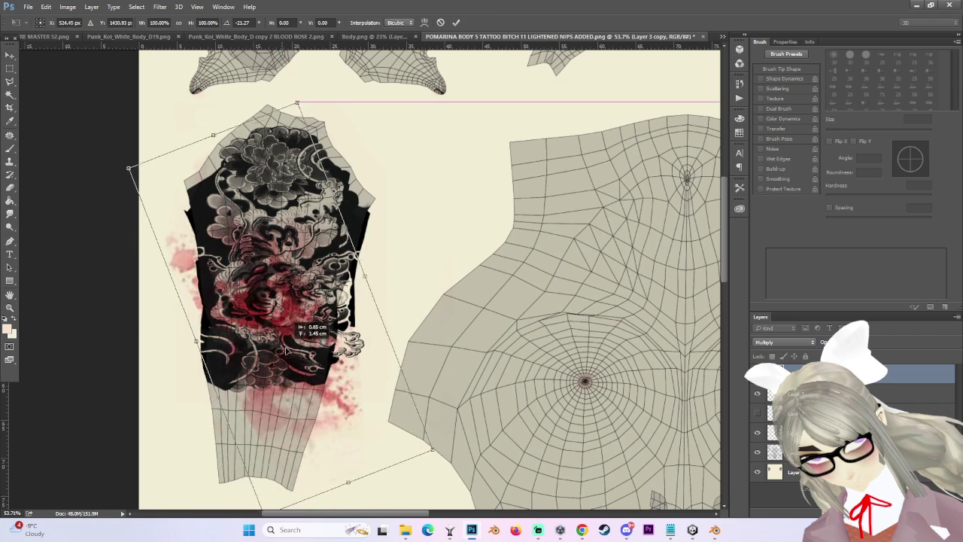
{"action": "left_click_drag", "start_coordinate": [357, 370], "coordinate": [338, 382]}
{"action": "scroll", "coordinate": [338, 382], "scroll_direction": "down", "scroll_amount": 1}
{"action": "key", "text": "Return"}
Lightly erase the lower arm splatter, then lasso the left arm and delete the splatter outside it.
{"action": "key", "text": "e"}
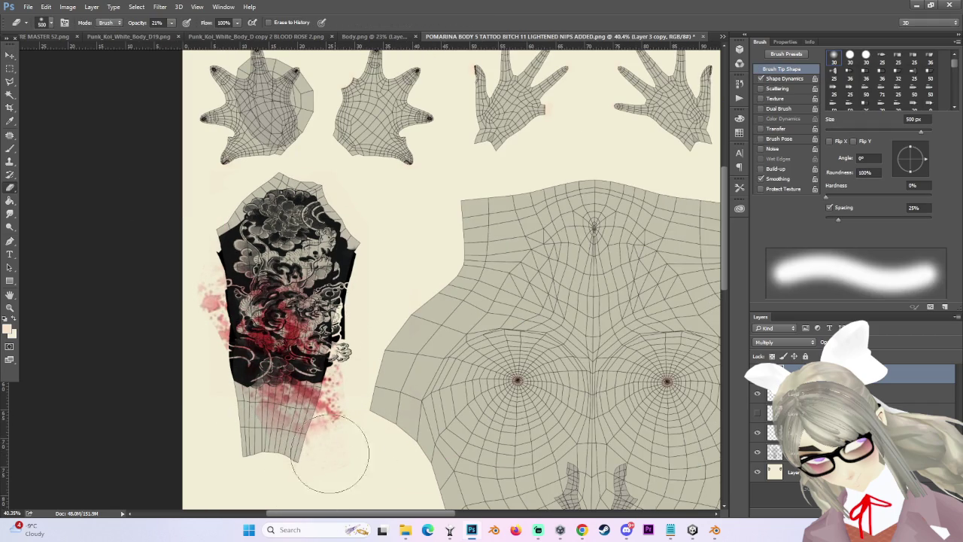
{"action": "left_click_drag", "start_coordinate": [318, 457], "coordinate": [346, 420]}
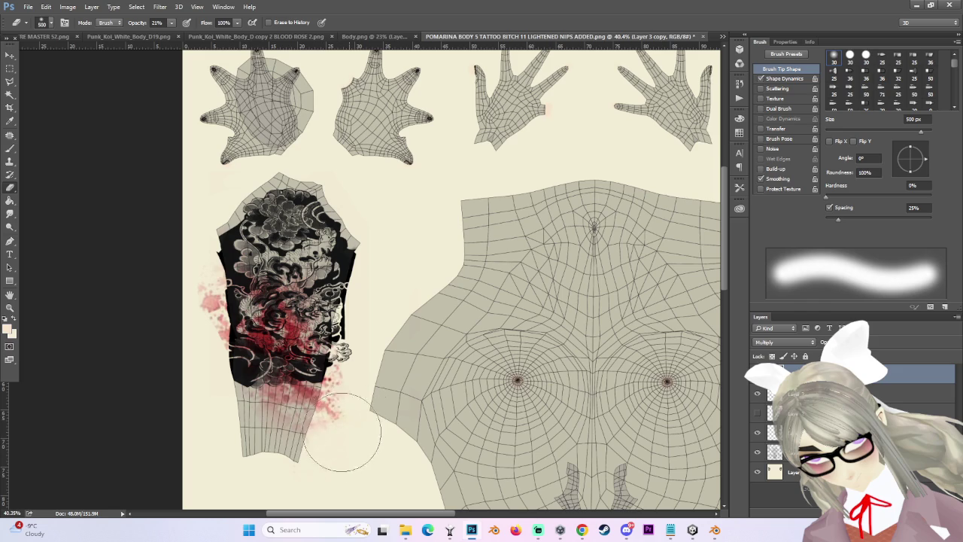
{"action": "left_click", "coordinate": [10, 81]}
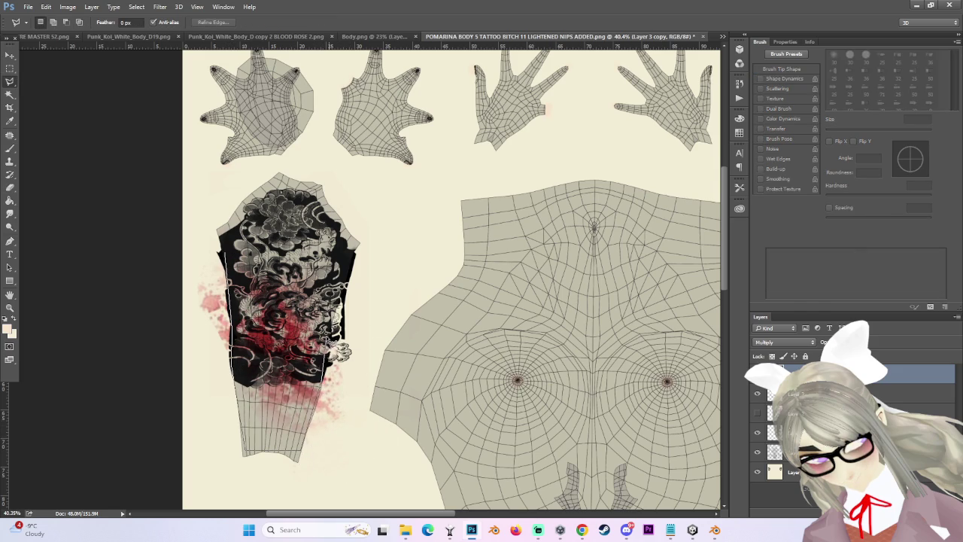
{"action": "mouse_move", "coordinate": [335, 301]}
{"action": "left_mouse_down"}
{"action": "mouse_move", "coordinate": [226, 256]}
{"action": "mouse_move", "coordinate": [225, 238]}
{"action": "left_mouse_up"}
{"action": "left_click", "coordinate": [136, 7]}
{"action": "left_click", "coordinate": [369, 279]}
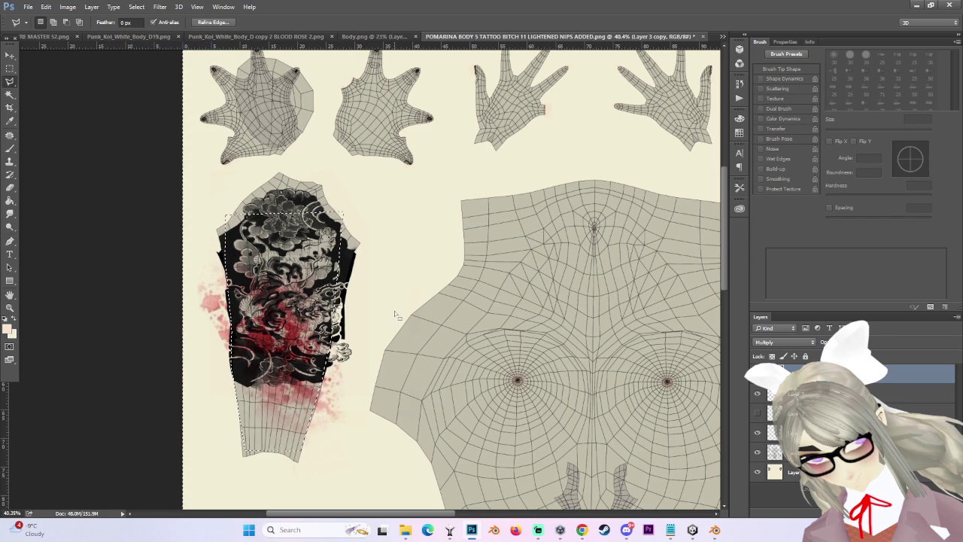
{"action": "key", "text": "Delete"}
Lighten the red smudge on the lower forearm, returning the eraser to 500 px.
{"action": "scroll", "coordinate": [249, 278], "scroll_direction": "up", "scroll_amount": 1, "text": "alt"}
{"action": "key", "text": "e"}
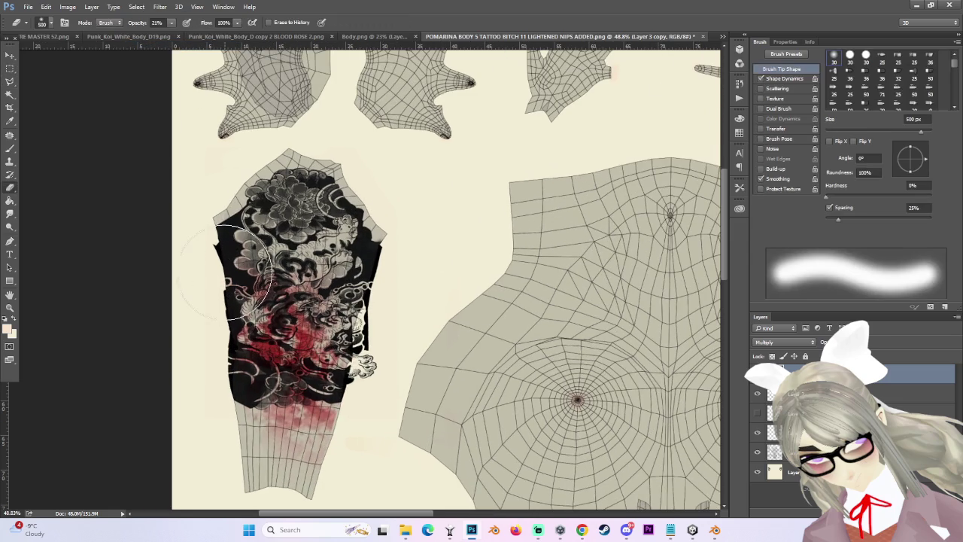
{"action": "left_click_drag", "start_coordinate": [346, 448], "coordinate": [351, 436]}
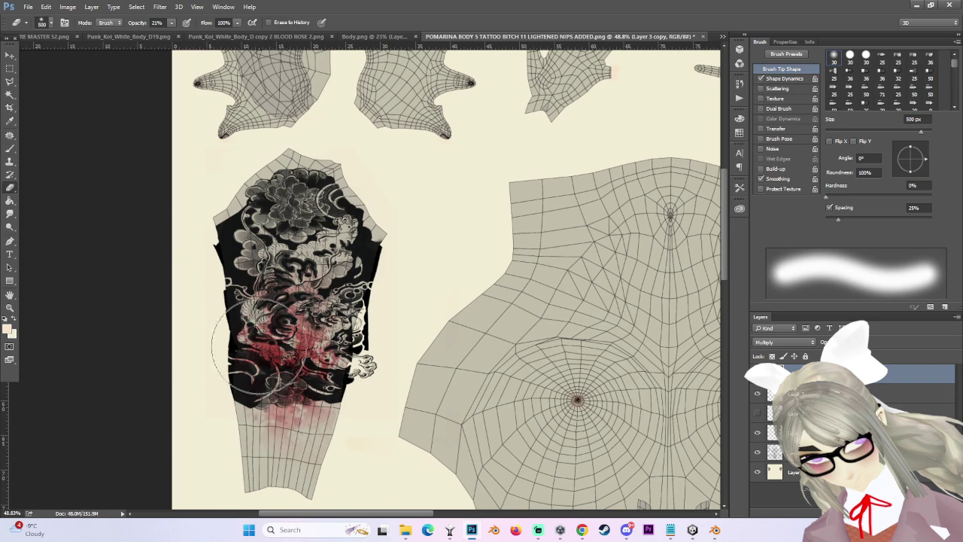
{"action": "key", "text": "bracketleft"}
{"action": "key", "text": "bracketleft"}
{"action": "key", "text": "bracketleft"}
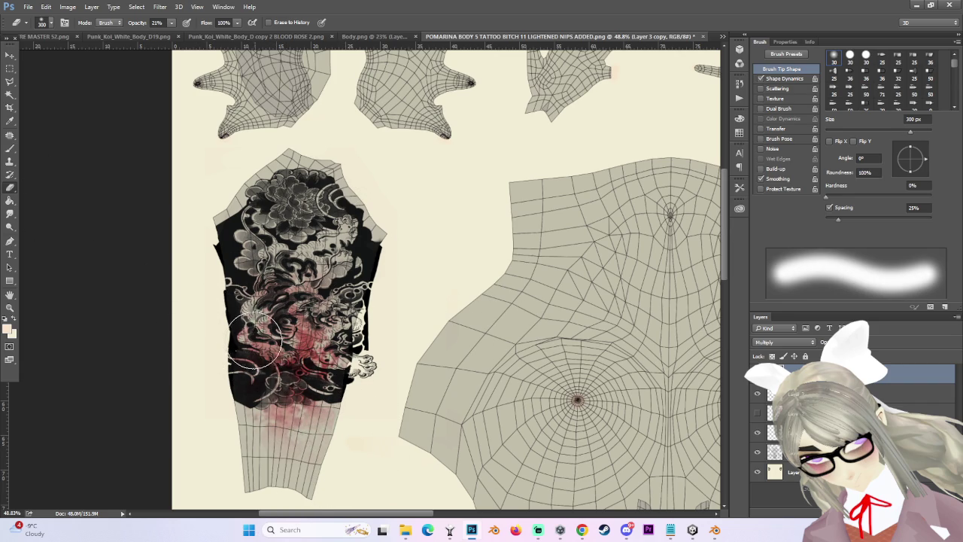
{"action": "key", "text": "bracketright"}
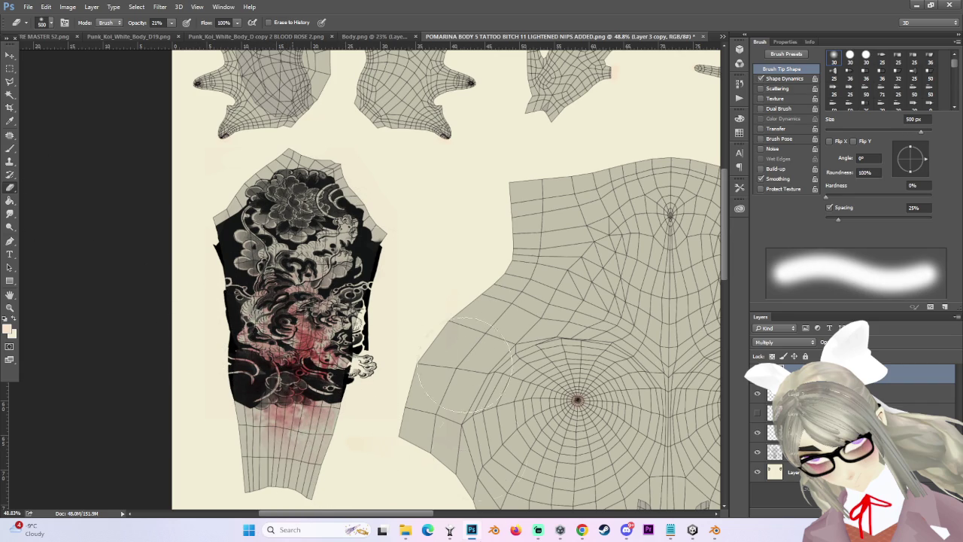
{"action": "scroll", "coordinate": [445, 414], "scroll_direction": "down", "scroll_amount": 1}
{"action": "scroll", "coordinate": [421, 361], "scroll_direction": "down", "scroll_amount": 1}
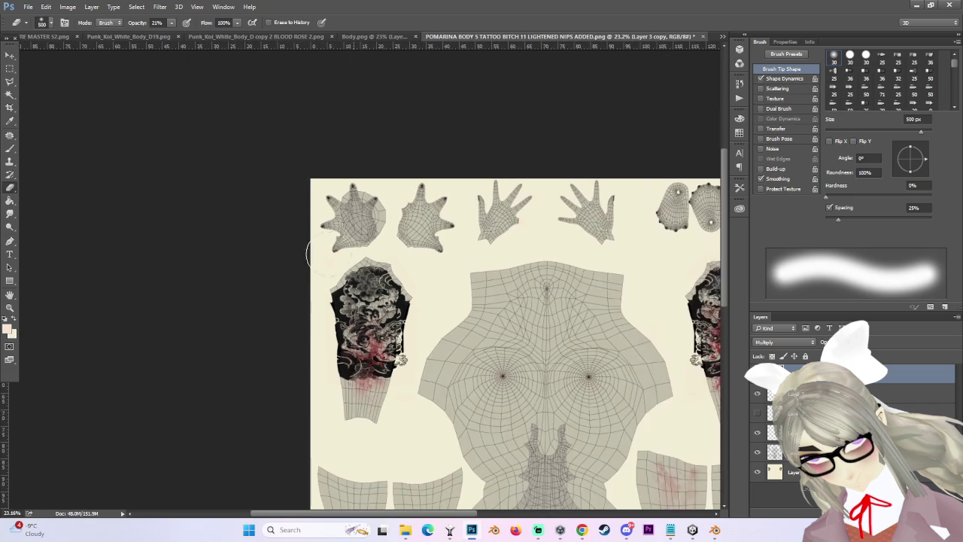
{"action": "left_click", "coordinate": [9, 67]}
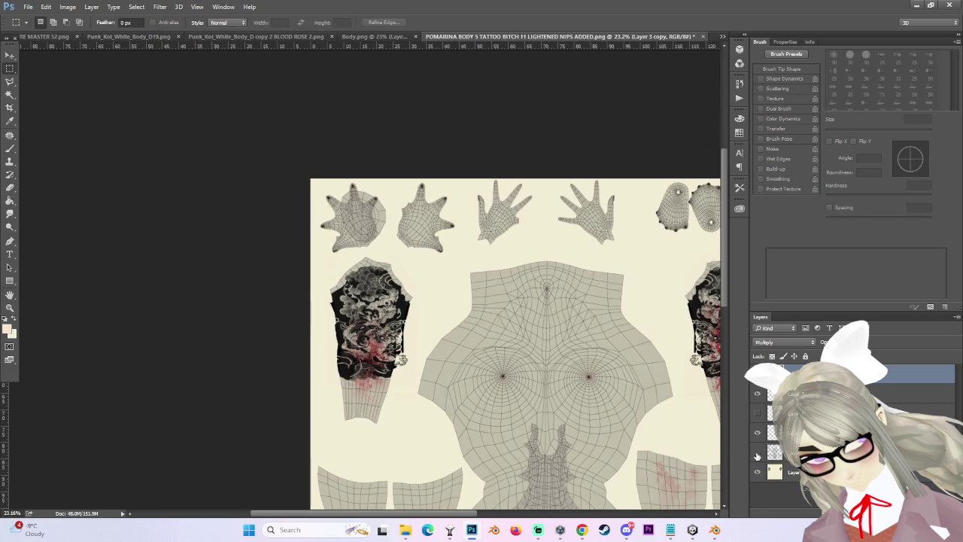
{"action": "left_click", "coordinate": [757, 455]}
{"action": "scroll", "coordinate": [519, 386], "scroll_direction": "down", "scroll_amount": 1}
{"action": "scroll", "coordinate": [351, 233], "scroll_direction": "up", "scroll_amount": 1}
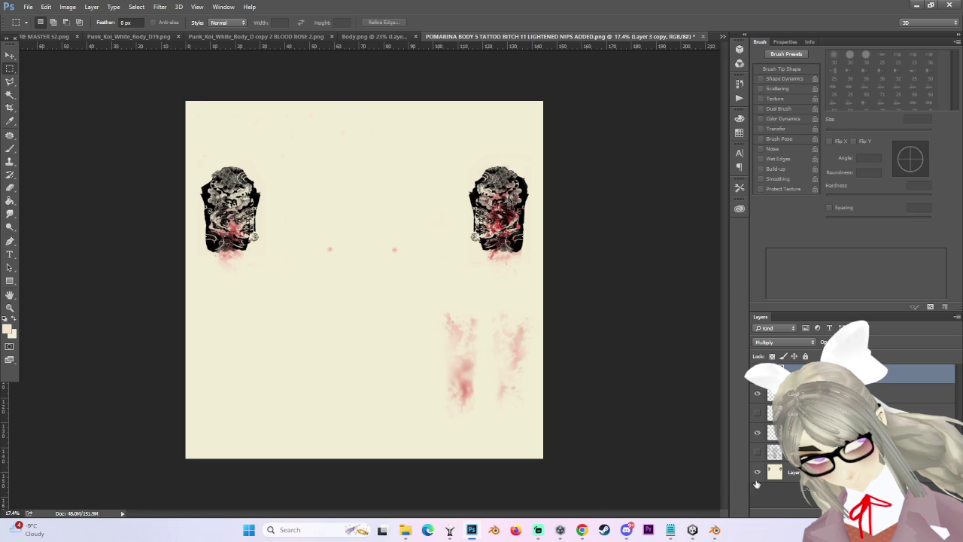
{"action": "left_click", "coordinate": [758, 412]}
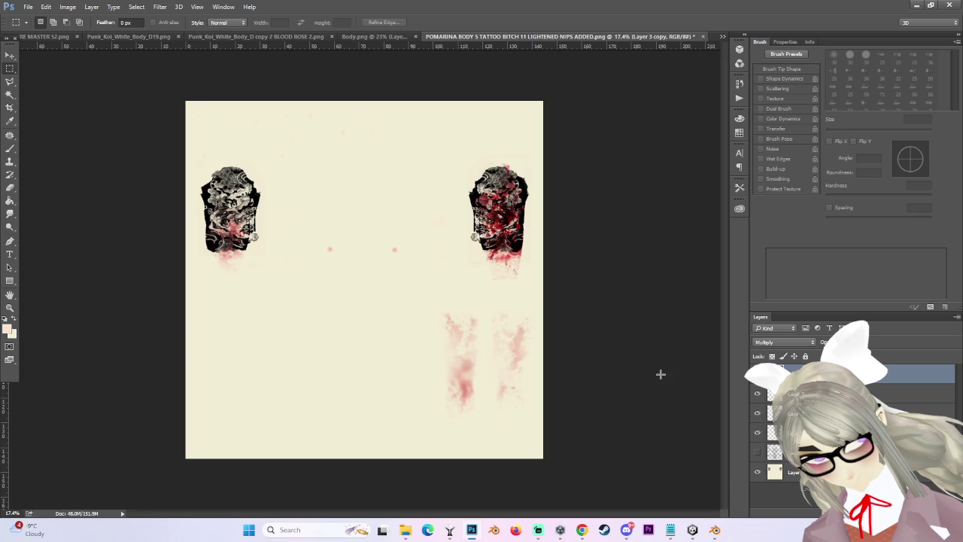
{"action": "left_click", "coordinate": [758, 413]}
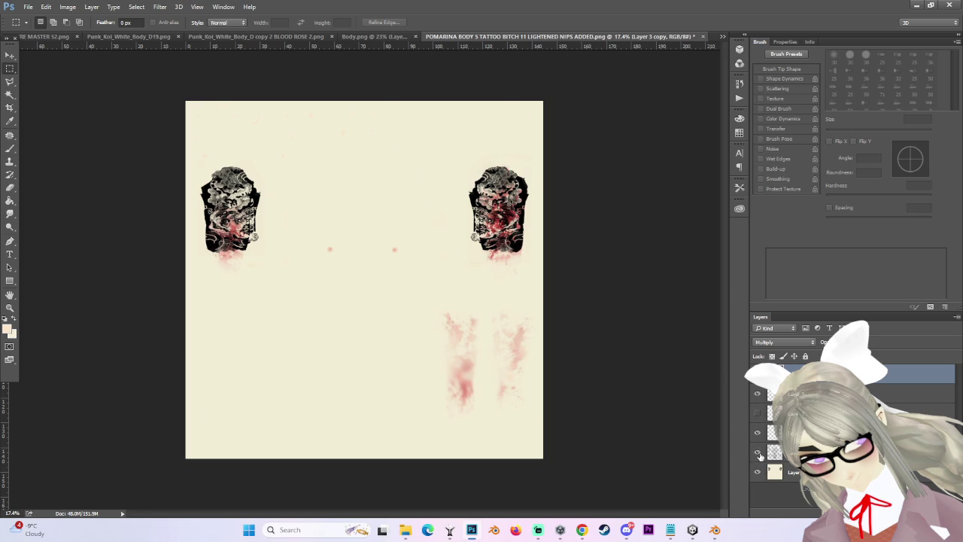
{"action": "left_click", "coordinate": [758, 453]}
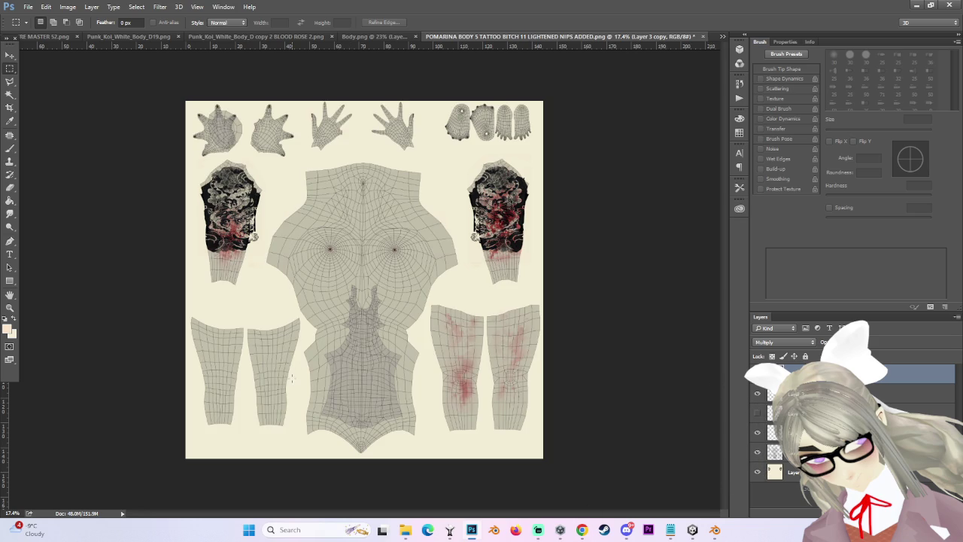
{"action": "left_click", "coordinate": [9, 55]}
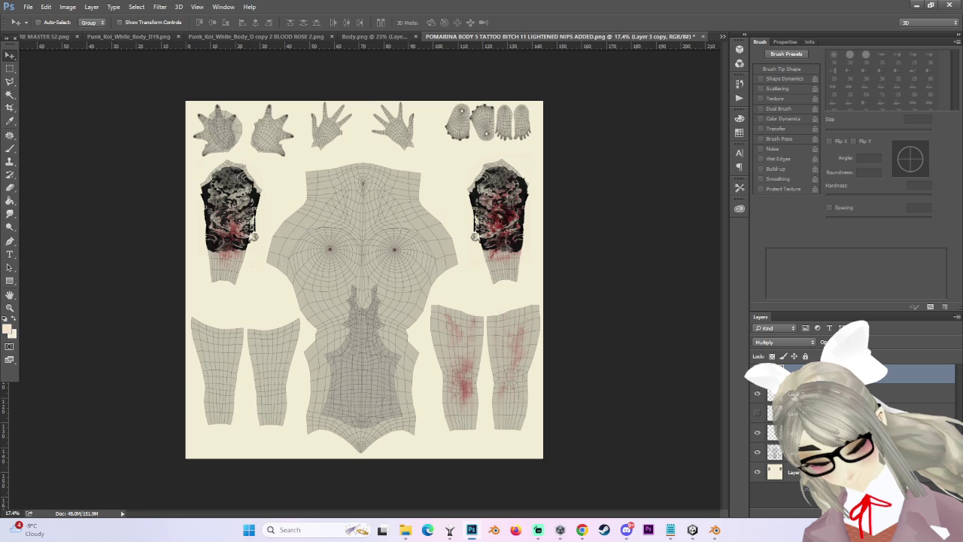
Duplicate the blood layer and move the copy onto the left leg UV pieces.
{"action": "key", "text": "ctrl+j"}
{"action": "mouse_move", "coordinate": [280, 230]}
{"action": "left_mouse_down"}
{"action": "mouse_move", "coordinate": [165, 369]}
{"action": "mouse_move", "coordinate": [260, 445]}
{"action": "left_mouse_up"}
{"action": "scroll", "coordinate": [226, 392], "scroll_direction": "up", "scroll_amount": 3}
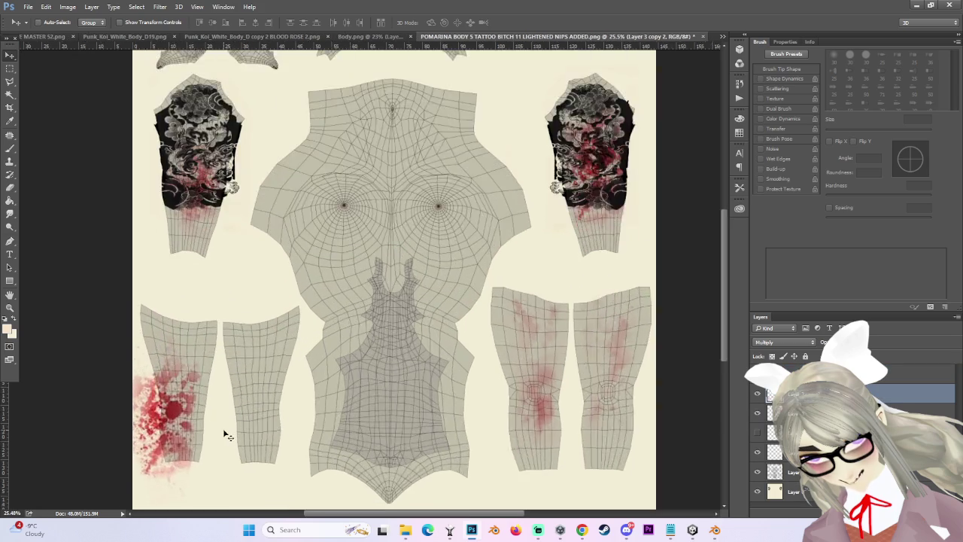
{"action": "scroll", "coordinate": [253, 441], "scroll_direction": "up", "scroll_amount": 2}
{"action": "mouse_move", "coordinate": [238, 455]}
{"action": "left_mouse_down"}
{"action": "mouse_move", "coordinate": [236, 418]}
{"action": "mouse_move", "coordinate": [237, 471]}
{"action": "left_mouse_up"}
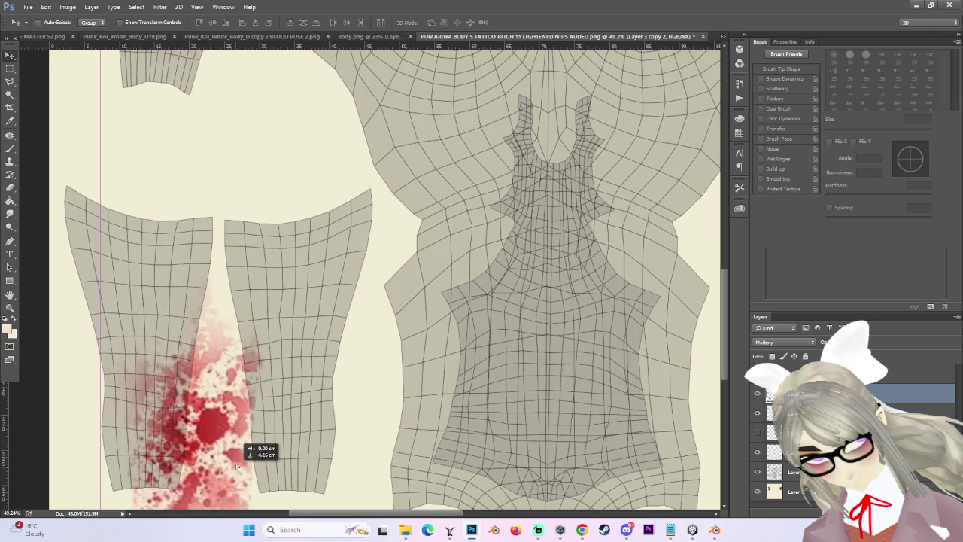
{"action": "scroll", "coordinate": [338, 342], "scroll_direction": "down", "scroll_amount": 2}
Reposition the leg blood copy and stretch it to about 103.57% width.
{"action": "key", "text": "ctrl+t"}
{"action": "left_click_drag", "start_coordinate": [237, 407], "coordinate": [213, 405]}
{"action": "left_click_drag", "start_coordinate": [297, 397], "coordinate": [322, 392]}
{"action": "key", "text": "Return"}
{"action": "scroll", "coordinate": [266, 374], "scroll_direction": "up", "scroll_amount": 2}
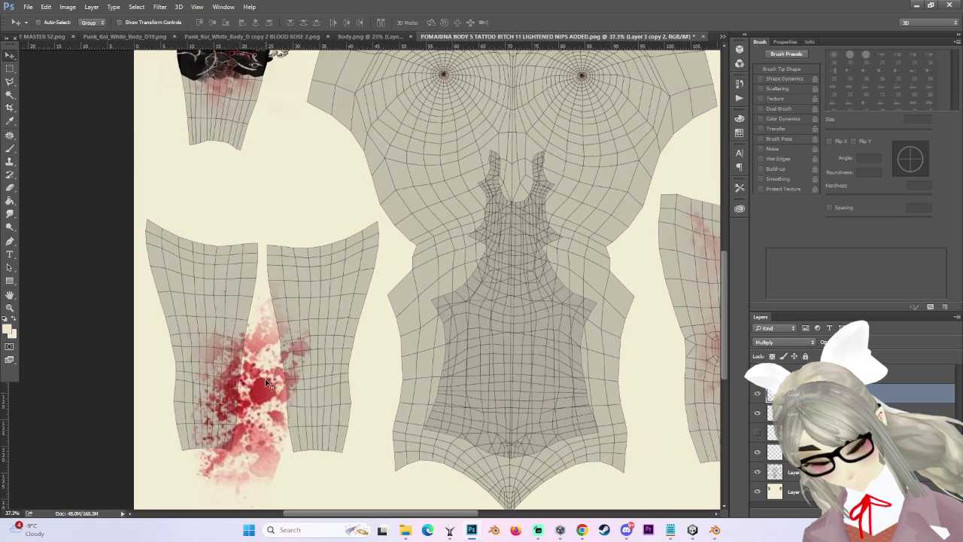
{"action": "key", "text": "l"}
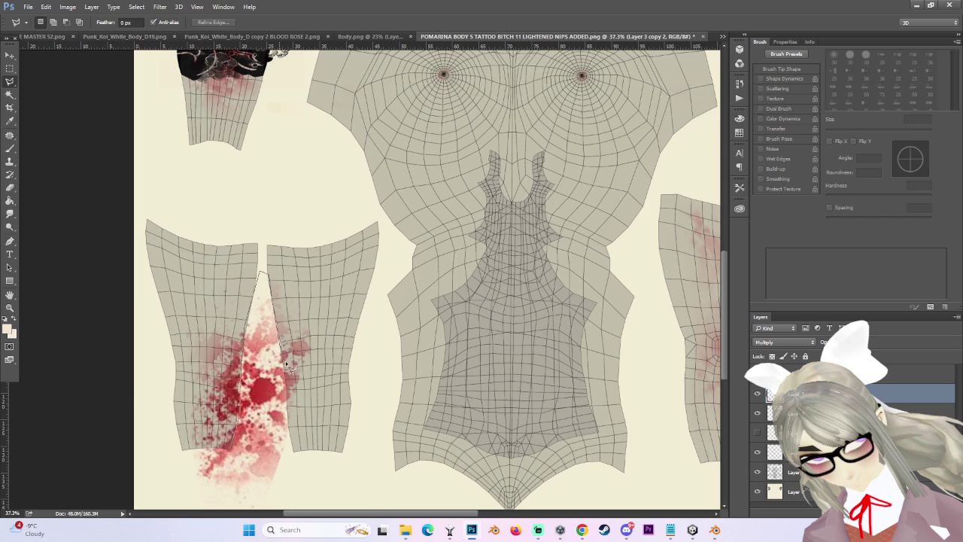
Lasso the excess blood between the leg pieces, feather it 27.9 px, and delete it.
{"action": "mouse_move", "coordinate": [301, 465]}
{"action": "left_mouse_down"}
{"action": "mouse_move", "coordinate": [188, 403]}
{"action": "mouse_move", "coordinate": [235, 394]}
{"action": "left_mouse_up"}
{"action": "left_click", "coordinate": [183, 7]}
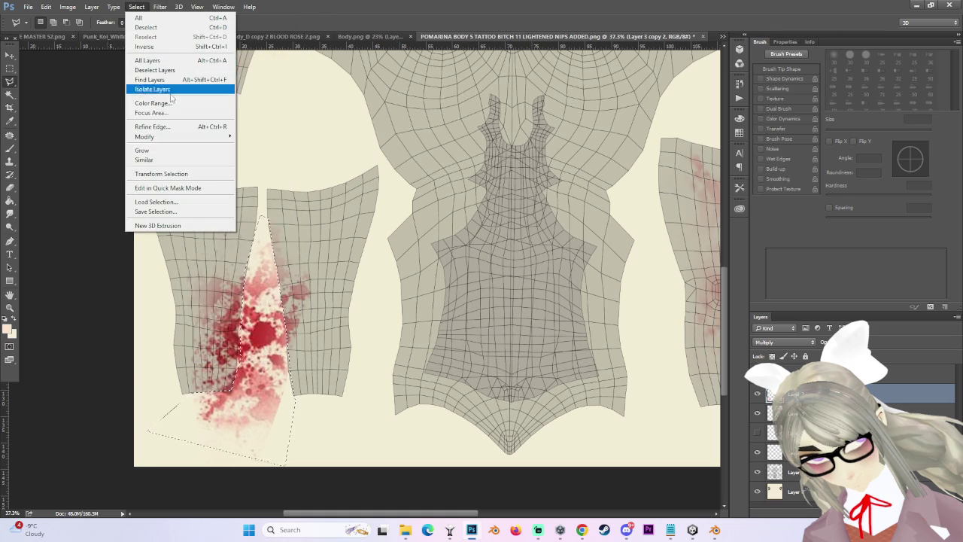
{"action": "left_click", "coordinate": [154, 126]}
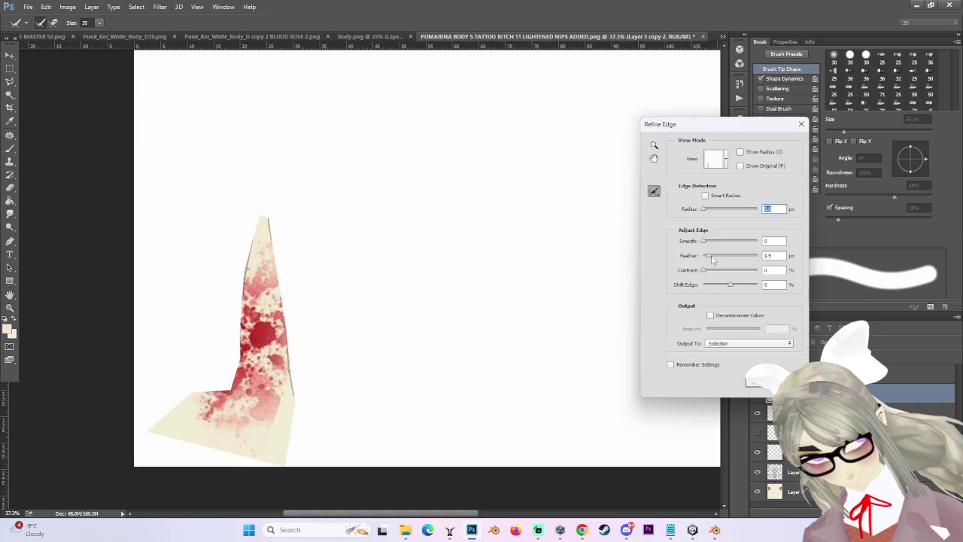
{"action": "left_click_drag", "start_coordinate": [703, 255], "coordinate": [729, 259]}
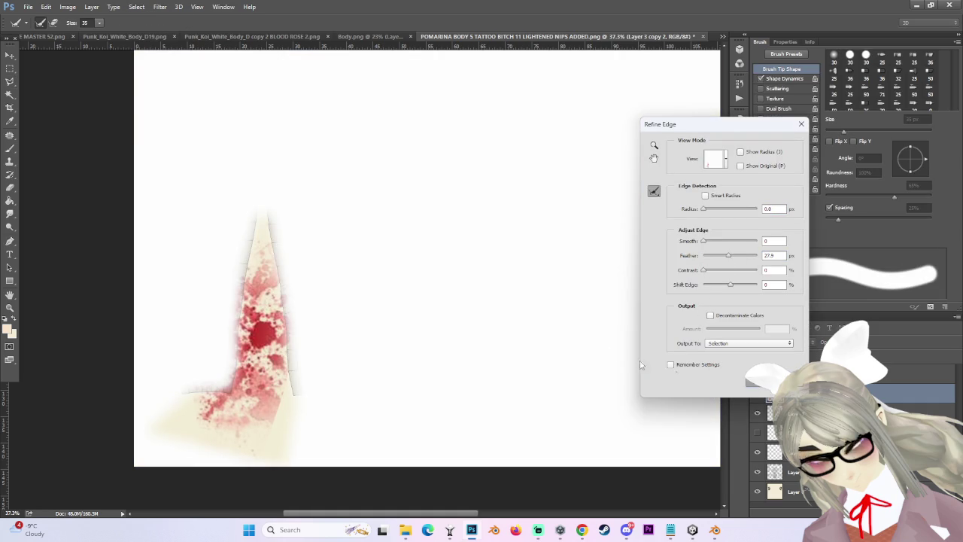
{"action": "key", "text": "Return"}
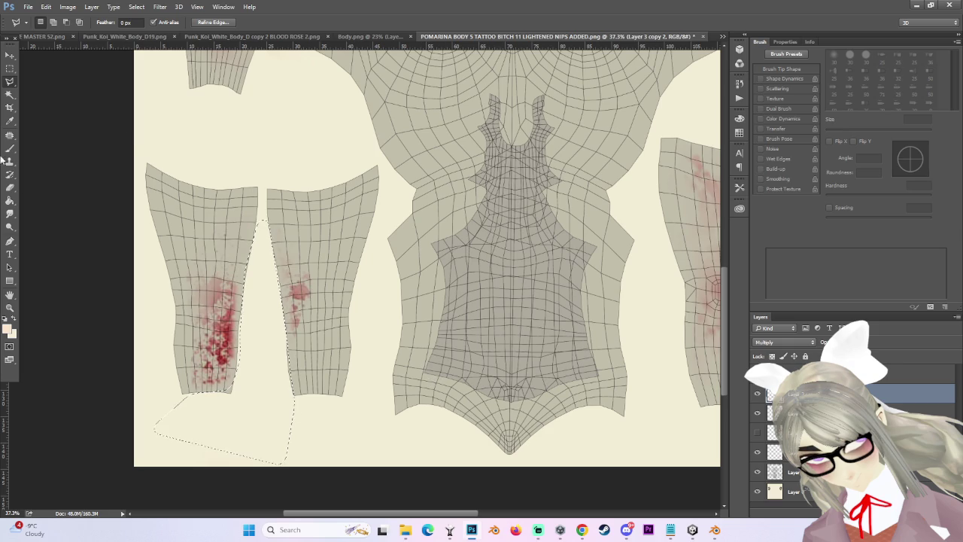
{"action": "key", "text": "ctrl+d"}
Size the eraser, smudge and 300 px soft brush, undoing a stray stroke between the legs.
{"action": "key", "text": "e"}
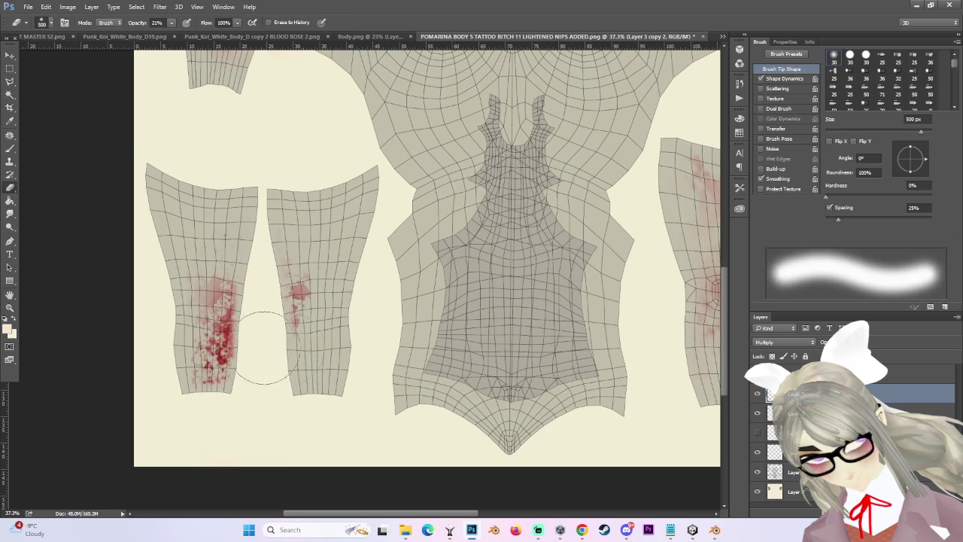
{"action": "scroll", "coordinate": [288, 348], "scroll_direction": "up", "scroll_amount": 2}
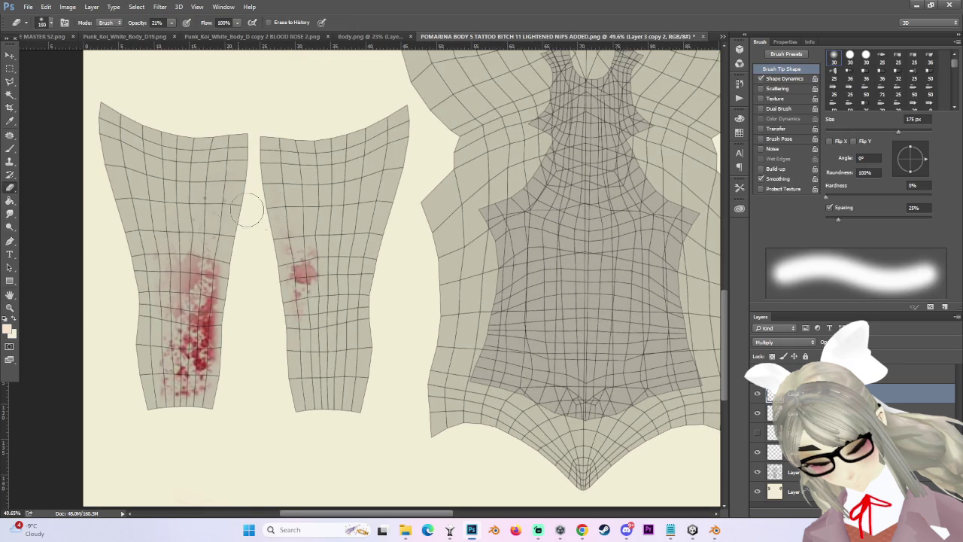
{"action": "key", "text": "bracketright"}
{"action": "key", "text": "bracketright"}
{"action": "key", "text": "bracketright"}
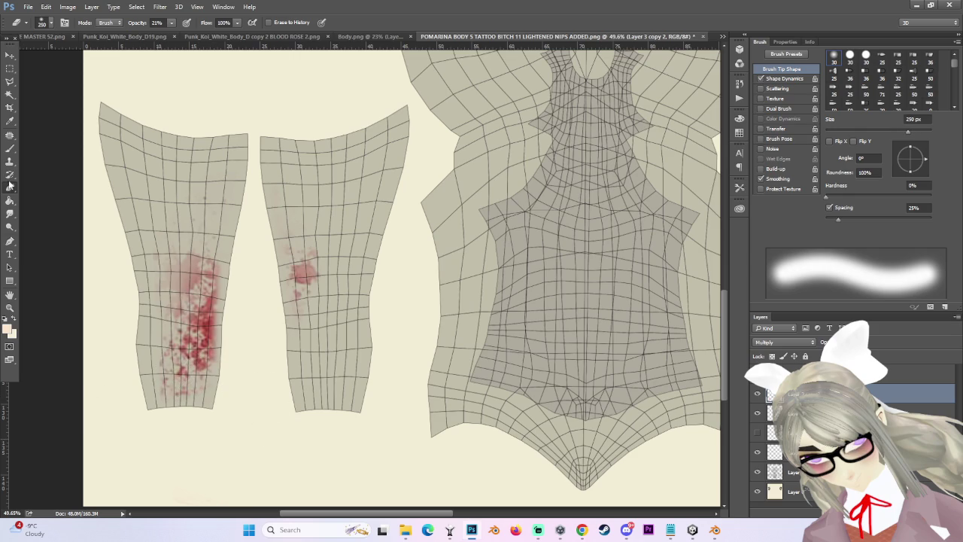
{"action": "left_click", "coordinate": [9, 213]}
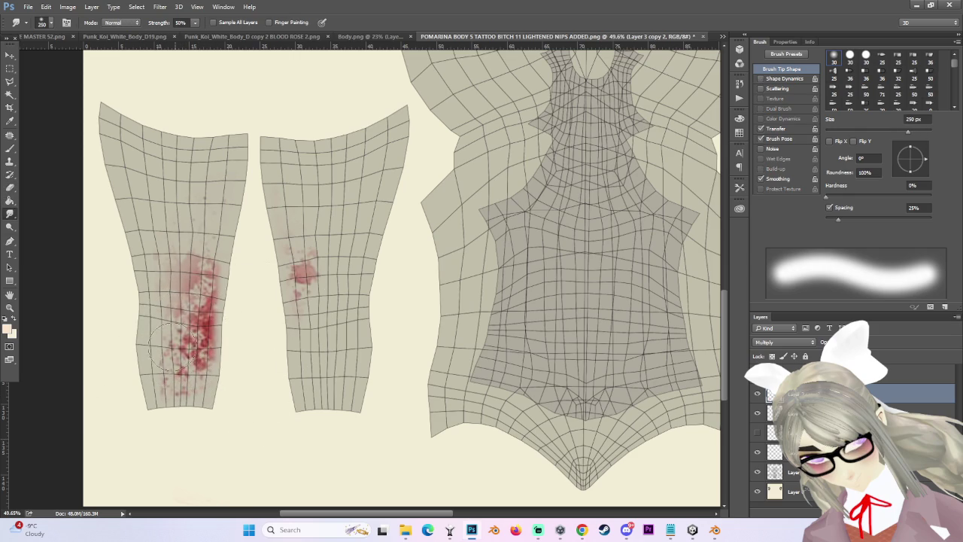
{"action": "key", "text": "bracketleft"}
{"action": "key", "text": "bracketleft"}
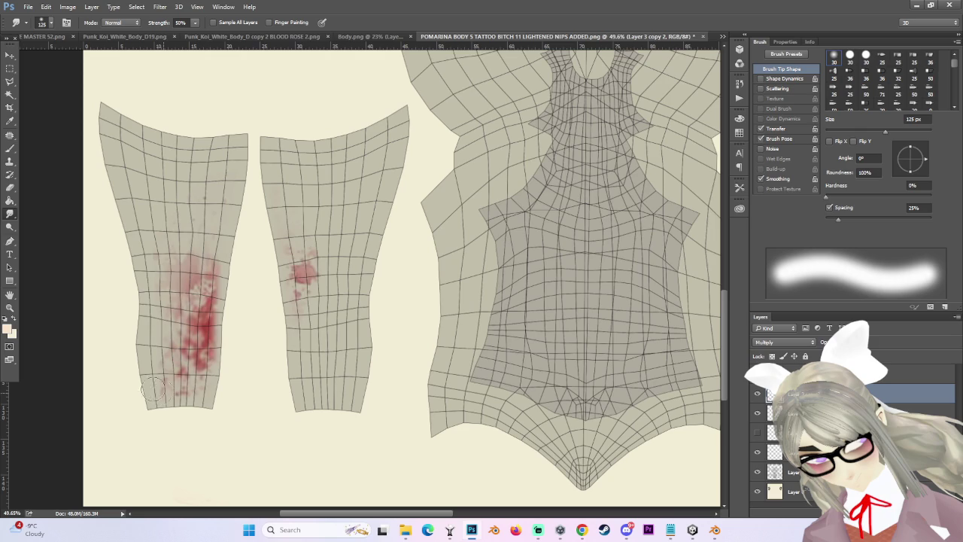
{"action": "key", "text": "b"}
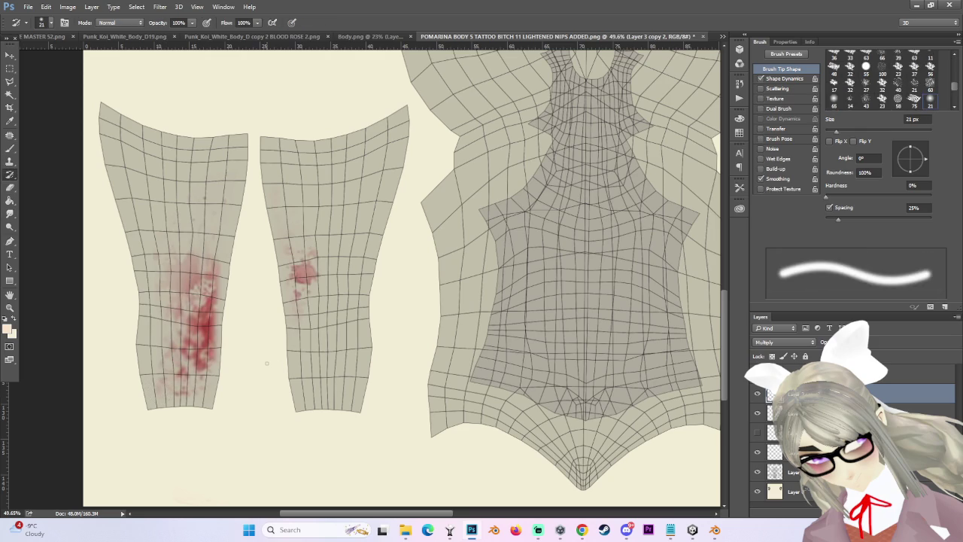
{"action": "key", "text": "bracketright"}
{"action": "key", "text": "bracketright"}
{"action": "key", "text": "bracketright"}
{"action": "left_click_drag", "start_coordinate": [241, 339], "coordinate": [269, 344]}
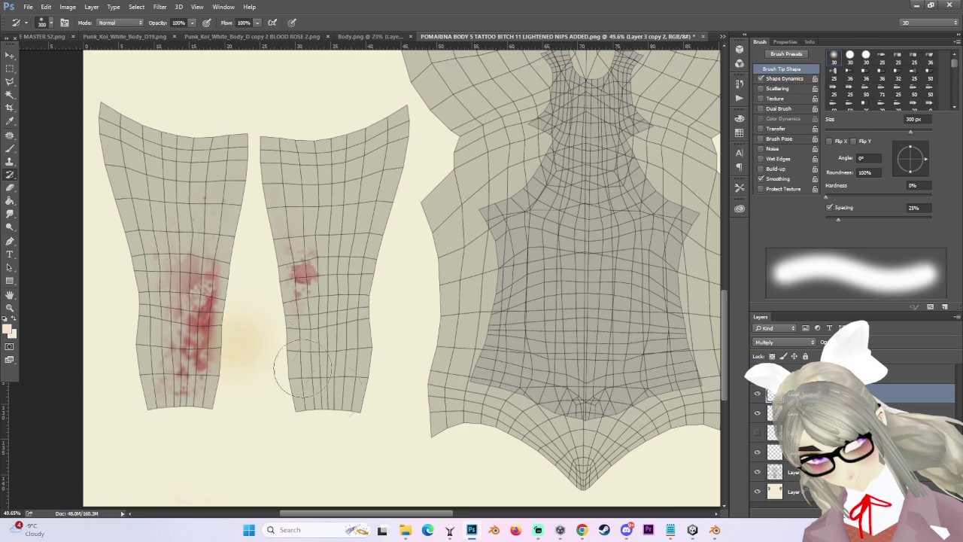
{"action": "key", "text": "ctrl+z"}
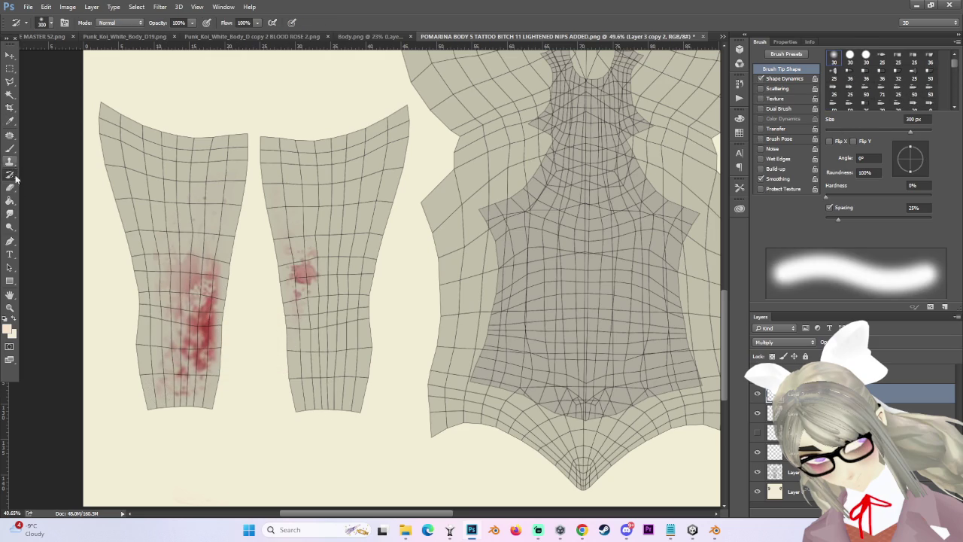
Lighten the red blotch on the left piece with a 300 px eraser at 21% opacity.
{"action": "key", "text": "e"}
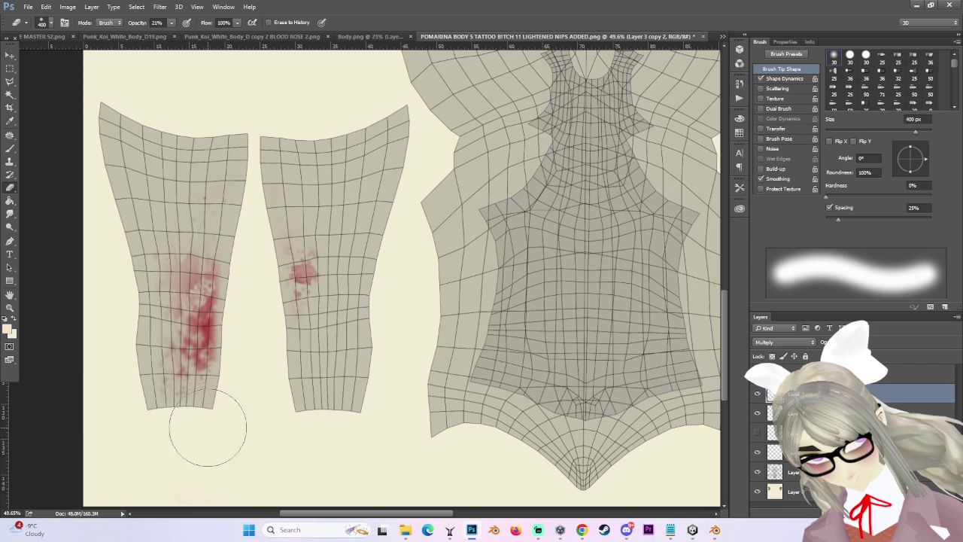
{"action": "key", "text": "bracketleft"}
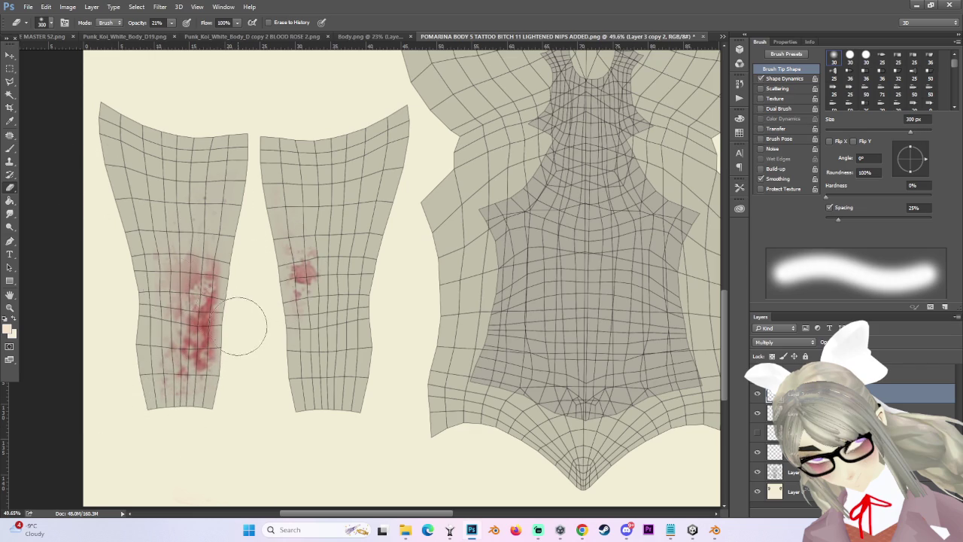
{"action": "left_click_drag", "start_coordinate": [163, 316], "coordinate": [211, 361]}
{"action": "scroll", "coordinate": [214, 375], "scroll_direction": "down", "scroll_amount": 1}
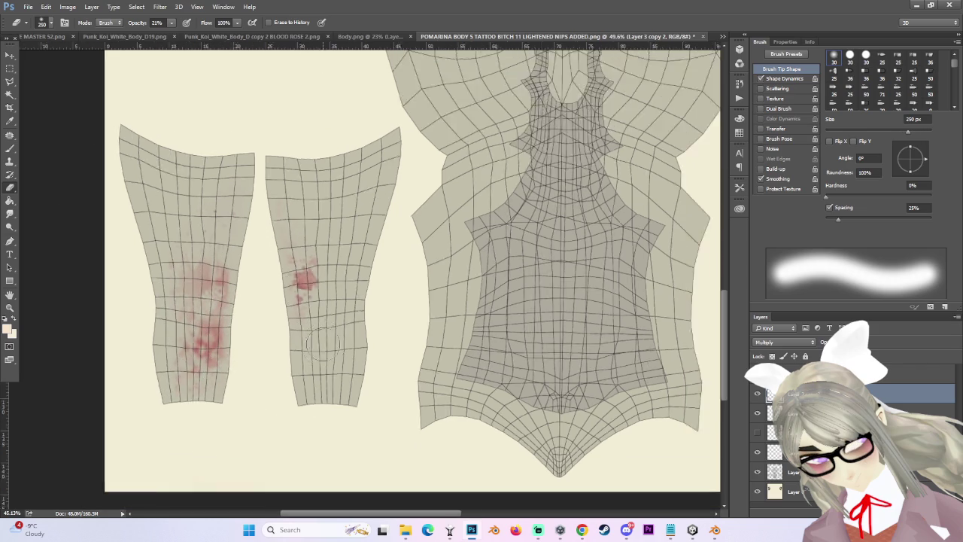
{"action": "scroll", "coordinate": [349, 322], "scroll_direction": "down", "scroll_amount": 4}
{"action": "scroll", "coordinate": [212, 410], "scroll_direction": "up", "scroll_amount": 2}
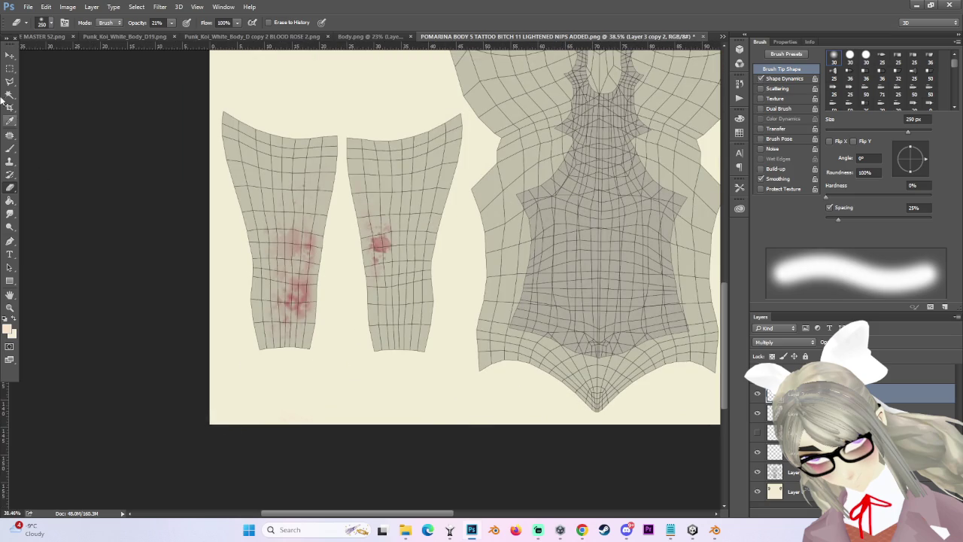
Smudge the red blotches on the left forearm piece at 50% strength and hide the wireframe.
{"action": "left_click", "coordinate": [10, 55]}
{"action": "scroll", "coordinate": [376, 286], "scroll_direction": "down", "scroll_amount": 2}
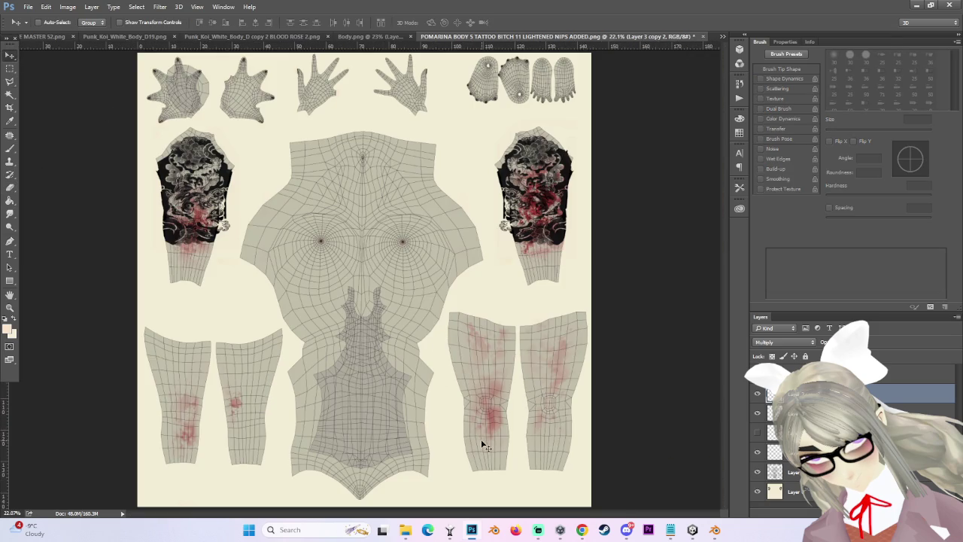
{"action": "scroll", "coordinate": [173, 456], "scroll_direction": "up", "scroll_amount": 2}
{"action": "key", "text": "r"}
{"action": "left_click_drag", "start_coordinate": [181, 409], "coordinate": [177, 407]}
{"action": "left_click_drag", "start_coordinate": [196, 369], "coordinate": [147, 332]}
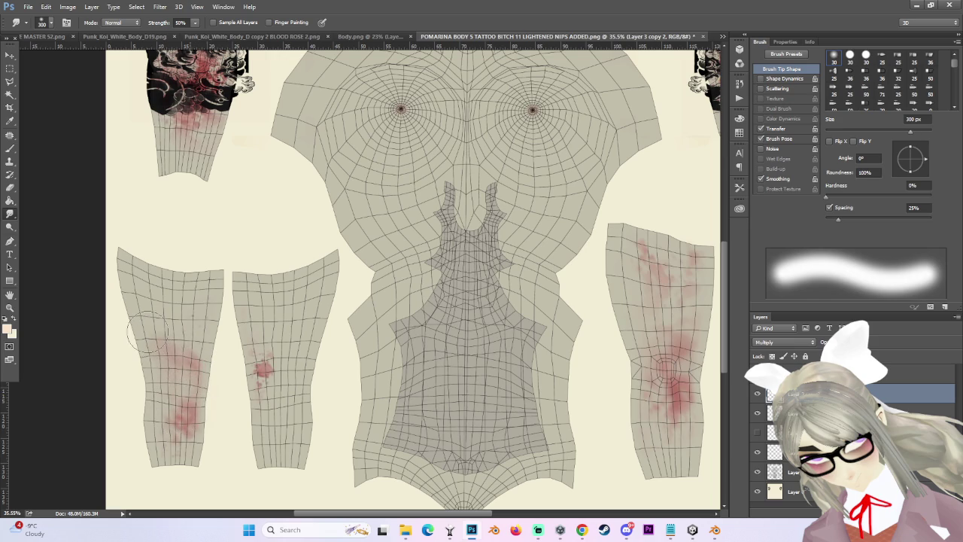
{"action": "left_click_drag", "start_coordinate": [179, 408], "coordinate": [179, 412]}
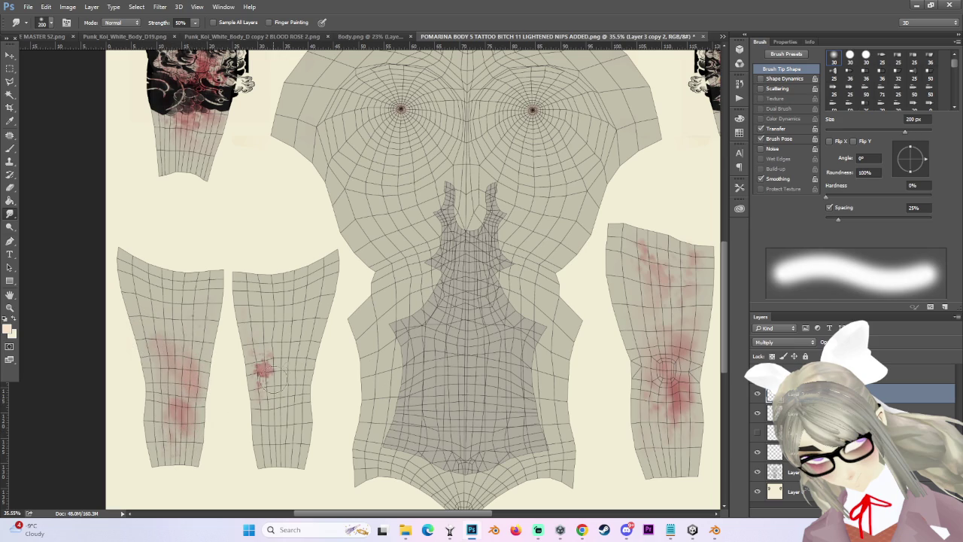
{"action": "scroll", "coordinate": [409, 354], "scroll_direction": "down", "scroll_amount": 3}
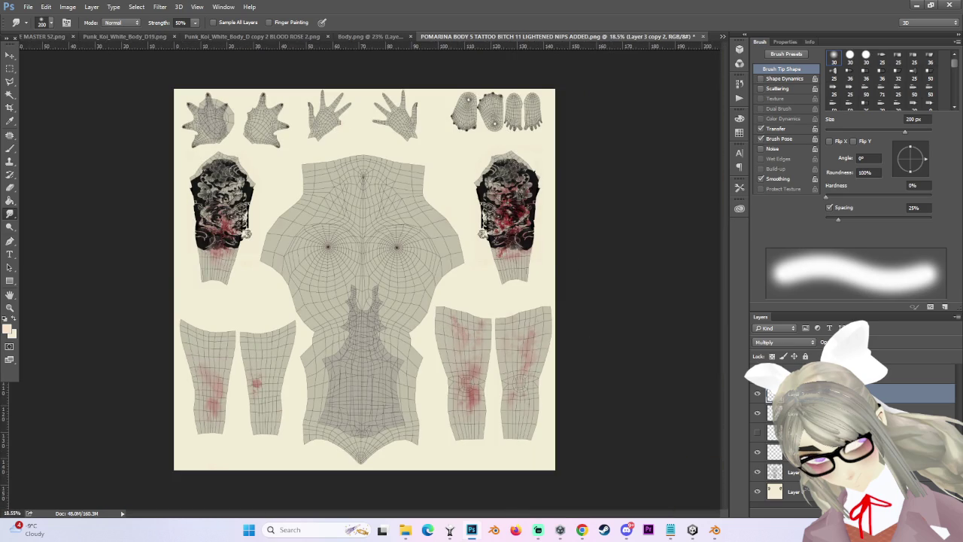
{"action": "left_click", "coordinate": [757, 471]}
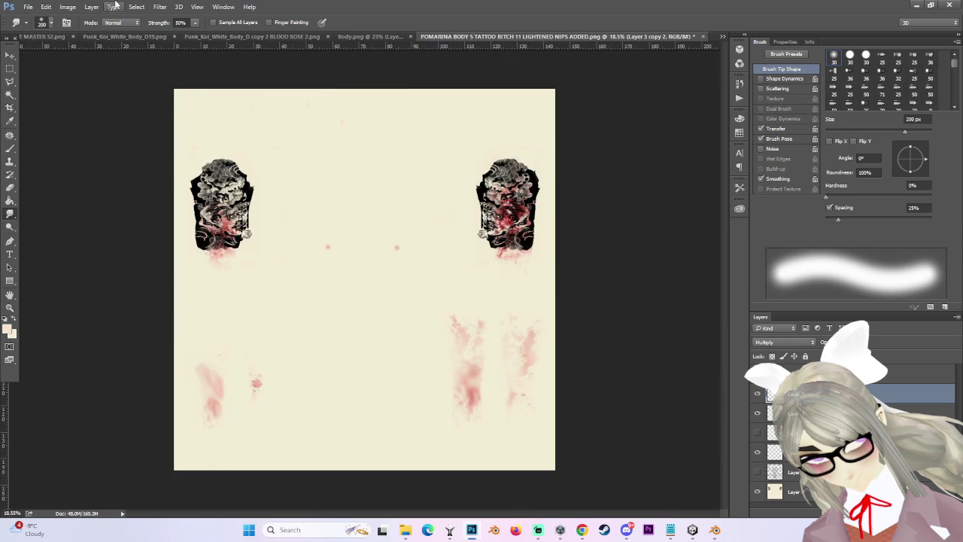
Begin a Save As of the texture, then cancel it and undo.
{"action": "left_click", "coordinate": [27, 7]}
{"action": "left_click", "coordinate": [43, 118]}
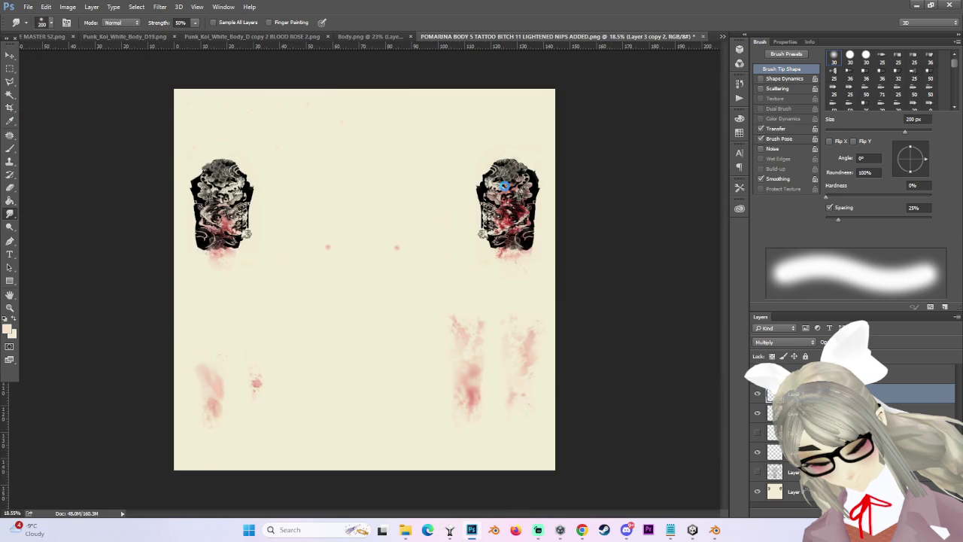
{"action": "key", "text": "Escape"}
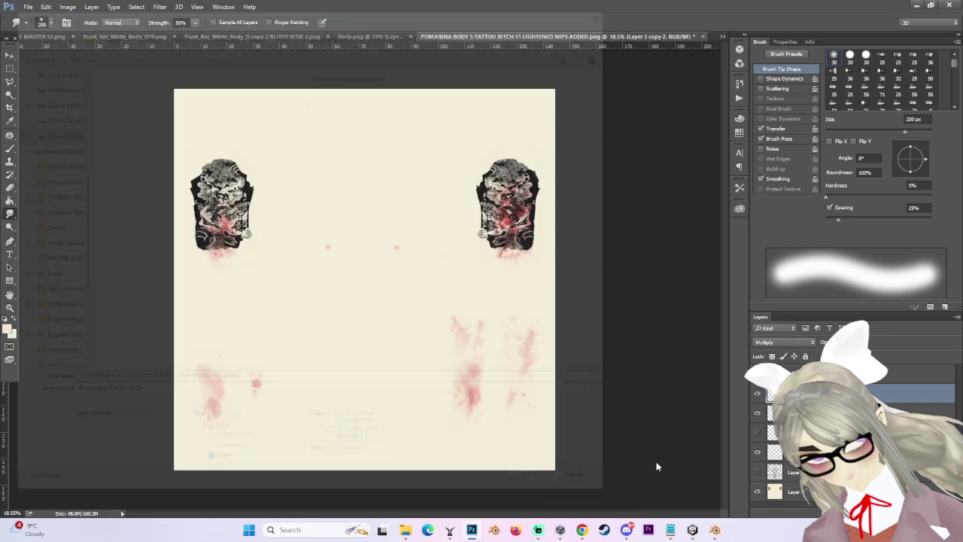
{"action": "key", "text": "ctrl+z"}
Save a PNG copy of the texture with BLOOD appended to the file name.
{"action": "left_click", "coordinate": [28, 6]}
{"action": "left_click", "coordinate": [65, 123]}
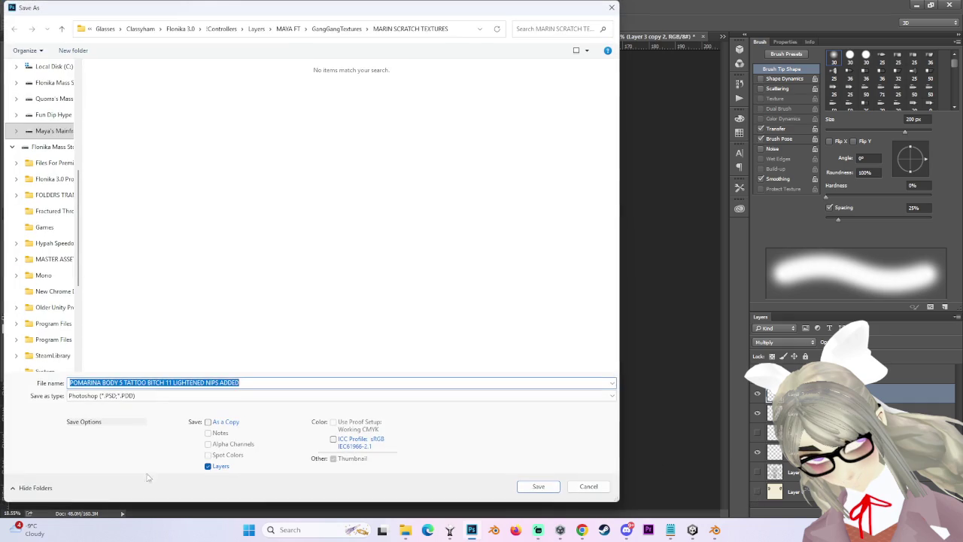
{"action": "left_click", "coordinate": [106, 395]}
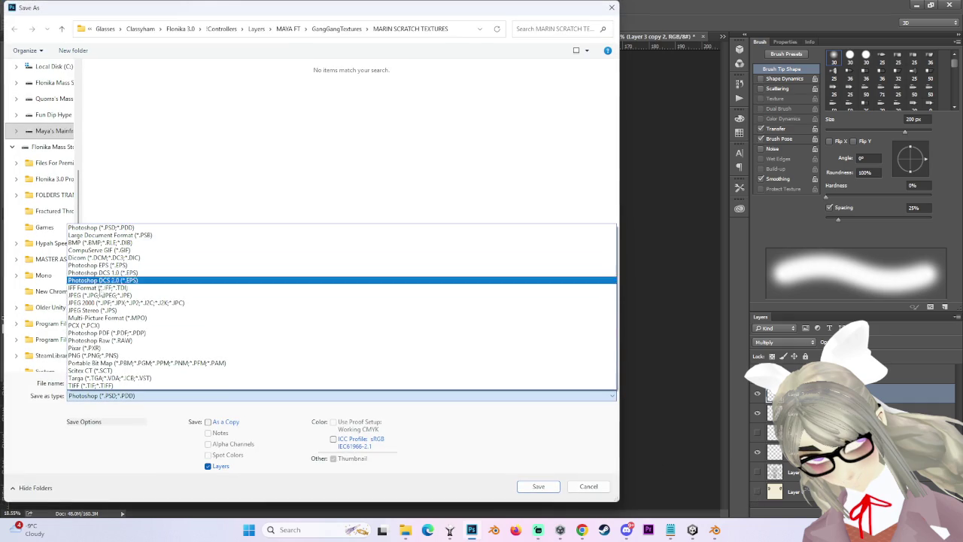
{"action": "left_click", "coordinate": [89, 355]}
{"action": "left_click", "coordinate": [277, 383]}
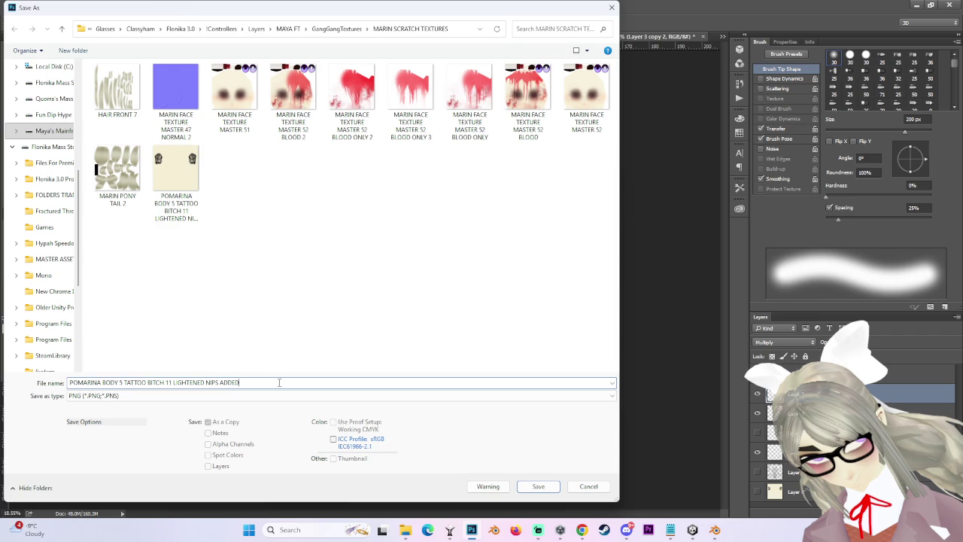
{"action": "type", "text": " BLOOD"}
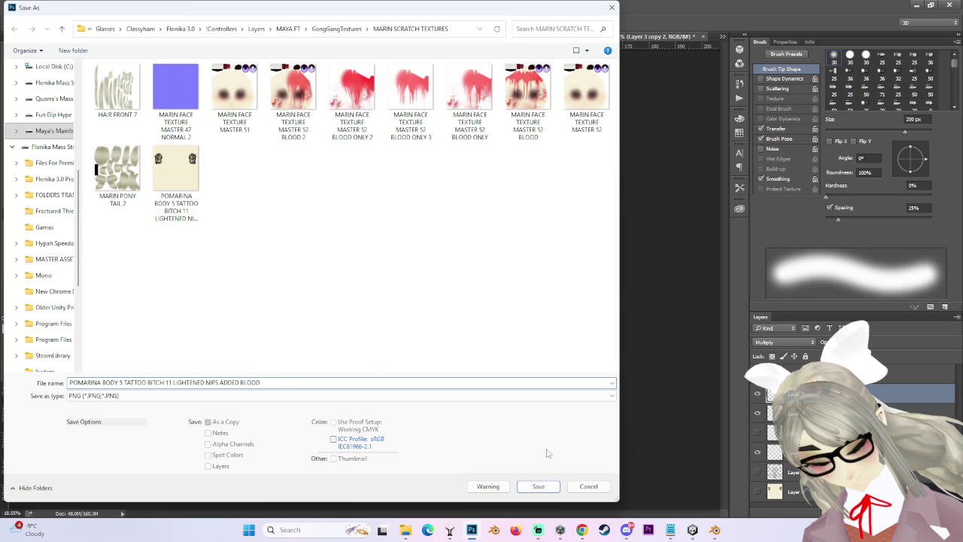
{"action": "left_click", "coordinate": [542, 486]}
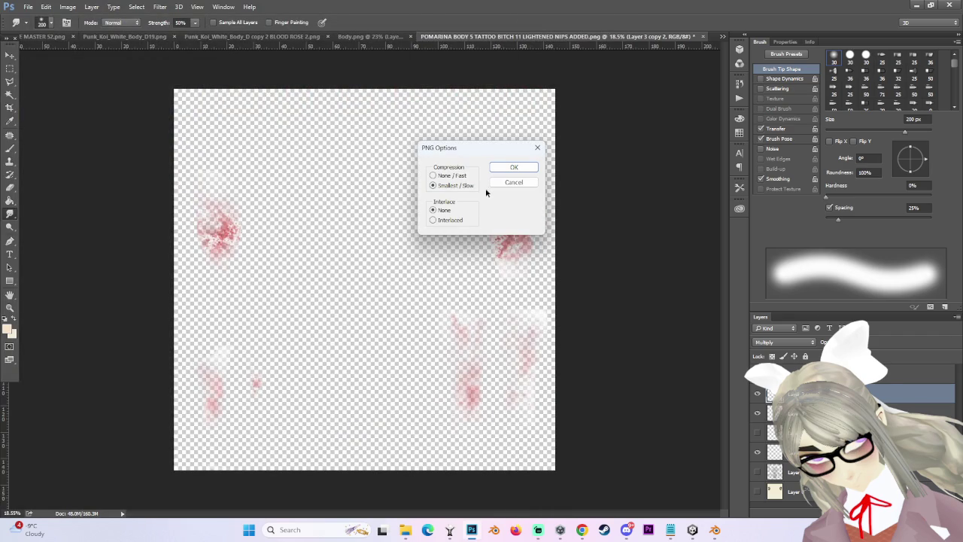
{"action": "left_click", "coordinate": [511, 167]}
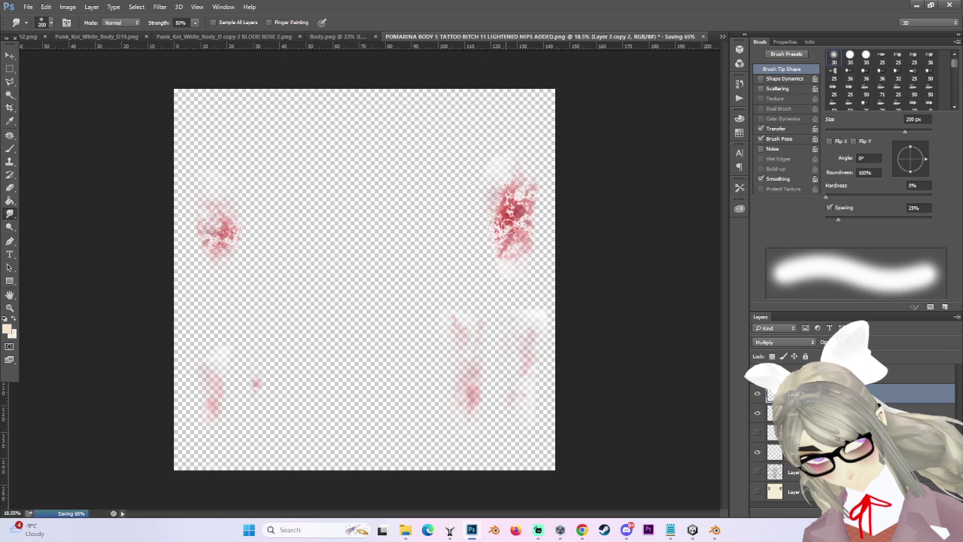
{"action": "mouse_move", "coordinate": [693, 530]}
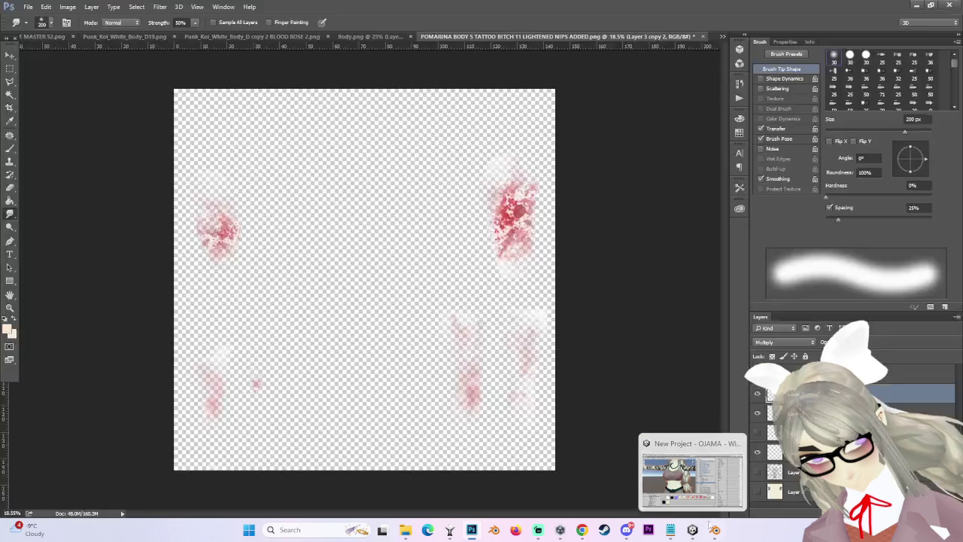
{"action": "left_click", "coordinate": [701, 477]}
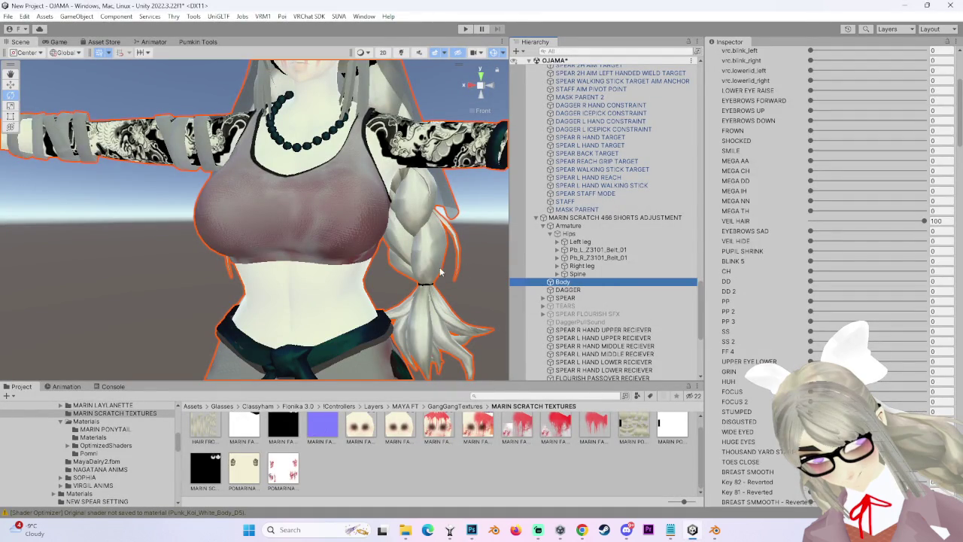
Locate the POMARINA body texture and apply its import settings with Alpha is Transparency.
{"action": "scroll", "coordinate": [845, 296], "scroll_direction": "down", "scroll_amount": 3}
{"action": "scroll", "coordinate": [835, 304], "scroll_direction": "down", "scroll_amount": 3}
{"action": "scroll", "coordinate": [824, 316], "scroll_direction": "down", "scroll_amount": 3}
{"action": "scroll", "coordinate": [807, 330], "scroll_direction": "down", "scroll_amount": 3}
{"action": "scroll", "coordinate": [806, 331], "scroll_direction": "down", "scroll_amount": 3}
{"action": "scroll", "coordinate": [806, 331], "scroll_direction": "down", "scroll_amount": 5}
{"action": "scroll", "coordinate": [806, 331], "scroll_direction": "down", "scroll_amount": 5}
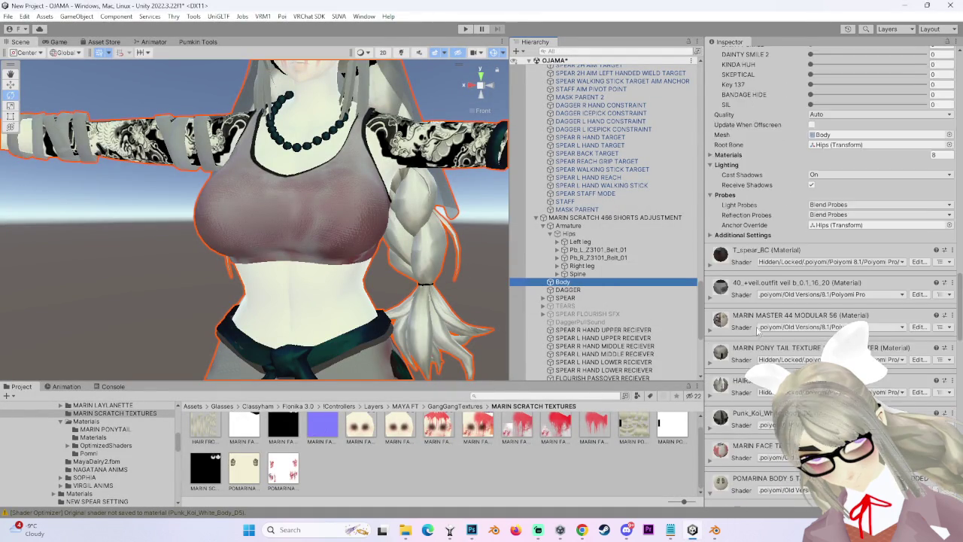
{"action": "scroll", "coordinate": [807, 331], "scroll_direction": "down", "scroll_amount": 3}
{"action": "scroll", "coordinate": [806, 331], "scroll_direction": "down", "scroll_amount": 5}
{"action": "scroll", "coordinate": [741, 369], "scroll_direction": "down", "scroll_amount": 5}
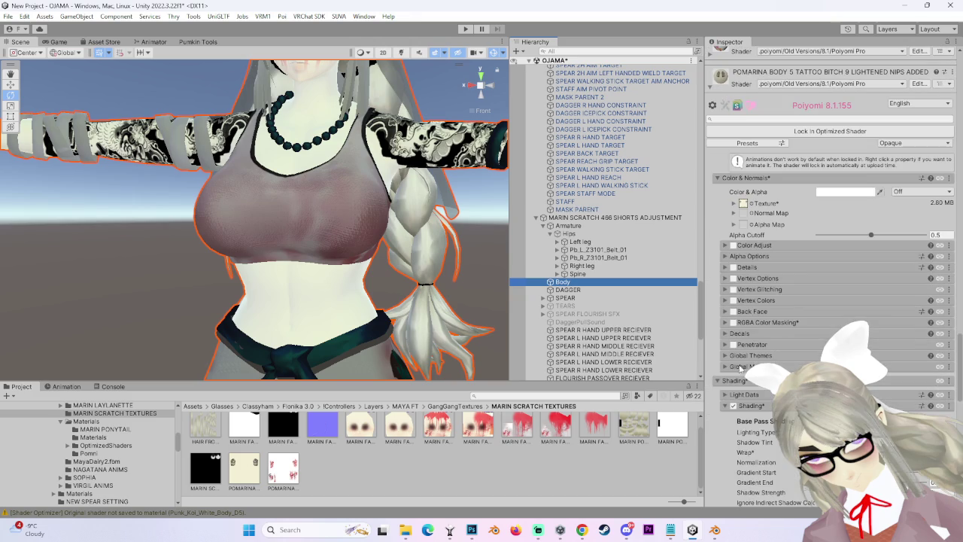
{"action": "left_click", "coordinate": [744, 203]}
{"action": "double_click", "coordinate": [744, 203]}
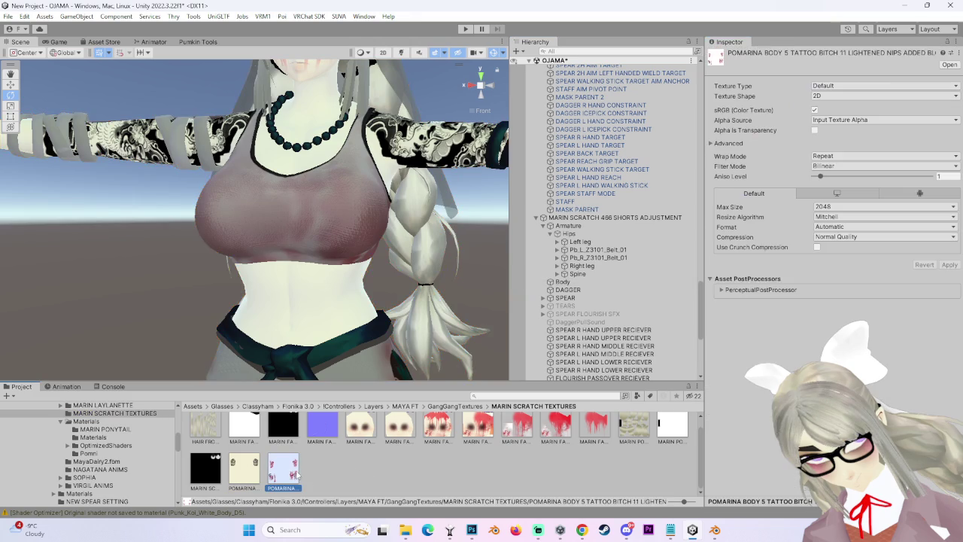
{"action": "left_click", "coordinate": [814, 131]}
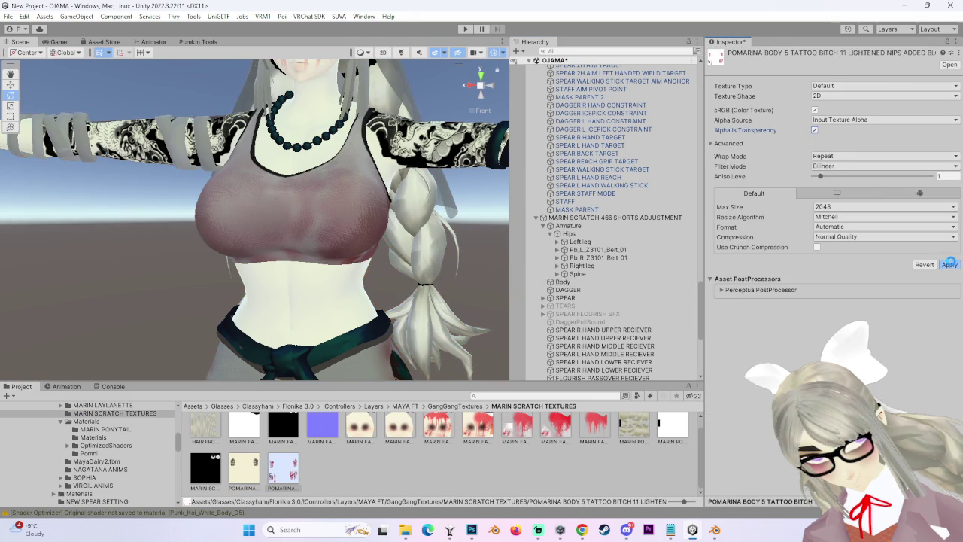
{"action": "left_click", "coordinate": [949, 264]}
{"action": "scroll", "coordinate": [324, 286], "scroll_direction": "down", "scroll_amount": 2}
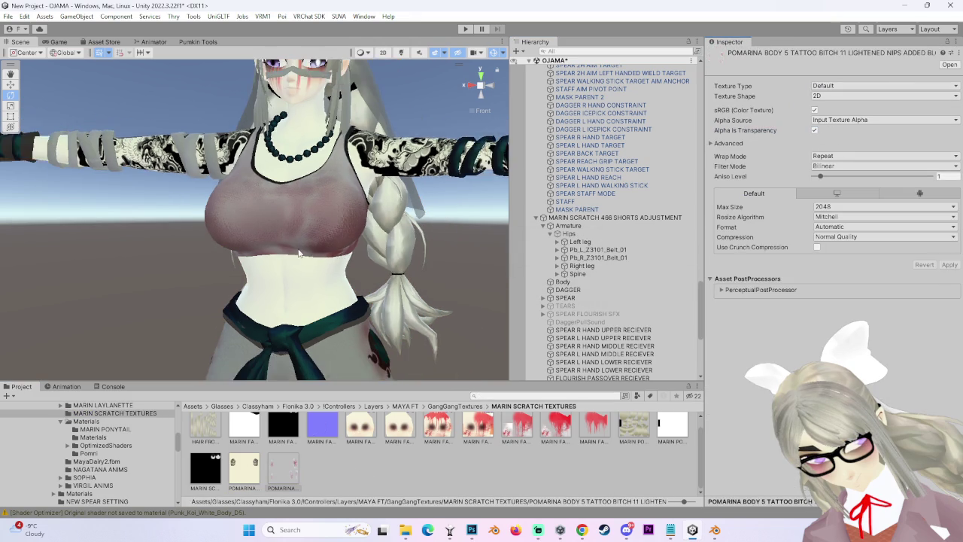
{"action": "scroll", "coordinate": [309, 248], "scroll_direction": "down", "scroll_amount": 2}
{"action": "scroll", "coordinate": [306, 239], "scroll_direction": "down", "scroll_amount": 2}
Select the Body mesh, then enable and expand Poiyomi Matcap 0 on its material.
{"action": "left_click", "coordinate": [305, 240]}
{"action": "scroll", "coordinate": [828, 226], "scroll_direction": "down", "scroll_amount": 5}
{"action": "scroll", "coordinate": [828, 225], "scroll_direction": "down", "scroll_amount": 5}
{"action": "scroll", "coordinate": [827, 226], "scroll_direction": "down", "scroll_amount": 5}
{"action": "scroll", "coordinate": [792, 341], "scroll_direction": "down", "scroll_amount": 5}
{"action": "scroll", "coordinate": [792, 341], "scroll_direction": "down", "scroll_amount": 5}
{"action": "scroll", "coordinate": [793, 341], "scroll_direction": "down", "scroll_amount": 3}
{"action": "scroll", "coordinate": [792, 341], "scroll_direction": "down", "scroll_amount": 5}
{"action": "scroll", "coordinate": [793, 341], "scroll_direction": "down", "scroll_amount": 3}
{"action": "scroll", "coordinate": [793, 341], "scroll_direction": "down", "scroll_amount": 3}
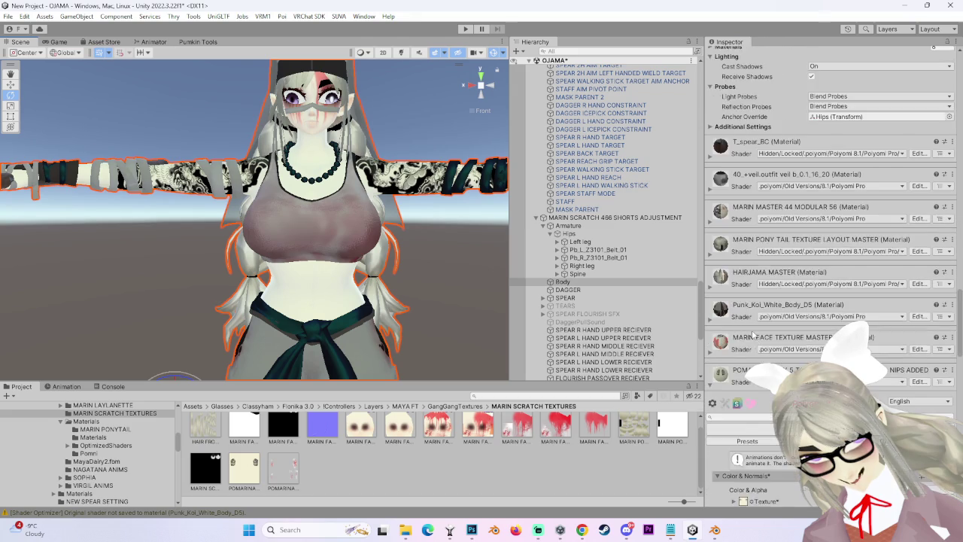
{"action": "scroll", "coordinate": [783, 346], "scroll_direction": "down", "scroll_amount": 5}
{"action": "scroll", "coordinate": [749, 362], "scroll_direction": "down", "scroll_amount": 5}
{"action": "scroll", "coordinate": [749, 365], "scroll_direction": "down", "scroll_amount": 5}
{"action": "scroll", "coordinate": [753, 380], "scroll_direction": "down", "scroll_amount": 5}
{"action": "scroll", "coordinate": [757, 400], "scroll_direction": "down", "scroll_amount": 5}
{"action": "scroll", "coordinate": [728, 371], "scroll_direction": "down", "scroll_amount": 3}
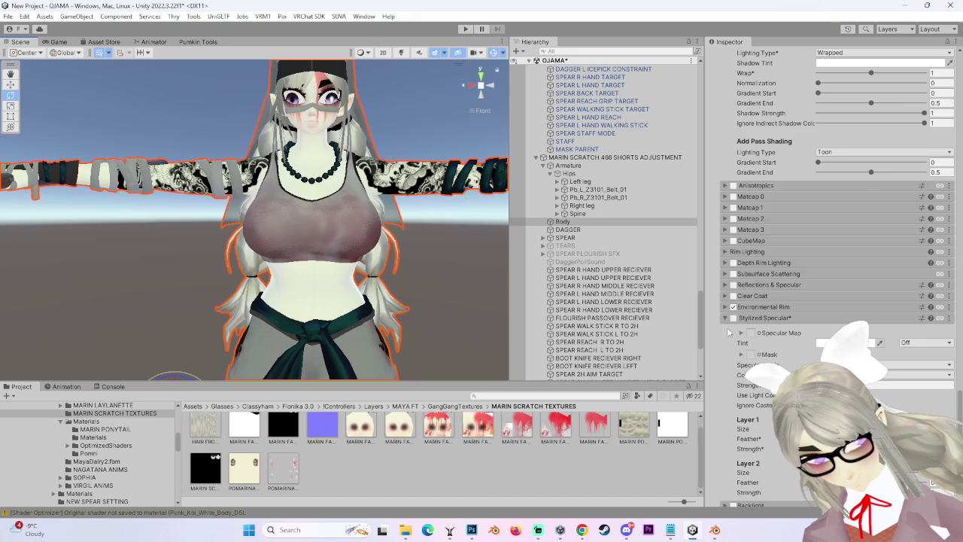
{"action": "scroll", "coordinate": [761, 222], "scroll_direction": "up", "scroll_amount": 2}
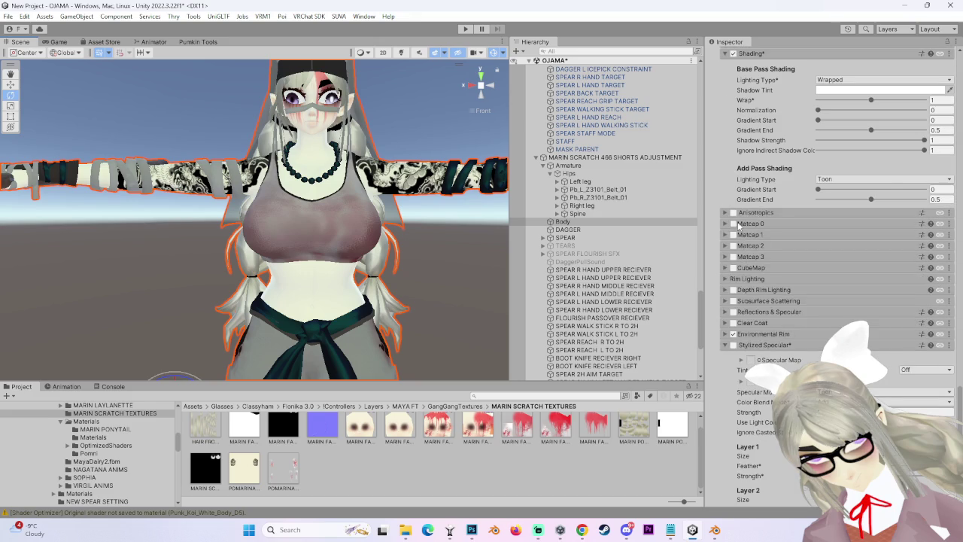
{"action": "left_click", "coordinate": [735, 225]}
{"action": "left_click", "coordinate": [726, 225]}
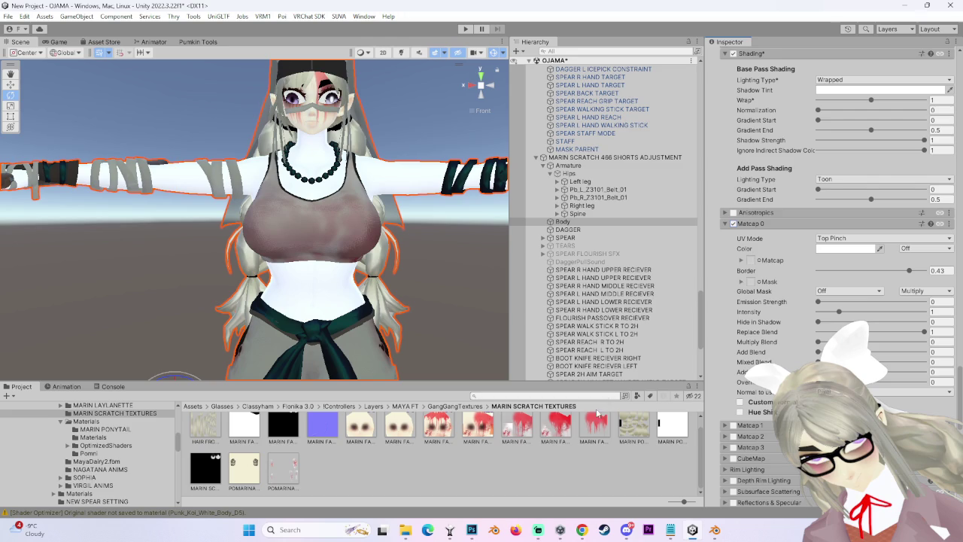
Load the splatter texture into Matcap 0, review the body, then turn the matcap off.
{"action": "mouse_move", "coordinate": [281, 471]}
{"action": "left_mouse_down"}
{"action": "mouse_move", "coordinate": [751, 270]}
{"action": "mouse_move", "coordinate": [751, 260]}
{"action": "left_mouse_up"}
{"action": "left_click_drag", "start_coordinate": [357, 224], "coordinate": [411, 241]}
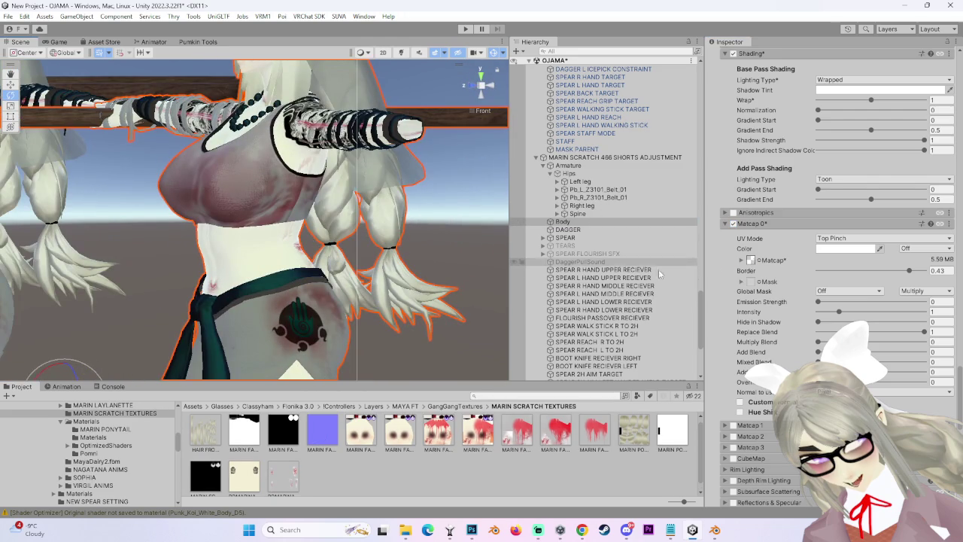
{"action": "left_click", "coordinate": [755, 223]}
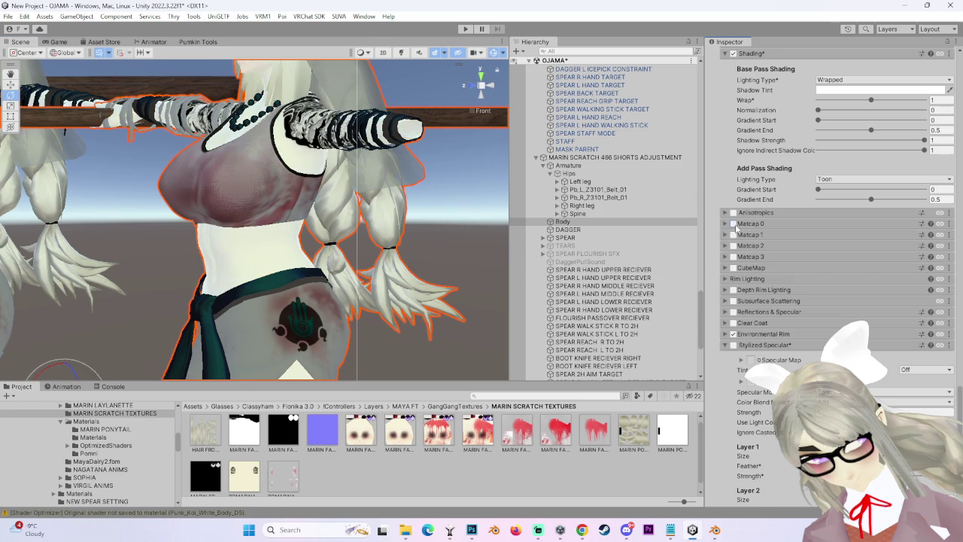
Expand Decals and Decal 0, load the splatter texture into it, and enable Decal 0.
{"action": "scroll", "coordinate": [731, 279], "scroll_direction": "up", "scroll_amount": 2}
{"action": "scroll", "coordinate": [730, 283], "scroll_direction": "up", "scroll_amount": 2}
{"action": "scroll", "coordinate": [730, 285], "scroll_direction": "up", "scroll_amount": 2}
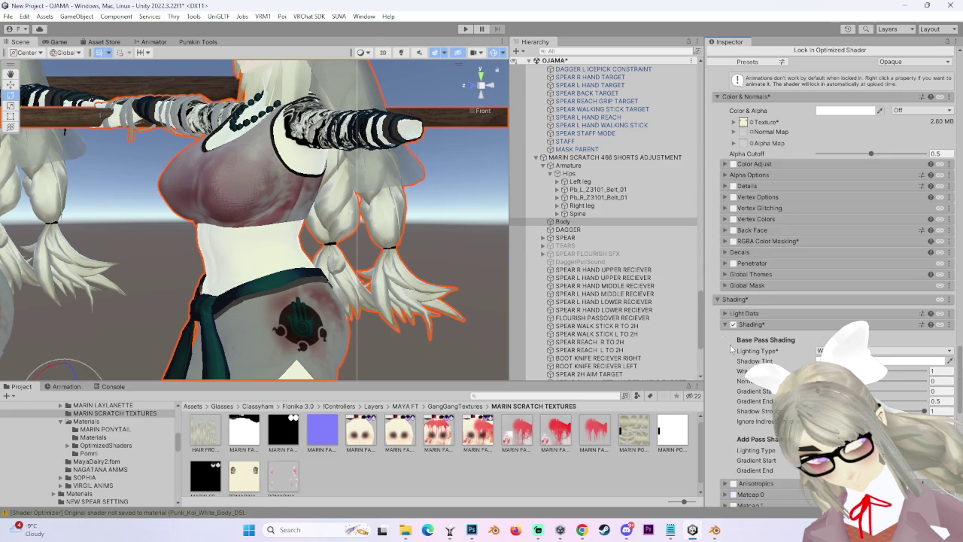
{"action": "scroll", "coordinate": [726, 327], "scroll_direction": "down", "scroll_amount": 4}
{"action": "scroll", "coordinate": [725, 325], "scroll_direction": "up", "scroll_amount": 2}
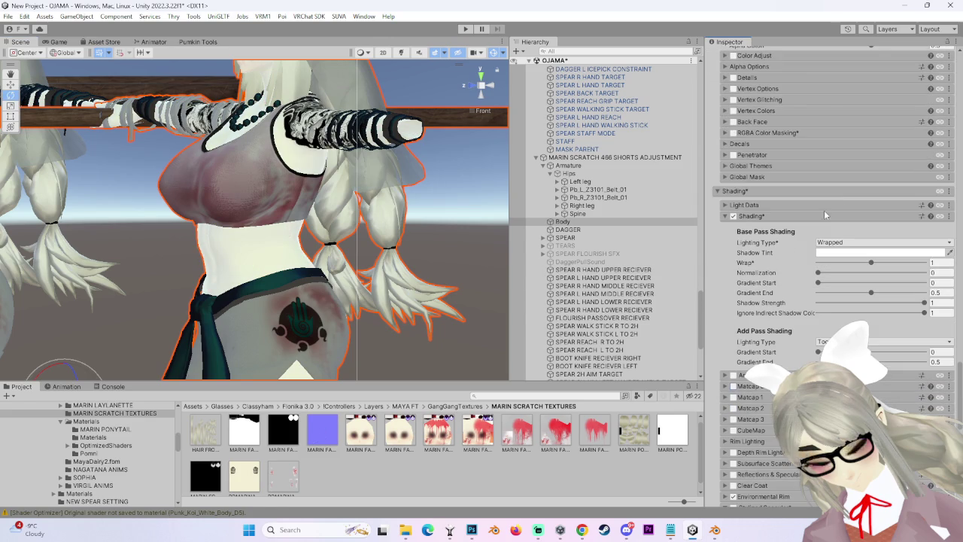
{"action": "scroll", "coordinate": [729, 256], "scroll_direction": "up", "scroll_amount": 1}
{"action": "left_click", "coordinate": [731, 197]}
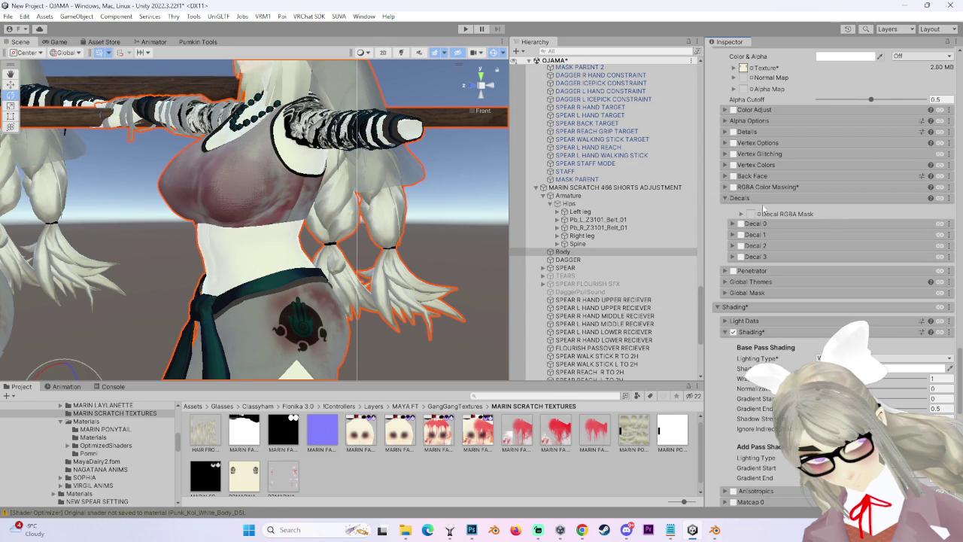
{"action": "left_click", "coordinate": [730, 225]}
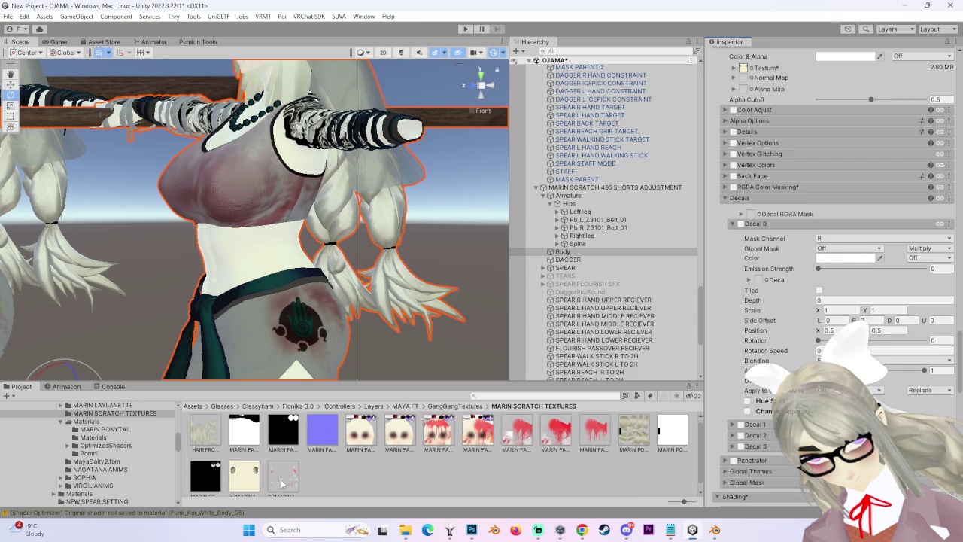
{"action": "left_click_drag", "start_coordinate": [284, 483], "coordinate": [788, 255]}
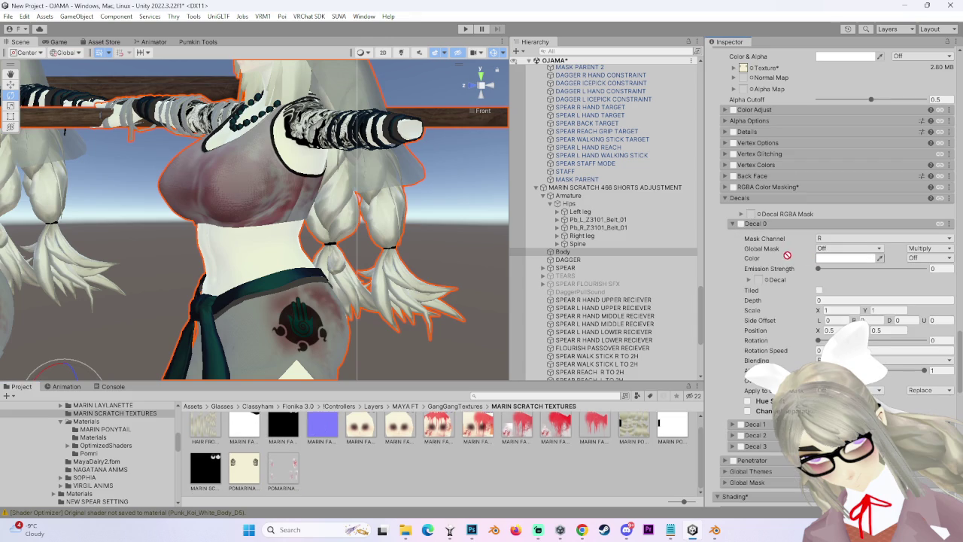
{"action": "left_click", "coordinate": [742, 224]}
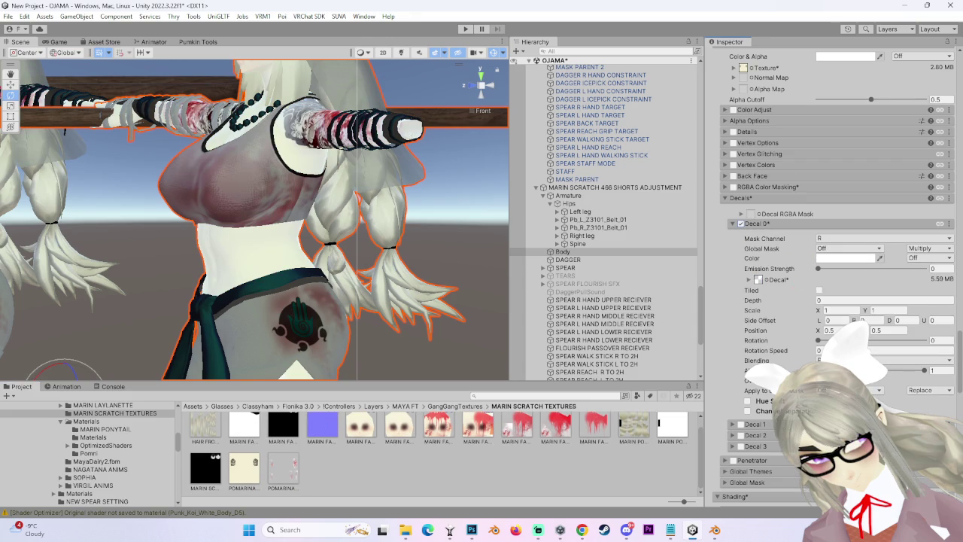
{"action": "right_click", "coordinate": [756, 382]}
{"action": "left_click", "coordinate": [923, 390]}
Change Decal 0's blending mode, orbit to review body and legs, and return to Photoshop.
{"action": "left_click", "coordinate": [924, 372]}
{"action": "left_click", "coordinate": [876, 361]}
{"action": "left_click", "coordinate": [865, 170]}
{"action": "mouse_move", "coordinate": [285, 116]}
{"action": "left_mouse_down"}
{"action": "mouse_move", "coordinate": [416, 147]}
{"action": "mouse_move", "coordinate": [390, 198]}
{"action": "left_mouse_up"}
{"action": "mouse_move", "coordinate": [495, 78]}
{"action": "left_mouse_down"}
{"action": "mouse_move", "coordinate": [319, 304]}
{"action": "mouse_move", "coordinate": [335, 241]}
{"action": "mouse_move", "coordinate": [239, 240]}
{"action": "mouse_move", "coordinate": [303, 249]}
{"action": "left_mouse_up"}
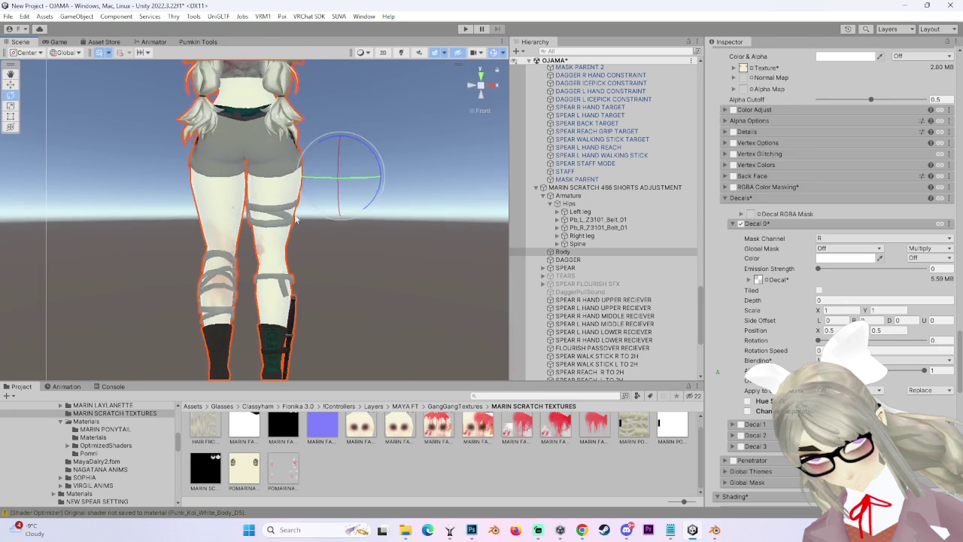
{"action": "mouse_move", "coordinate": [303, 250]}
{"action": "left_mouse_down"}
{"action": "mouse_move", "coordinate": [209, 238]}
{"action": "mouse_move", "coordinate": [375, 182]}
{"action": "mouse_move", "coordinate": [256, 260]}
{"action": "mouse_move", "coordinate": [372, 241]}
{"action": "mouse_move", "coordinate": [401, 252]}
{"action": "mouse_move", "coordinate": [294, 243]}
{"action": "mouse_move", "coordinate": [389, 260]}
{"action": "mouse_move", "coordinate": [110, 241]}
{"action": "mouse_move", "coordinate": [151, 248]}
{"action": "left_mouse_up"}
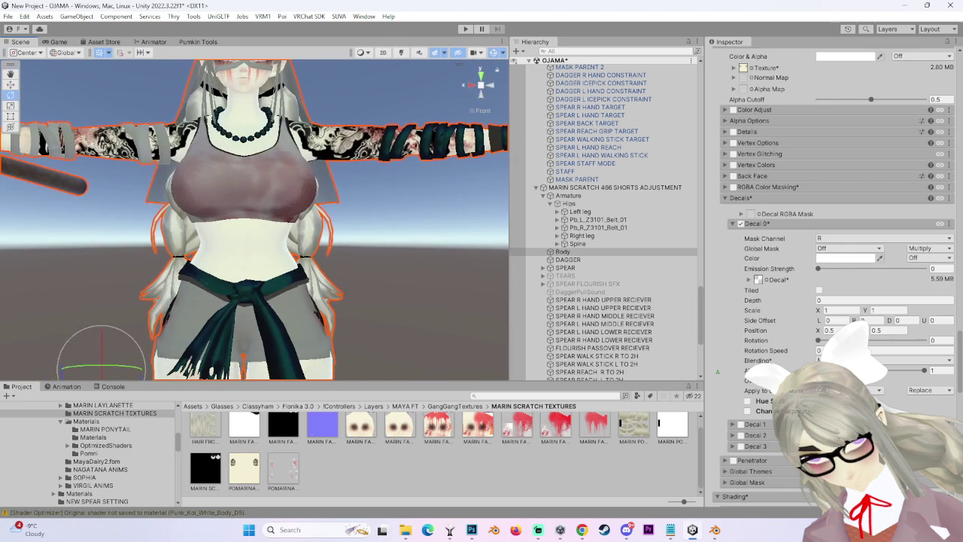
{"action": "left_click", "coordinate": [472, 530]}
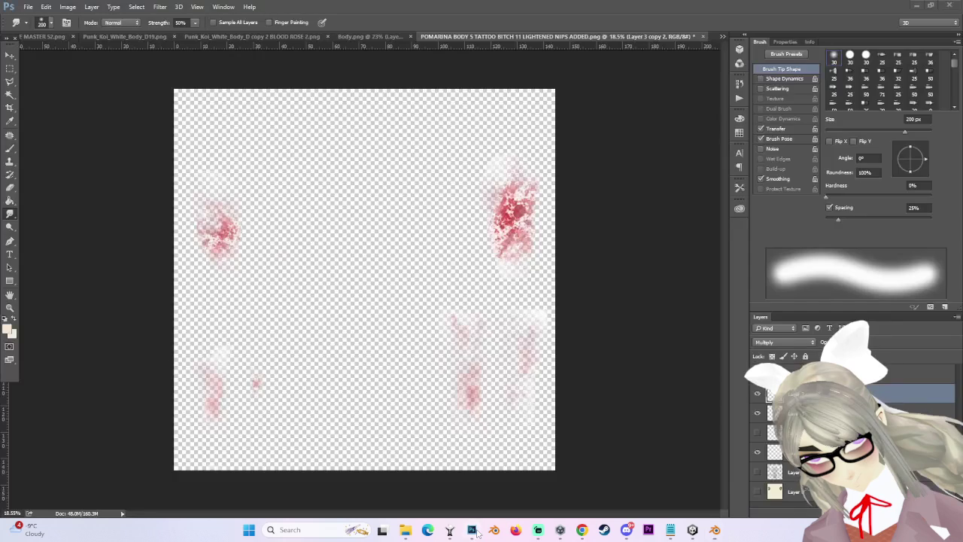
Show the UV layer and bring the D19 red splatter over the body map's torso.
{"action": "left_click", "coordinate": [758, 472]}
{"action": "left_click", "coordinate": [787, 472]}
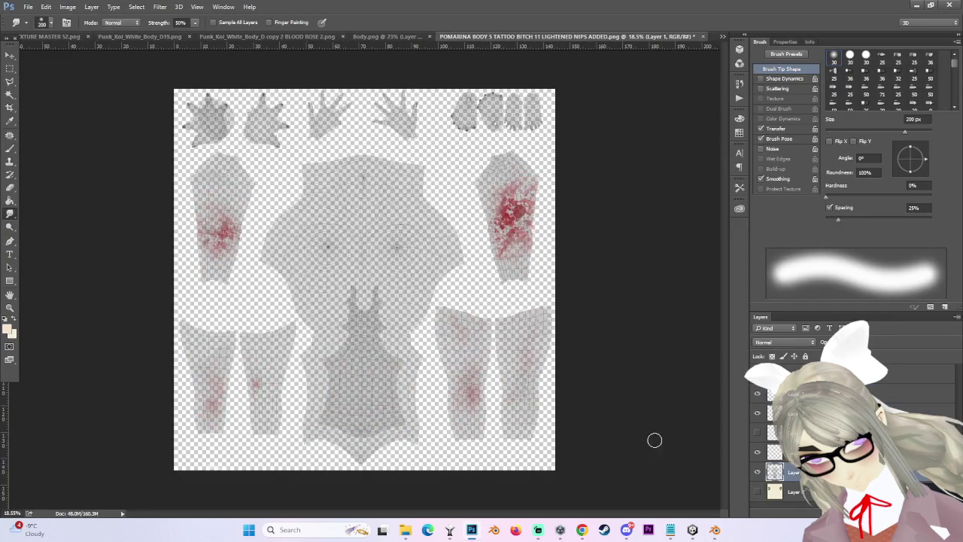
{"action": "scroll", "coordinate": [367, 373], "scroll_direction": "up", "scroll_amount": 2}
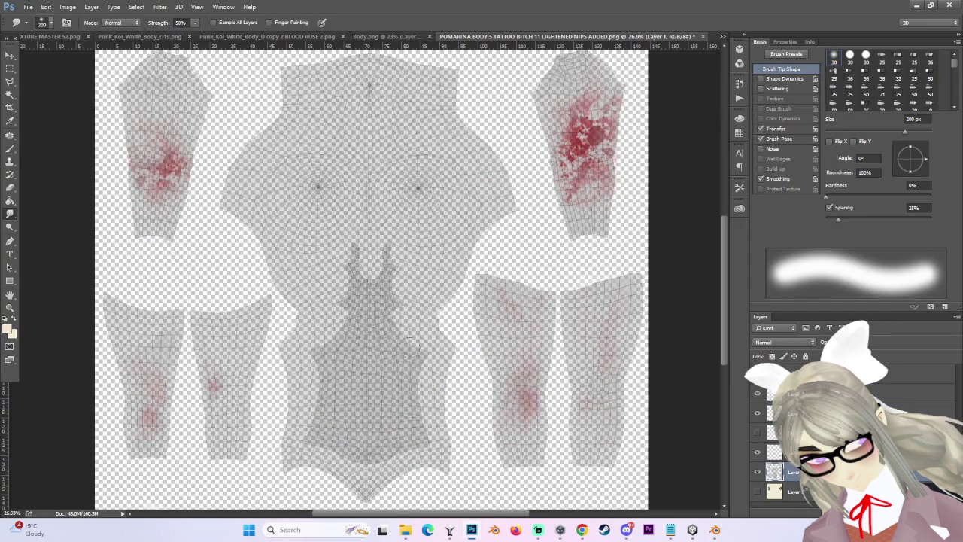
{"action": "left_click", "coordinate": [136, 36]}
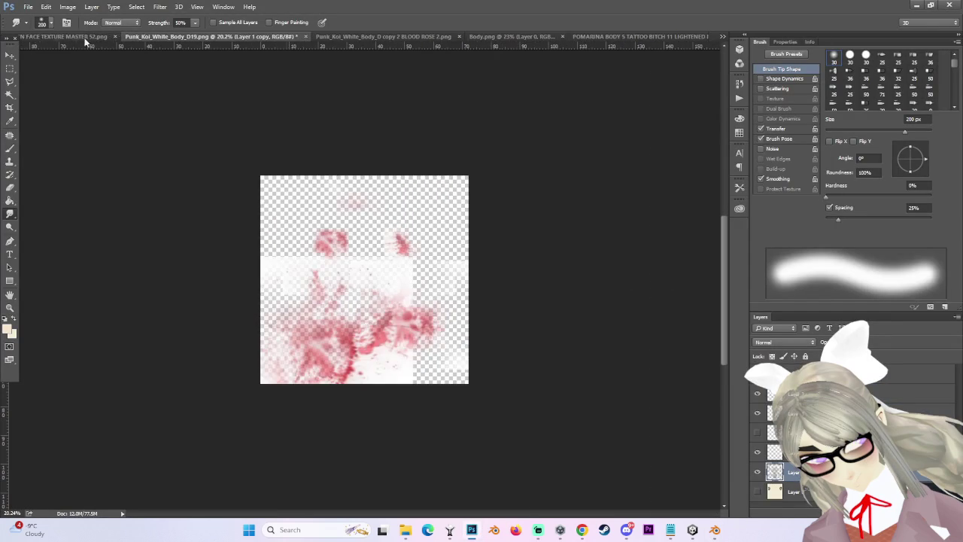
{"action": "left_click", "coordinate": [8, 57]}
{"action": "left_click_drag", "start_coordinate": [410, 331], "coordinate": [452, 318]}
{"action": "key", "text": "ctrl+z"}
{"action": "mouse_move", "coordinate": [339, 340]}
{"action": "left_mouse_down"}
{"action": "mouse_move", "coordinate": [654, 42]}
{"action": "mouse_move", "coordinate": [403, 340]}
{"action": "mouse_move", "coordinate": [563, 304]}
{"action": "mouse_move", "coordinate": [404, 312]}
{"action": "mouse_move", "coordinate": [419, 294]}
{"action": "mouse_move", "coordinate": [408, 262]}
{"action": "mouse_move", "coordinate": [391, 292]}
{"action": "mouse_move", "coordinate": [402, 329]}
{"action": "mouse_move", "coordinate": [413, 318]}
{"action": "left_mouse_up"}
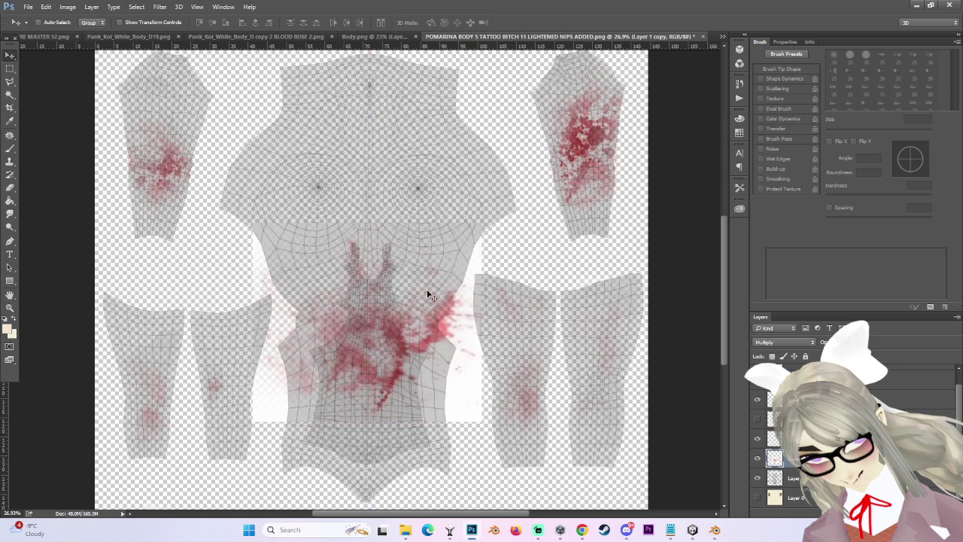
{"action": "scroll", "coordinate": [449, 252], "scroll_direction": "down", "scroll_amount": 1}
{"action": "scroll", "coordinate": [413, 243], "scroll_direction": "down", "scroll_amount": 1}
{"action": "scroll", "coordinate": [400, 280], "scroll_direction": "up", "scroll_amount": 1}
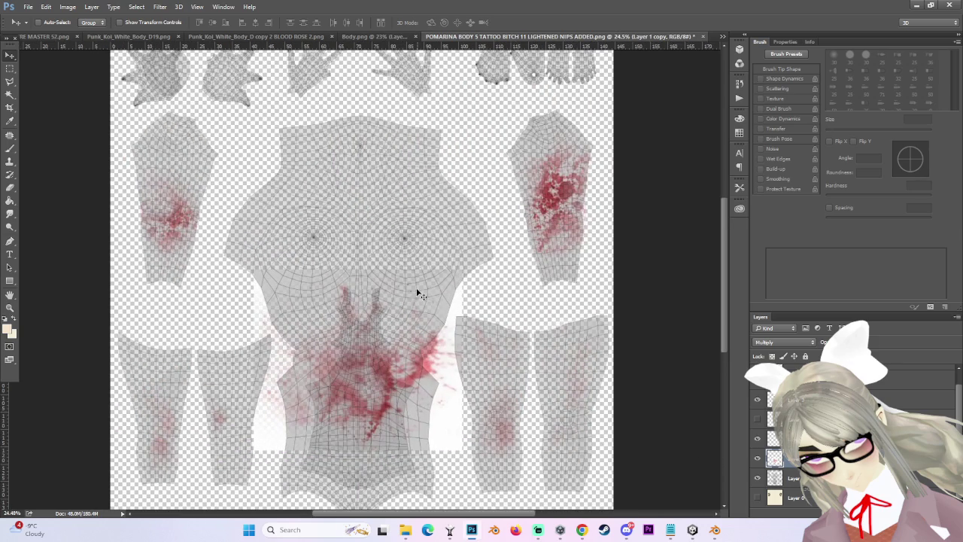
{"action": "mouse_move", "coordinate": [400, 331]}
{"action": "left_mouse_down"}
{"action": "mouse_move", "coordinate": [470, 311]}
{"action": "mouse_move", "coordinate": [396, 269]}
{"action": "left_mouse_up"}
Enlarge and rotate the torso splatter to about -50° and commit it.
{"action": "key", "text": "ctrl+t"}
{"action": "mouse_move", "coordinate": [462, 387]}
{"action": "left_mouse_down"}
{"action": "mouse_move", "coordinate": [499, 432]}
{"action": "mouse_move", "coordinate": [482, 419]}
{"action": "mouse_move", "coordinate": [518, 275]}
{"action": "left_mouse_up"}
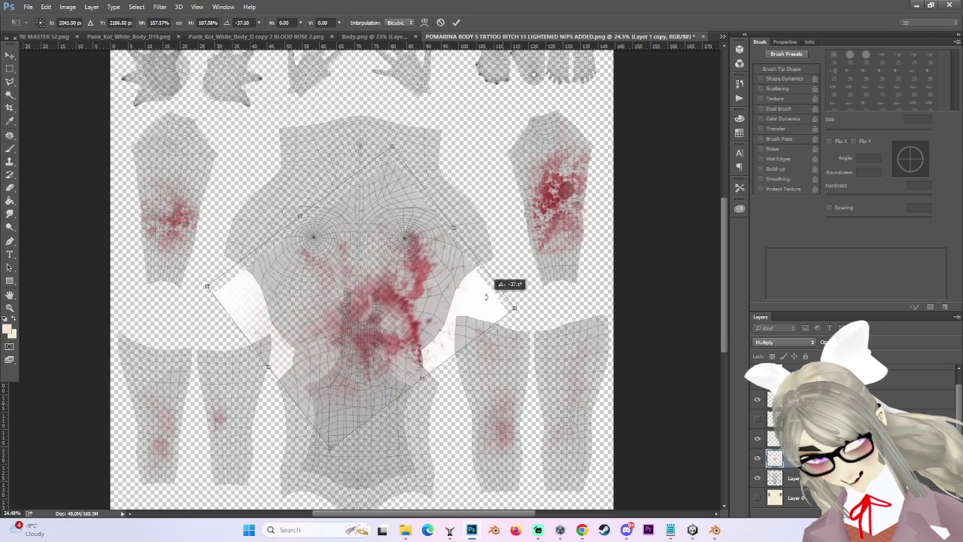
{"action": "mouse_move", "coordinate": [390, 340]}
{"action": "left_mouse_down"}
{"action": "mouse_move", "coordinate": [402, 352]}
{"action": "mouse_move", "coordinate": [394, 342]}
{"action": "left_mouse_up"}
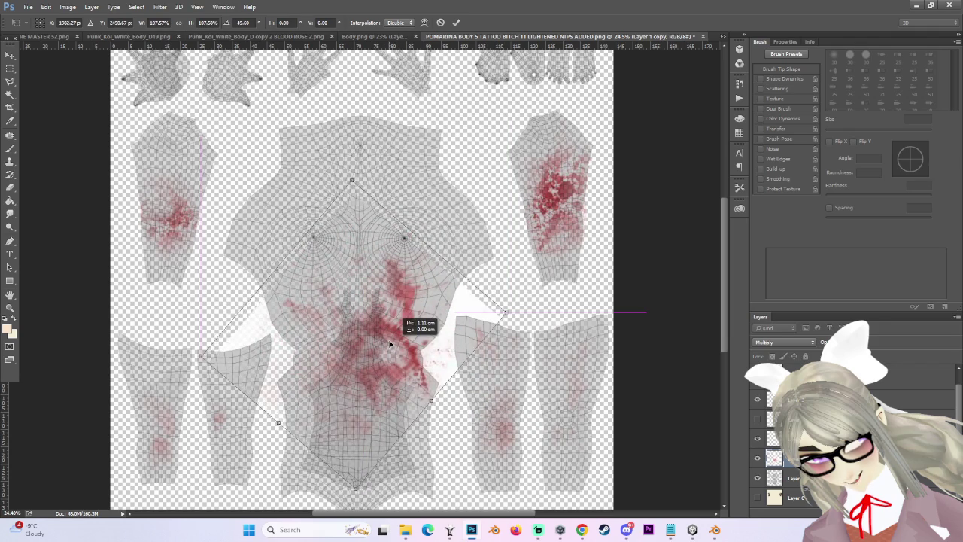
{"action": "key", "text": "Return"}
{"action": "key", "text": "e"}
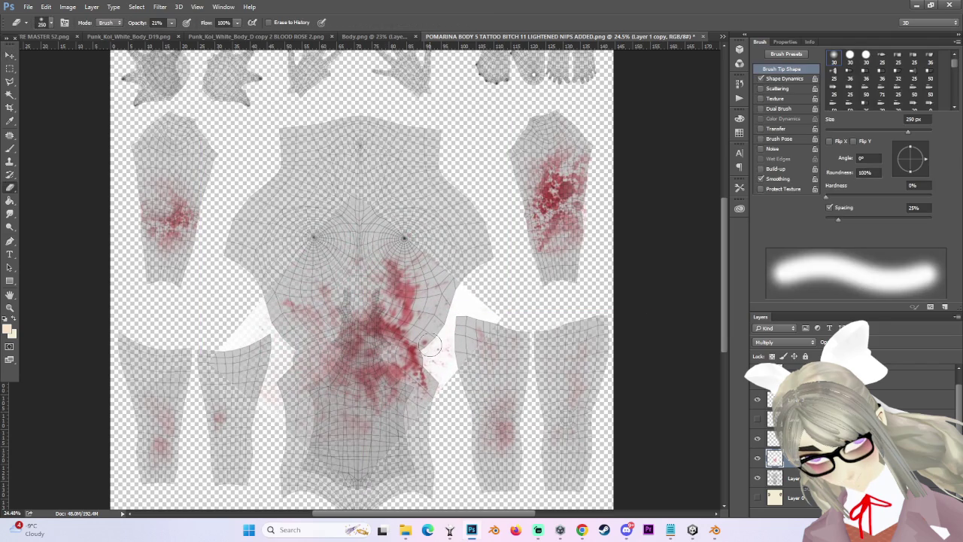
Soft-erase the lower torso splatter, fading its lower-right edge and lower-middle red.
{"action": "key", "text": "bracketleft"}
{"action": "left_click_drag", "start_coordinate": [459, 353], "coordinate": [442, 363]}
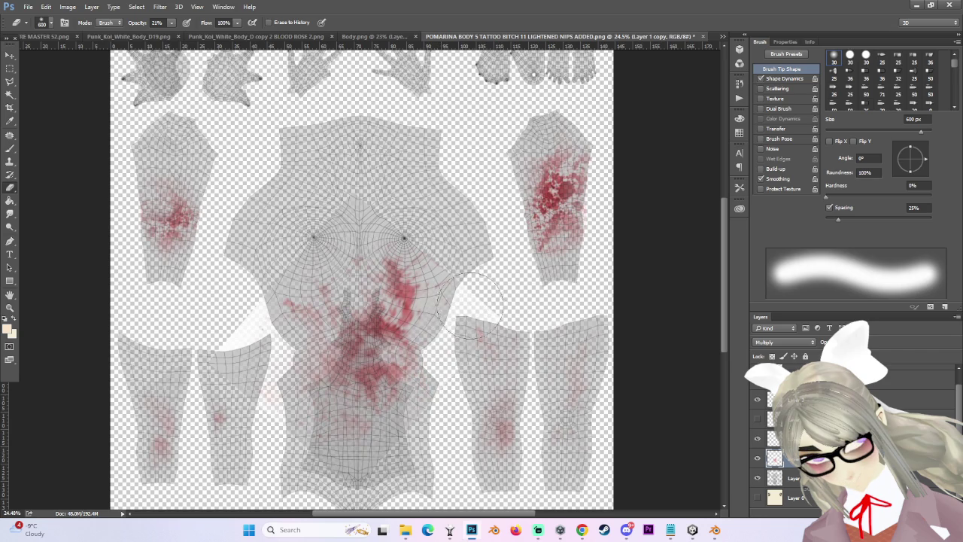
{"action": "key", "text": "bracketright"}
{"action": "key", "text": "bracketright"}
{"action": "key", "text": "bracketright"}
{"action": "key", "text": "bracketleft"}
{"action": "key", "text": "bracketleft"}
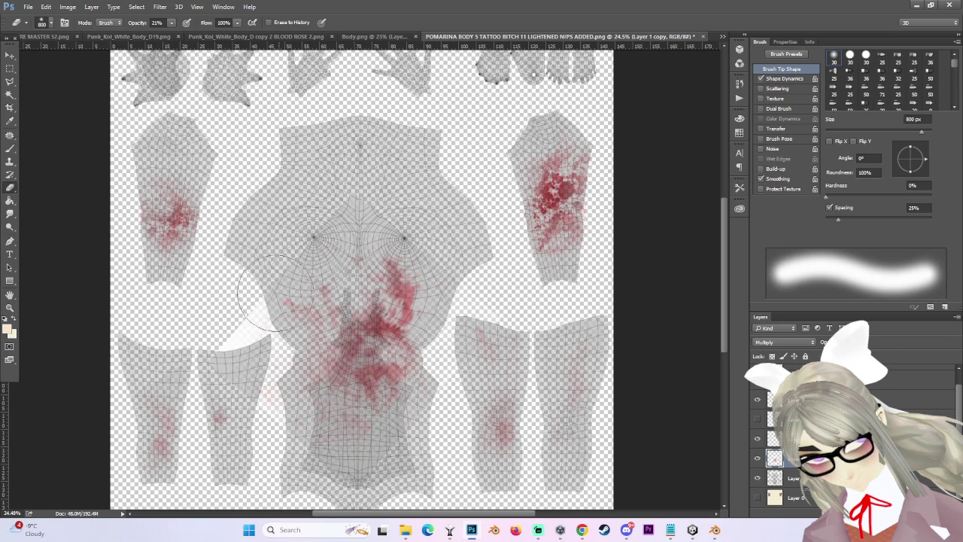
{"action": "key", "text": "bracketright"}
{"action": "key", "text": "bracketleft"}
{"action": "mouse_move", "coordinate": [321, 425]}
{"action": "left_mouse_down"}
{"action": "mouse_move", "coordinate": [336, 331]}
{"action": "mouse_move", "coordinate": [351, 322]}
{"action": "left_mouse_up"}
{"action": "key", "text": "bracketleft"}
{"action": "key", "text": "bracketleft"}
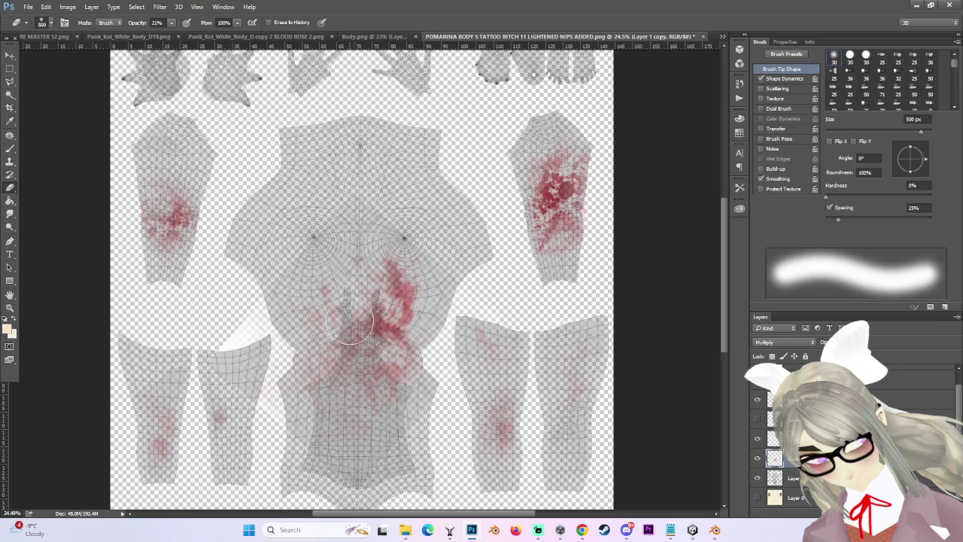
Enlarge the eraser to 600 px and hide the grey UV body template layer.
{"action": "scroll", "coordinate": [416, 343], "scroll_direction": "up", "scroll_amount": 2}
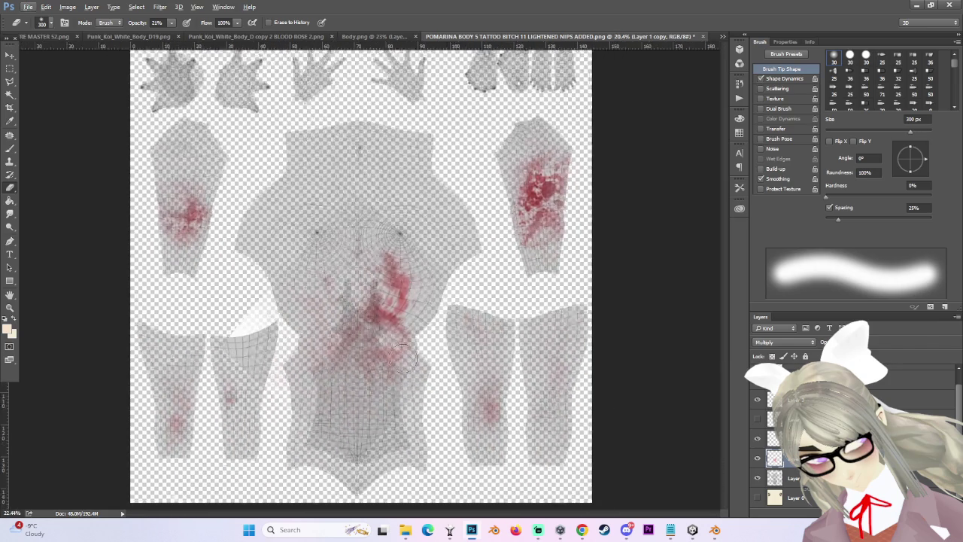
{"action": "scroll", "coordinate": [416, 351], "scroll_direction": "up", "scroll_amount": 1}
{"action": "scroll", "coordinate": [416, 350], "scroll_direction": "down", "scroll_amount": 3}
{"action": "key", "text": "bracketright"}
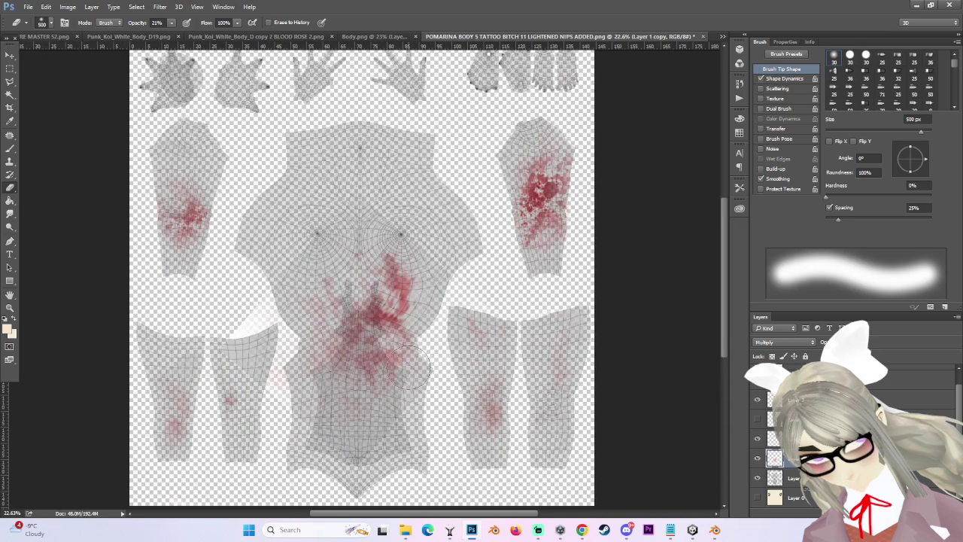
{"action": "key", "text": "bracketright"}
{"action": "key", "text": "bracketright"}
{"action": "scroll", "coordinate": [533, 305], "scroll_direction": "down", "scroll_amount": 2}
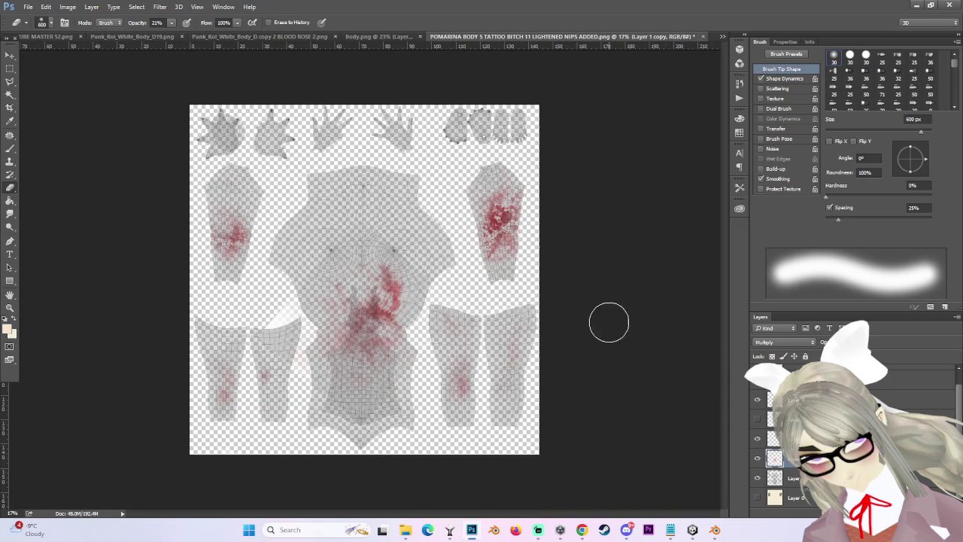
{"action": "left_click", "coordinate": [758, 478]}
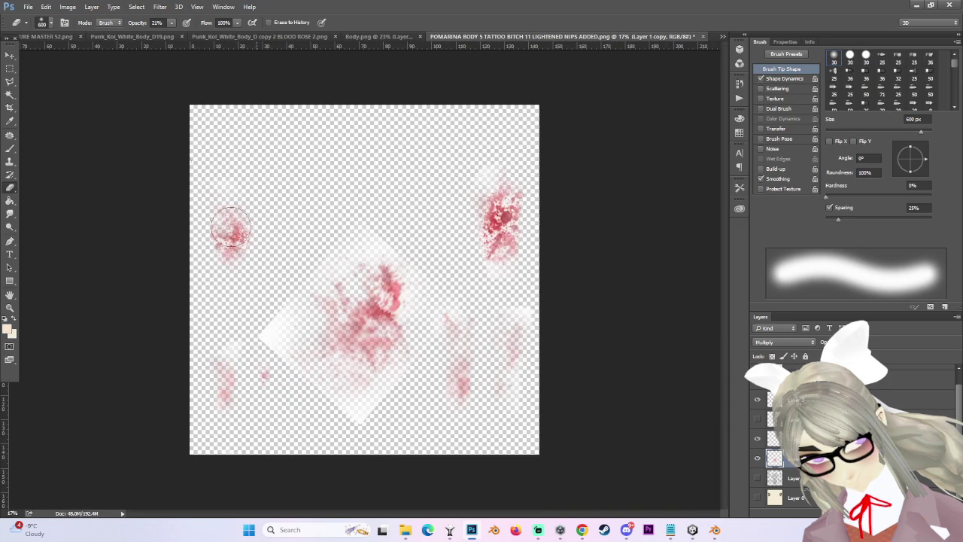
Save a PNG copy named after the POMARINA body texture with 'BLOOD 2' appended.
{"action": "left_click", "coordinate": [28, 7]}
{"action": "left_click", "coordinate": [41, 118]}
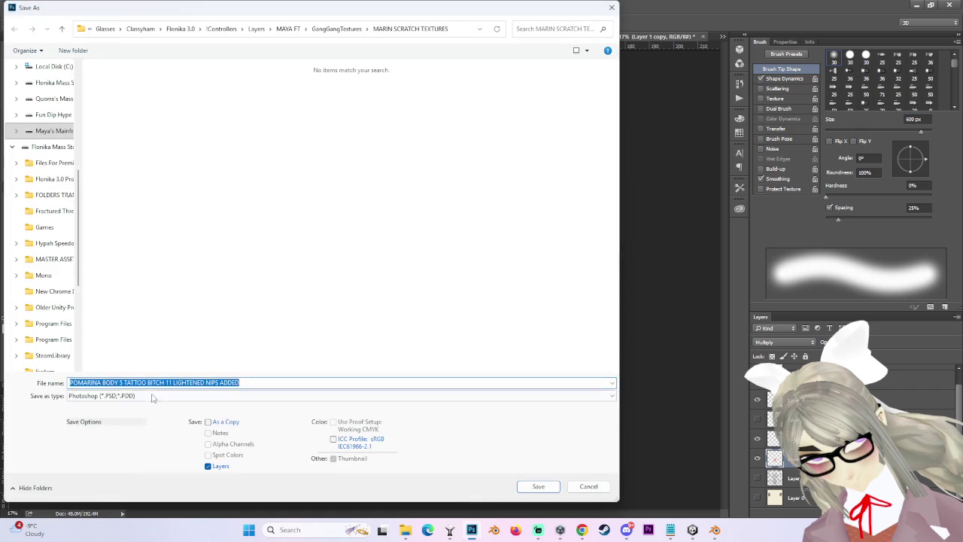
{"action": "left_click", "coordinate": [152, 395]}
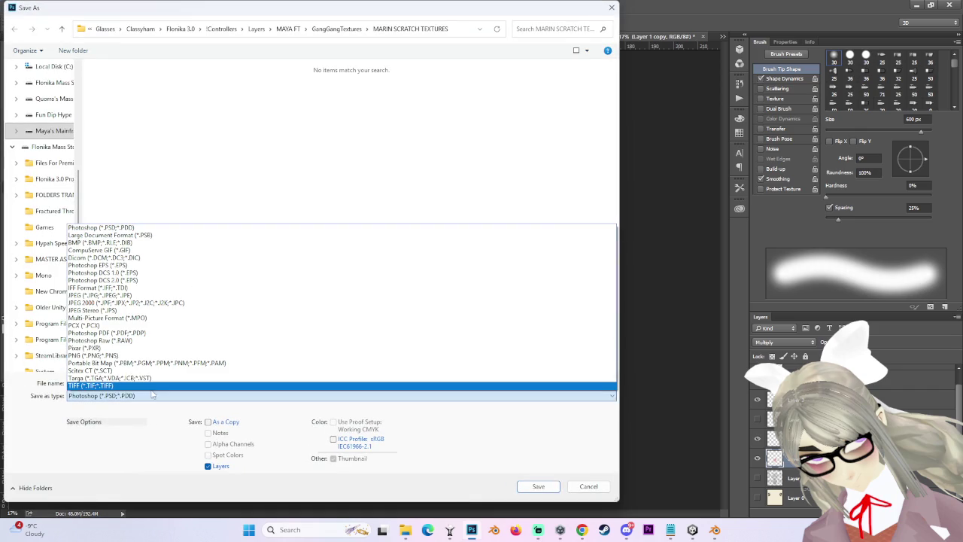
{"action": "left_click", "coordinate": [95, 350]}
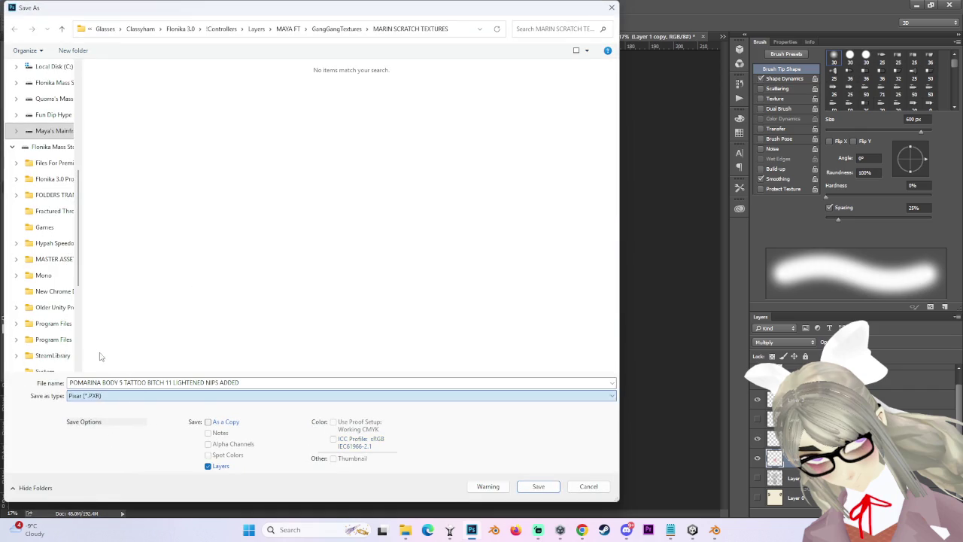
{"action": "left_click", "coordinate": [119, 396]}
{"action": "left_click", "coordinate": [87, 355]}
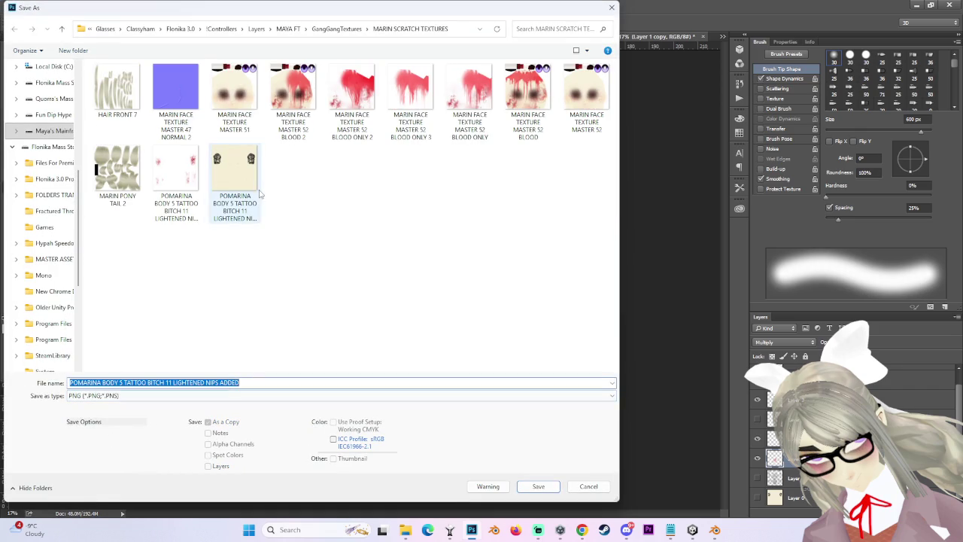
{"action": "left_click", "coordinate": [176, 180]}
{"action": "left_click", "coordinate": [287, 383]}
{"action": "type", "text": "BLOOD"}
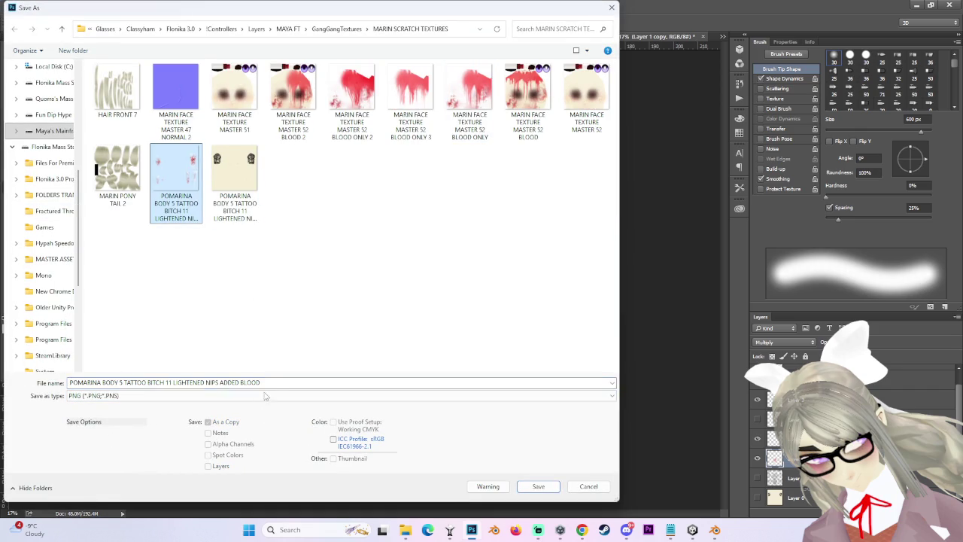
{"action": "type", "text": " 2"}
{"action": "left_click", "coordinate": [557, 488]}
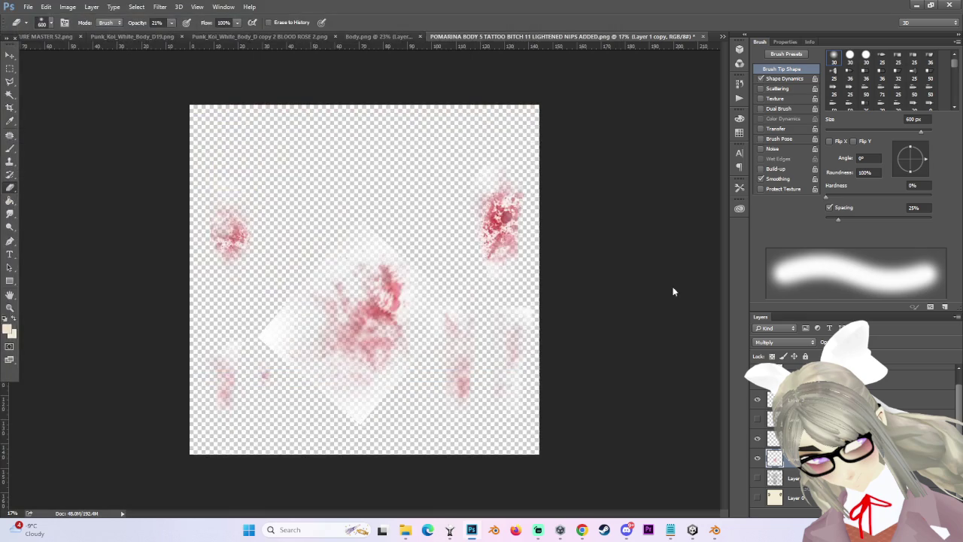
Accept the PNG Options to finish writing the blood texture file.
{"action": "left_click", "coordinate": [531, 168]}
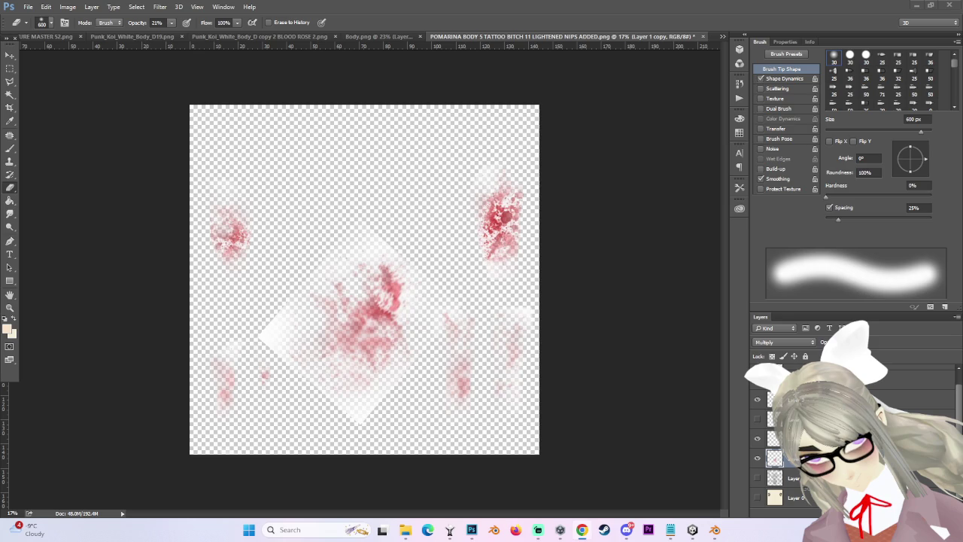
Enable Alpha Is Transparency on the POMARINA blood texture in Unity and apply it.
{"action": "left_click", "coordinate": [693, 530]}
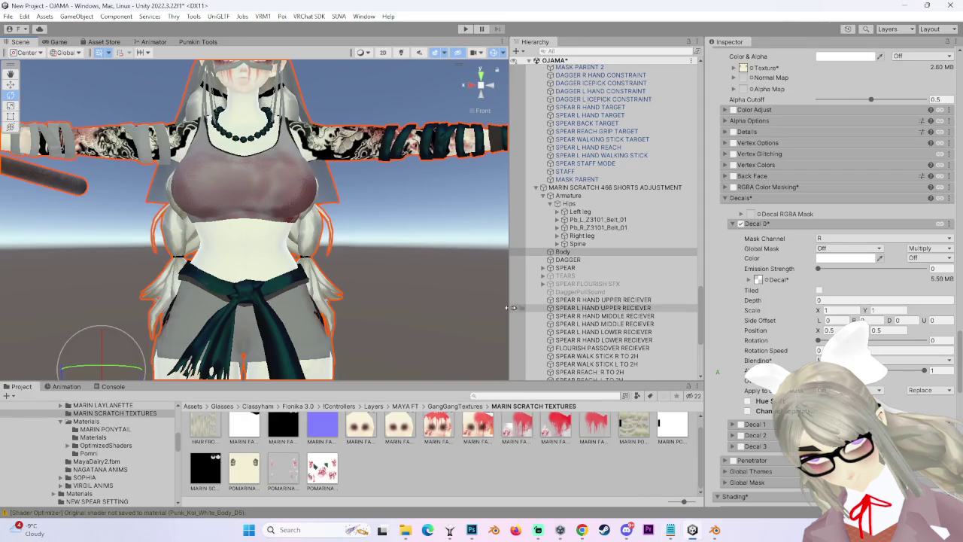
{"action": "left_click", "coordinate": [322, 468]}
{"action": "left_click", "coordinate": [815, 130]}
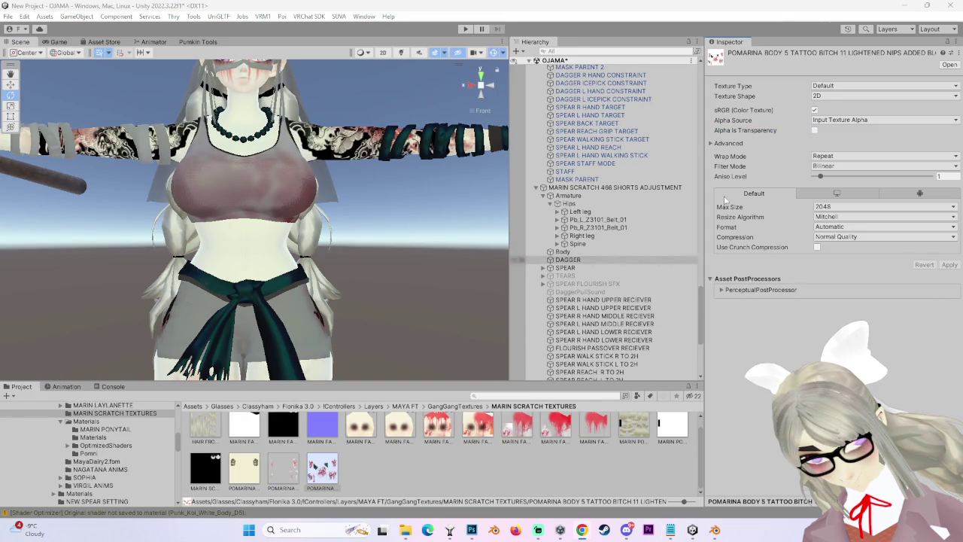
{"action": "left_click", "coordinate": [815, 130]}
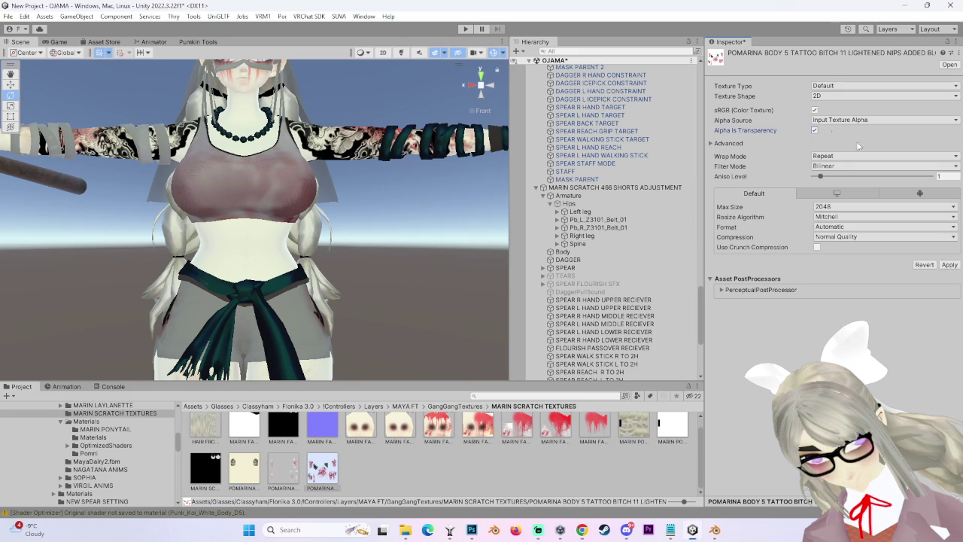
{"action": "left_click", "coordinate": [950, 265]}
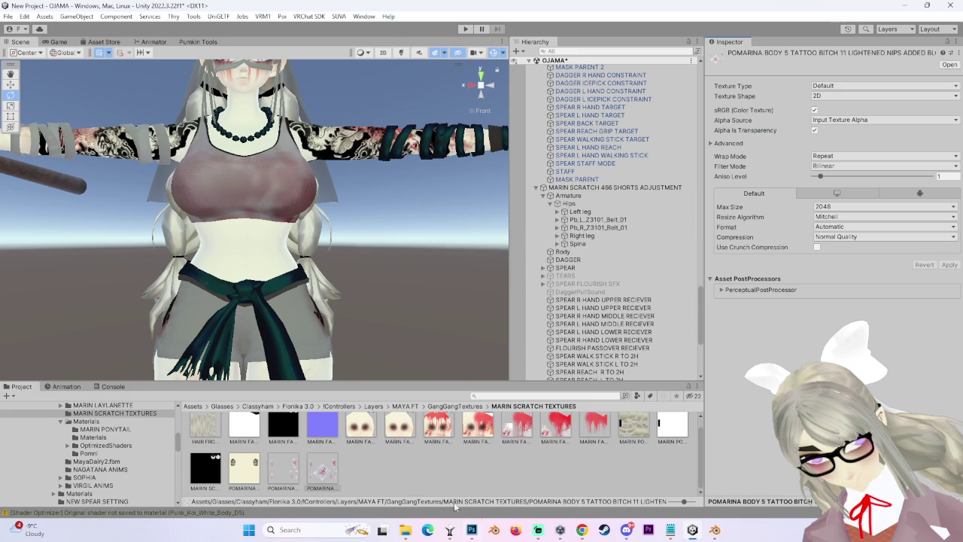
{"action": "left_click", "coordinate": [564, 251]}
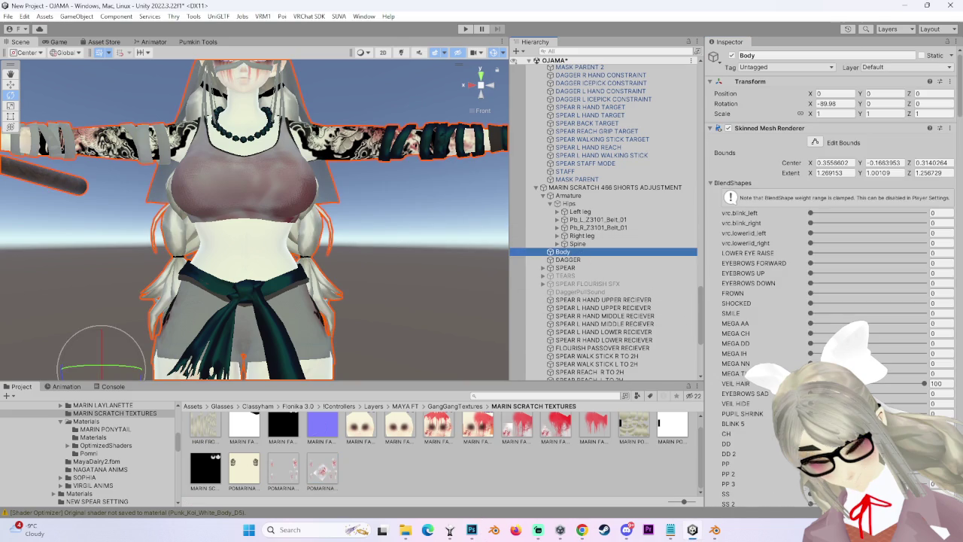
Assign the blood texture to the Body material's Decal 0 slot.
{"action": "scroll", "coordinate": [782, 468], "scroll_direction": "down", "scroll_amount": 5}
{"action": "scroll", "coordinate": [776, 477], "scroll_direction": "down", "scroll_amount": 5}
{"action": "scroll", "coordinate": [776, 477], "scroll_direction": "down", "scroll_amount": 5}
{"action": "scroll", "coordinate": [779, 463], "scroll_direction": "down", "scroll_amount": 5}
{"action": "scroll", "coordinate": [779, 461], "scroll_direction": "down", "scroll_amount": 3}
{"action": "scroll", "coordinate": [783, 463], "scroll_direction": "down", "scroll_amount": 5}
{"action": "scroll", "coordinate": [783, 462], "scroll_direction": "down", "scroll_amount": 5}
{"action": "scroll", "coordinate": [783, 462], "scroll_direction": "down", "scroll_amount": 5}
{"action": "scroll", "coordinate": [782, 462], "scroll_direction": "down", "scroll_amount": 5}
{"action": "scroll", "coordinate": [783, 463], "scroll_direction": "down", "scroll_amount": 5}
{"action": "scroll", "coordinate": [783, 462], "scroll_direction": "down", "scroll_amount": 5}
{"action": "scroll", "coordinate": [782, 463], "scroll_direction": "down", "scroll_amount": 5}
{"action": "scroll", "coordinate": [783, 462], "scroll_direction": "down", "scroll_amount": 3}
{"action": "scroll", "coordinate": [781, 455], "scroll_direction": "down", "scroll_amount": 5}
{"action": "scroll", "coordinate": [780, 451], "scroll_direction": "down", "scroll_amount": 5}
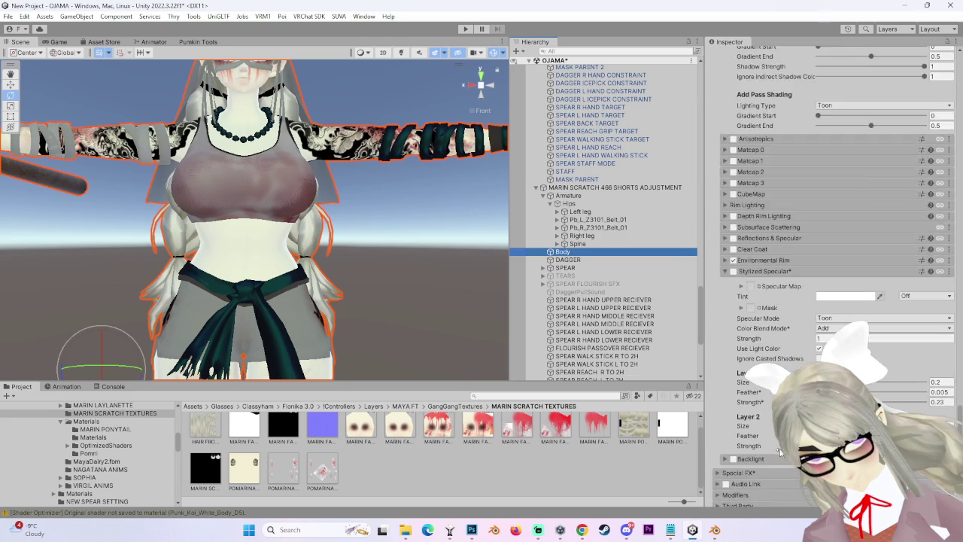
{"action": "scroll", "coordinate": [781, 450], "scroll_direction": "up", "scroll_amount": 5}
{"action": "scroll", "coordinate": [781, 450], "scroll_direction": "up", "scroll_amount": 5}
{"action": "scroll", "coordinate": [775, 451], "scroll_direction": "up", "scroll_amount": 5}
{"action": "scroll", "coordinate": [771, 452], "scroll_direction": "up", "scroll_amount": 5}
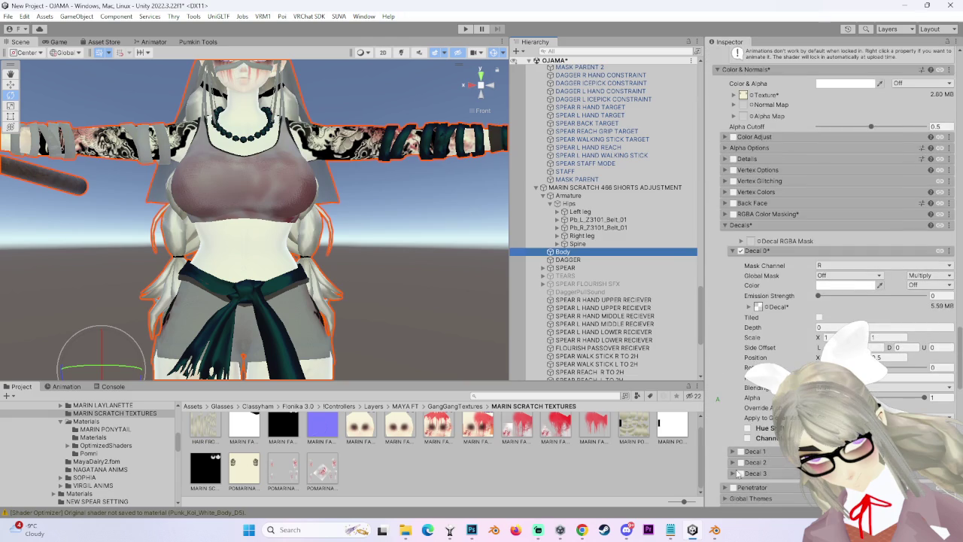
{"action": "left_click_drag", "start_coordinate": [330, 469], "coordinate": [764, 308]}
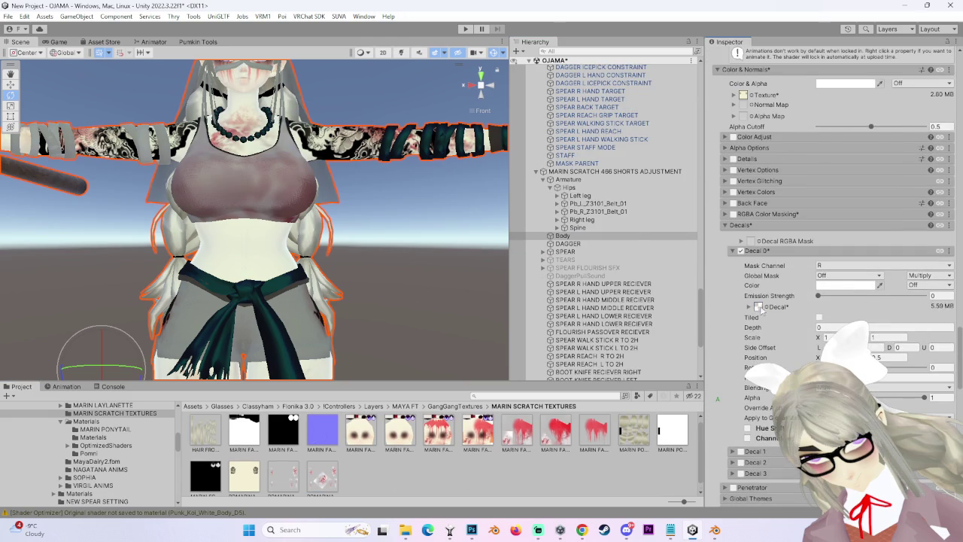
Orbit the Scene view to check the splatter on the avatar's face and chest.
{"action": "mouse_move", "coordinate": [380, 235]}
{"action": "left_mouse_down"}
{"action": "mouse_move", "coordinate": [277, 235]}
{"action": "mouse_move", "coordinate": [361, 265]}
{"action": "mouse_move", "coordinate": [428, 228]}
{"action": "mouse_move", "coordinate": [250, 178]}
{"action": "mouse_move", "coordinate": [362, 188]}
{"action": "mouse_move", "coordinate": [298, 280]}
{"action": "mouse_move", "coordinate": [388, 277]}
{"action": "left_mouse_up"}
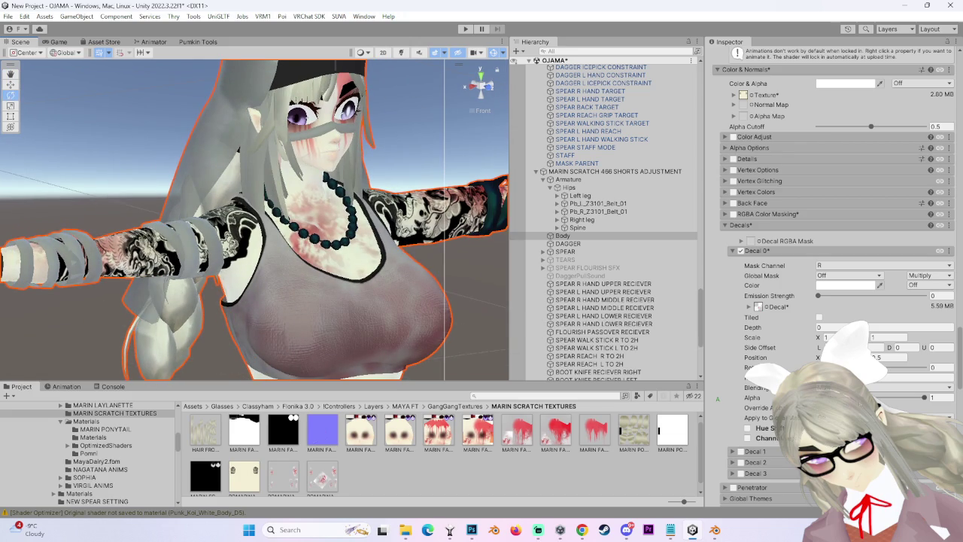
{"action": "left_click_drag", "start_coordinate": [408, 268], "coordinate": [389, 319]}
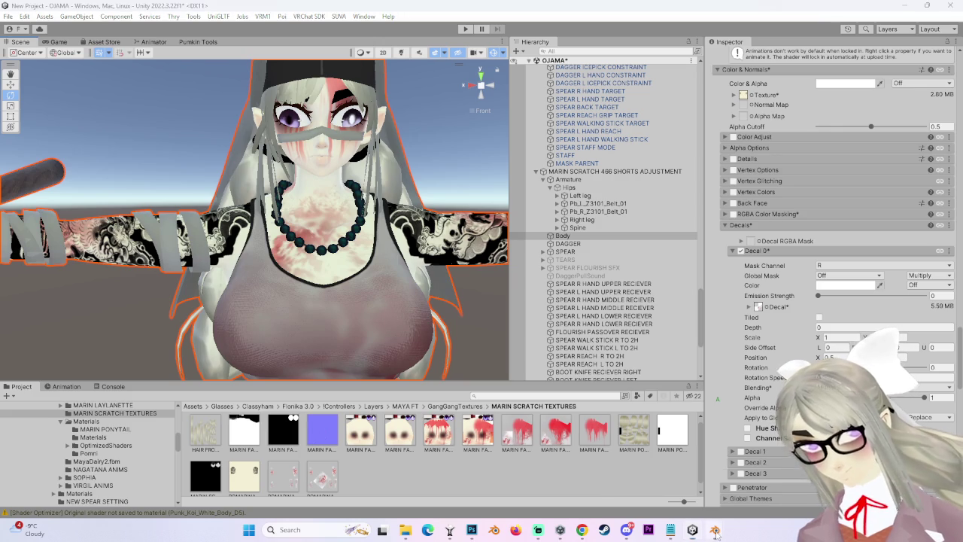
{"action": "left_click", "coordinate": [648, 534]}
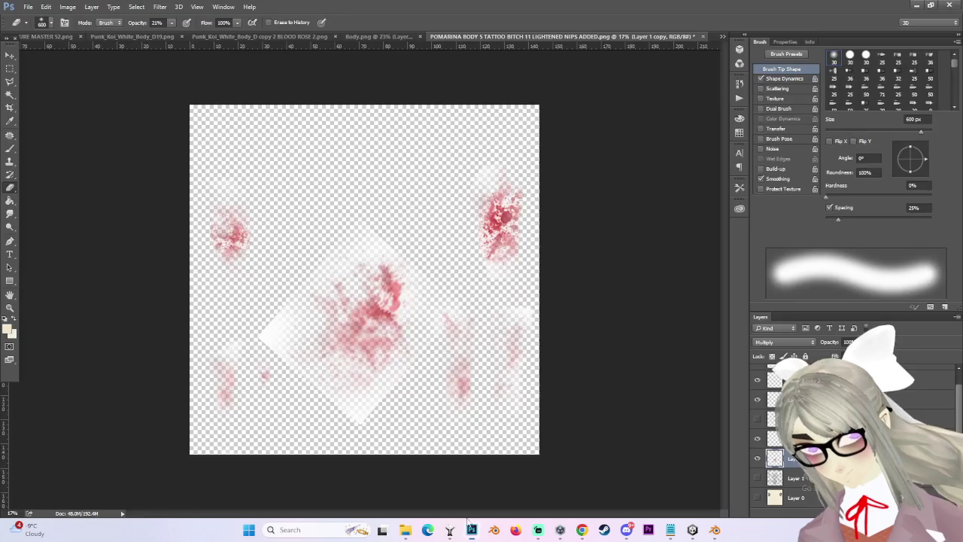
Unhide Layer 1's UV wireframe in Photoshop, then orbit the Unity avatar to view its chest.
{"action": "left_click", "coordinate": [757, 478]}
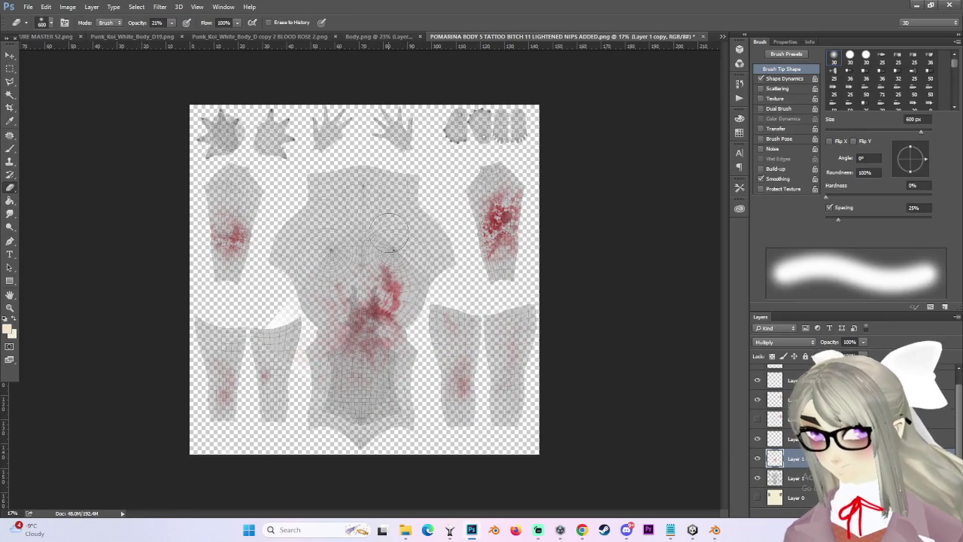
{"action": "scroll", "coordinate": [420, 233], "scroll_direction": "up", "scroll_amount": 2}
{"action": "scroll", "coordinate": [419, 234], "scroll_direction": "up", "scroll_amount": 2}
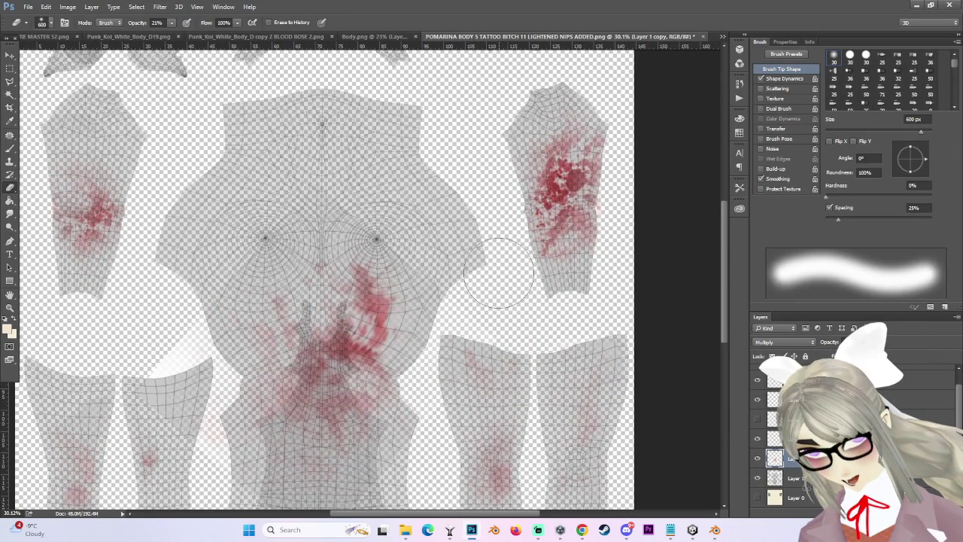
{"action": "scroll", "coordinate": [493, 282], "scroll_direction": "down", "scroll_amount": 2}
{"action": "mouse_move", "coordinate": [626, 530]}
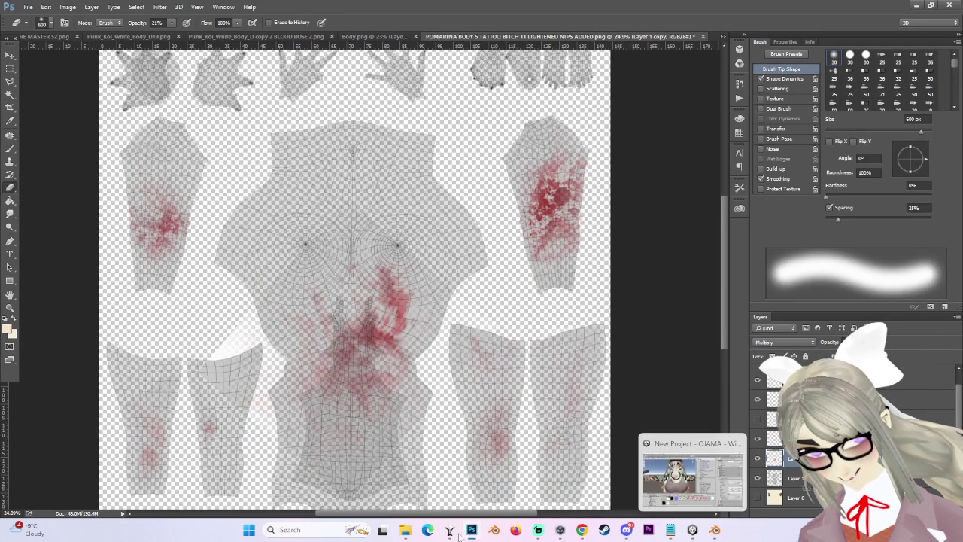
{"action": "left_click", "coordinate": [693, 530]}
{"action": "left_click_drag", "start_coordinate": [391, 203], "coordinate": [352, 297]}
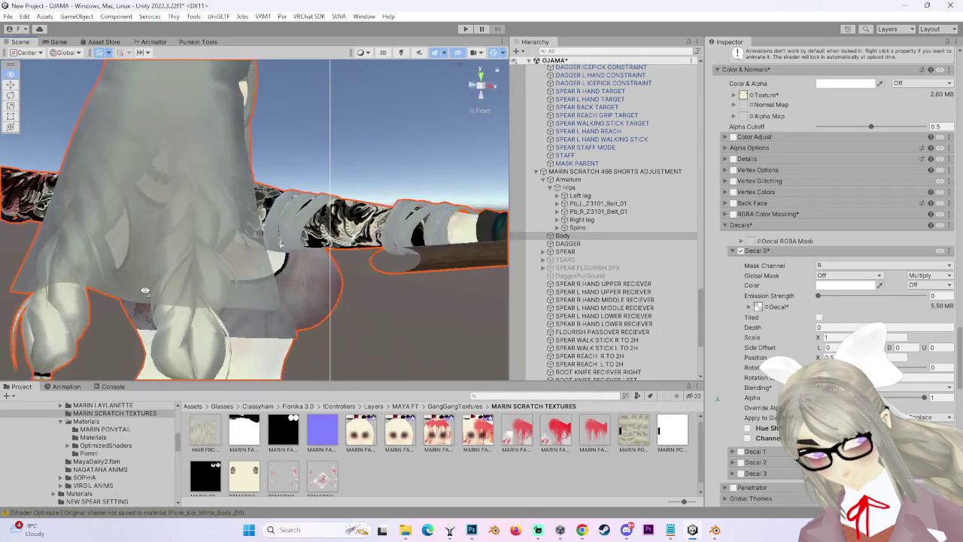
Orbit around the avatar to inspect the blood on its chest, face and torso side.
{"action": "mouse_move", "coordinate": [352, 297]}
{"action": "left_mouse_down"}
{"action": "mouse_move", "coordinate": [415, 273]}
{"action": "mouse_move", "coordinate": [406, 225]}
{"action": "mouse_move", "coordinate": [223, 173]}
{"action": "mouse_move", "coordinate": [519, 429]}
{"action": "left_mouse_up"}
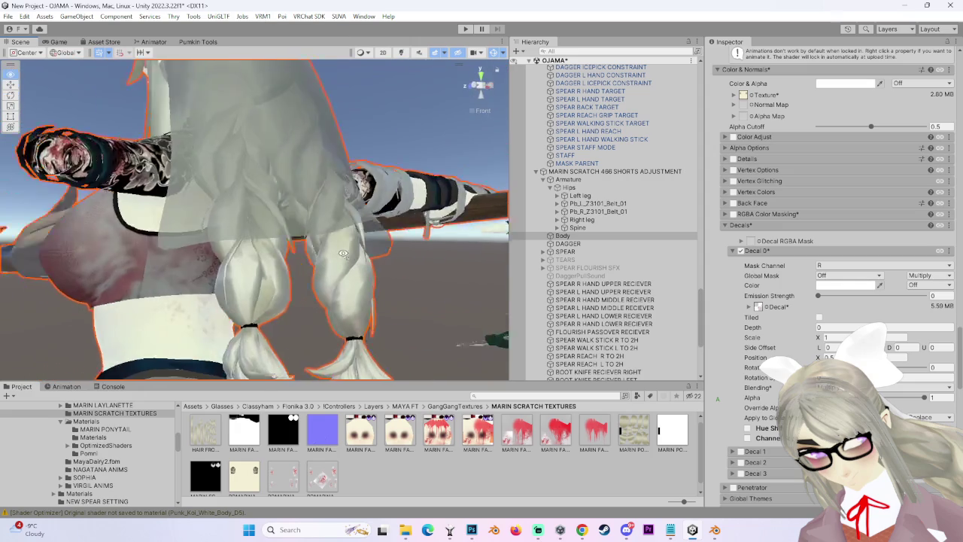
{"action": "left_click_drag", "start_coordinate": [197, 249], "coordinate": [295, 488]}
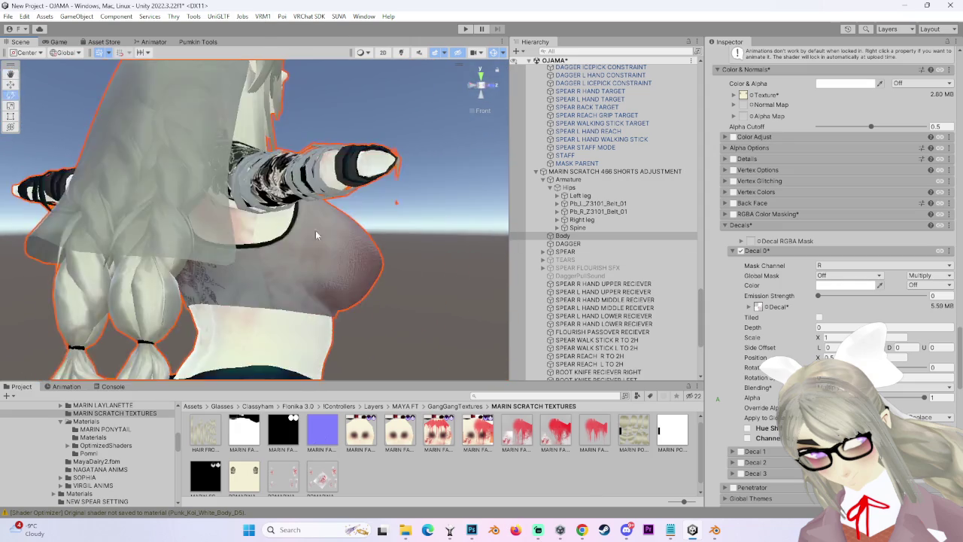
{"action": "left_click", "coordinate": [469, 530]}
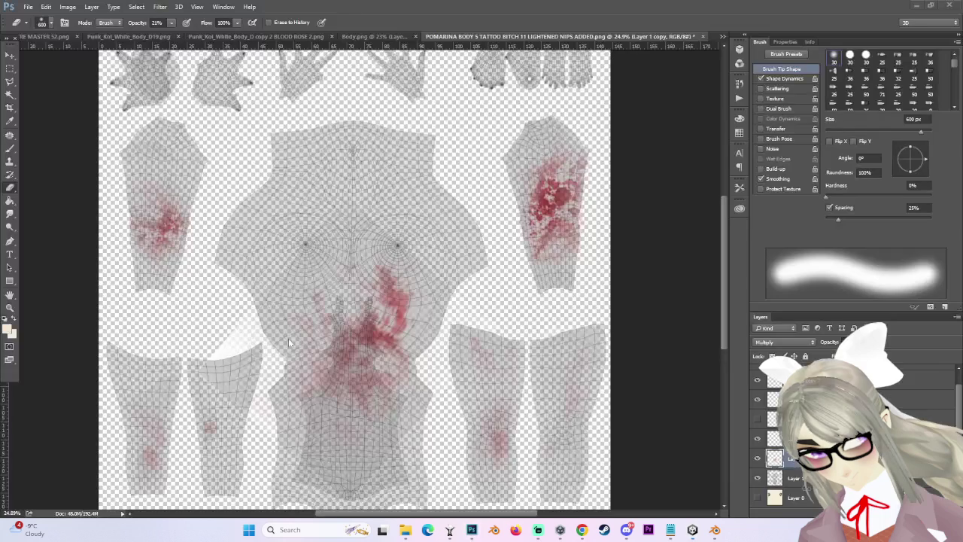
Zoom over the body texture and briefly compare it against the avatar in Unity.
{"action": "scroll", "coordinate": [454, 406], "scroll_direction": "up", "scroll_amount": 3}
{"action": "scroll", "coordinate": [455, 407], "scroll_direction": "up", "scroll_amount": 2}
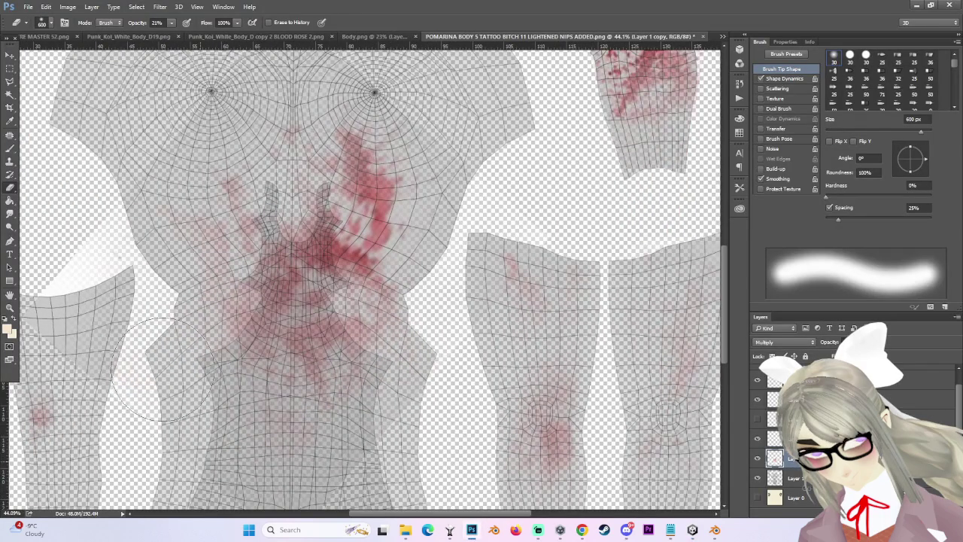
{"action": "scroll", "coordinate": [555, 261], "scroll_direction": "down", "scroll_amount": 2}
{"action": "scroll", "coordinate": [348, 240], "scroll_direction": "down", "scroll_amount": 1}
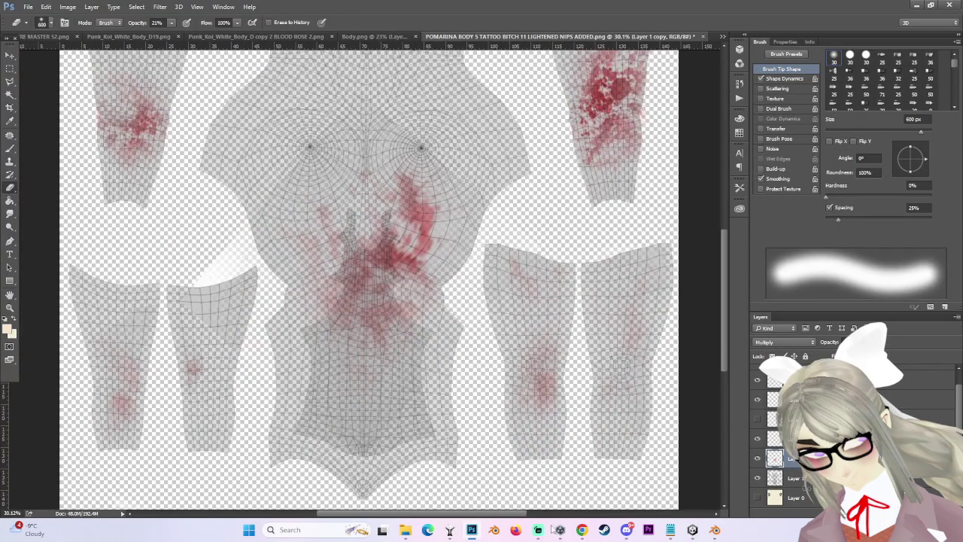
{"action": "left_click", "coordinate": [471, 530]}
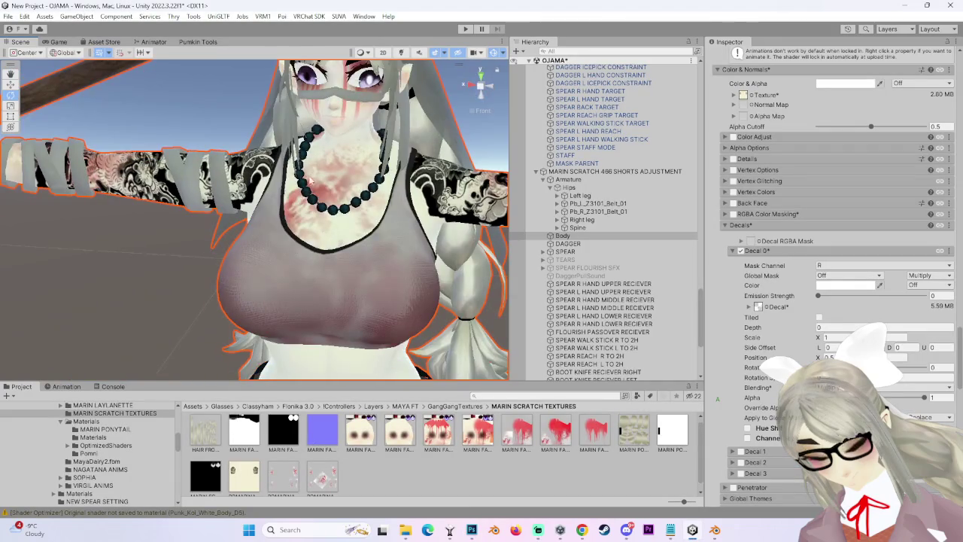
{"action": "left_click", "coordinate": [471, 530]}
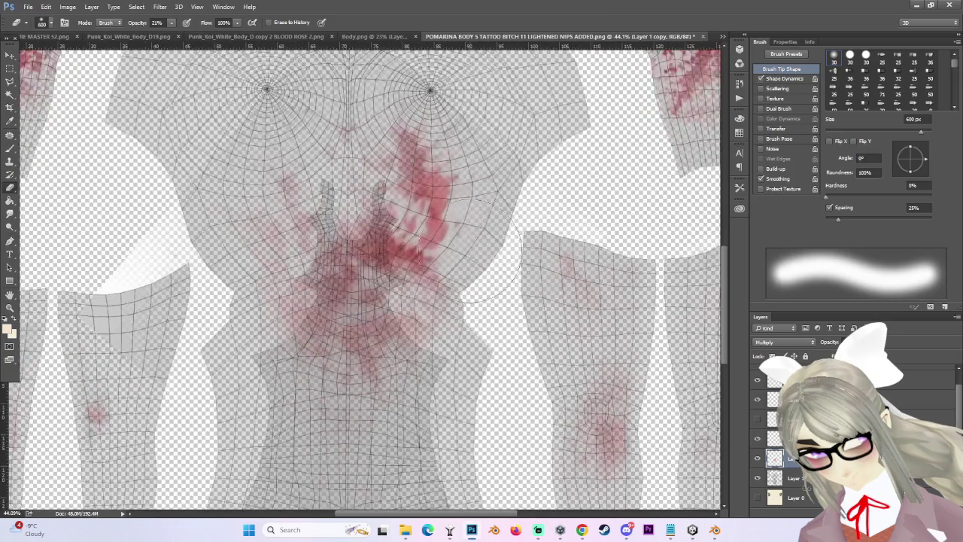
Erase the chest blood lighter and enlarge the eraser to 600 px.
{"action": "scroll", "coordinate": [452, 263], "scroll_direction": "down", "scroll_amount": 1}
{"action": "left_click_drag", "start_coordinate": [434, 254], "coordinate": [446, 275]}
{"action": "left_click_drag", "start_coordinate": [426, 218], "coordinate": [366, 180]}
{"action": "scroll", "coordinate": [501, 224], "scroll_direction": "up", "scroll_amount": 1}
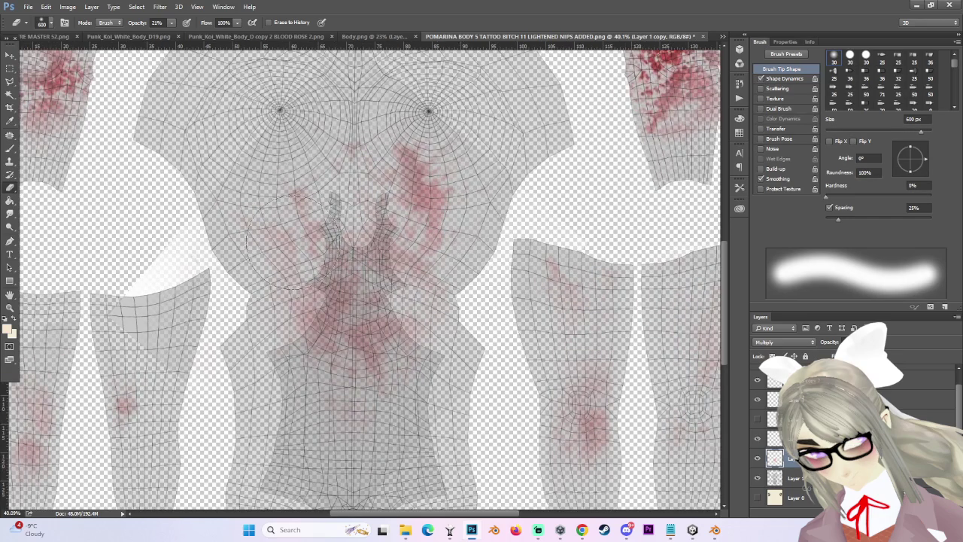
{"action": "scroll", "coordinate": [507, 268], "scroll_direction": "down", "scroll_amount": 1}
{"action": "key", "text": "bracketright"}
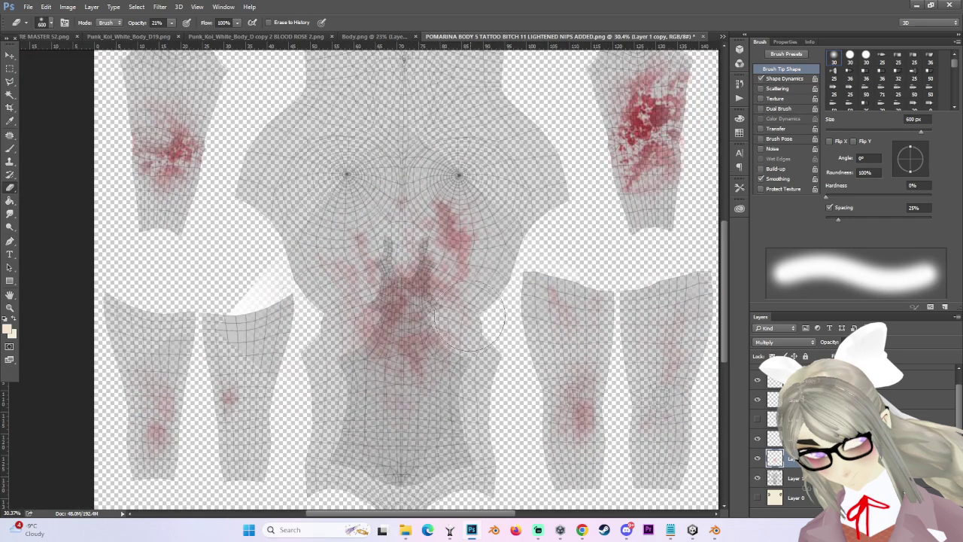
{"action": "scroll", "coordinate": [339, 226], "scroll_direction": "down", "scroll_amount": 1}
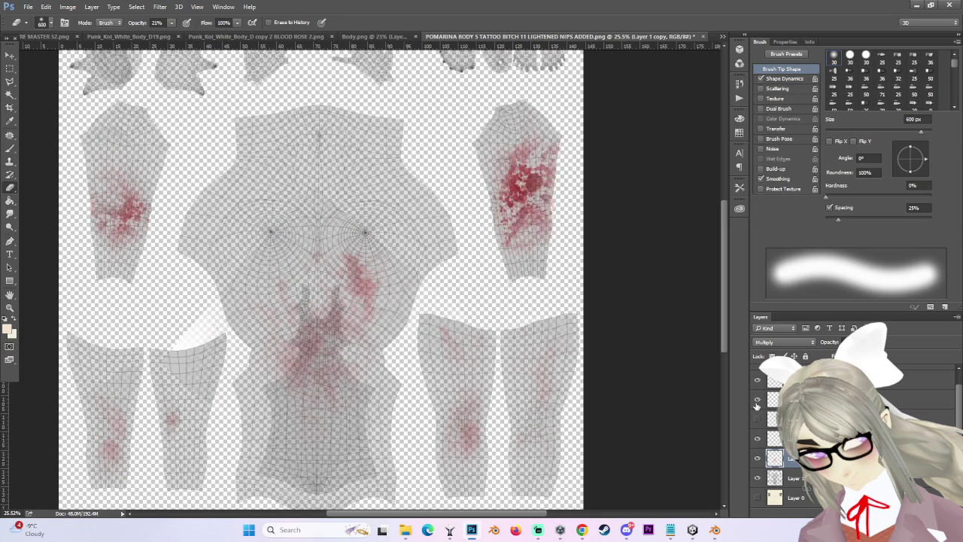
{"action": "left_click", "coordinate": [782, 400]}
Duplicate the arm blood layer and position and resize the copy on the upper chest.
{"action": "key", "text": "ctrl+j"}
{"action": "left_click", "coordinate": [10, 55]}
{"action": "left_click_drag", "start_coordinate": [561, 210], "coordinate": [368, 159]}
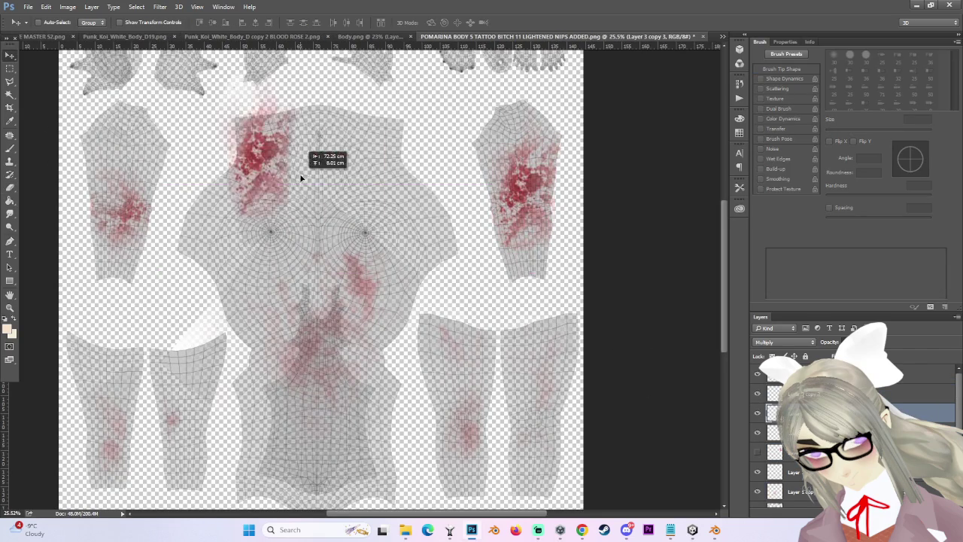
{"action": "scroll", "coordinate": [335, 138], "scroll_direction": "down", "scroll_amount": 2}
{"action": "scroll", "coordinate": [335, 138], "scroll_direction": "up", "scroll_amount": 3}
{"action": "key", "text": "ctrl+t"}
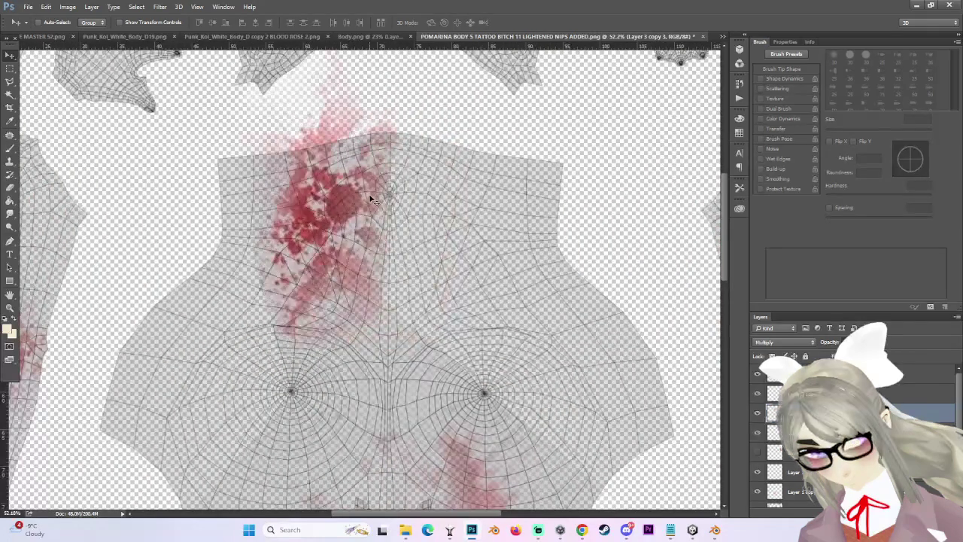
{"action": "scroll", "coordinate": [409, 221], "scroll_direction": "down", "scroll_amount": 1}
{"action": "left_click_drag", "start_coordinate": [409, 221], "coordinate": [419, 221]}
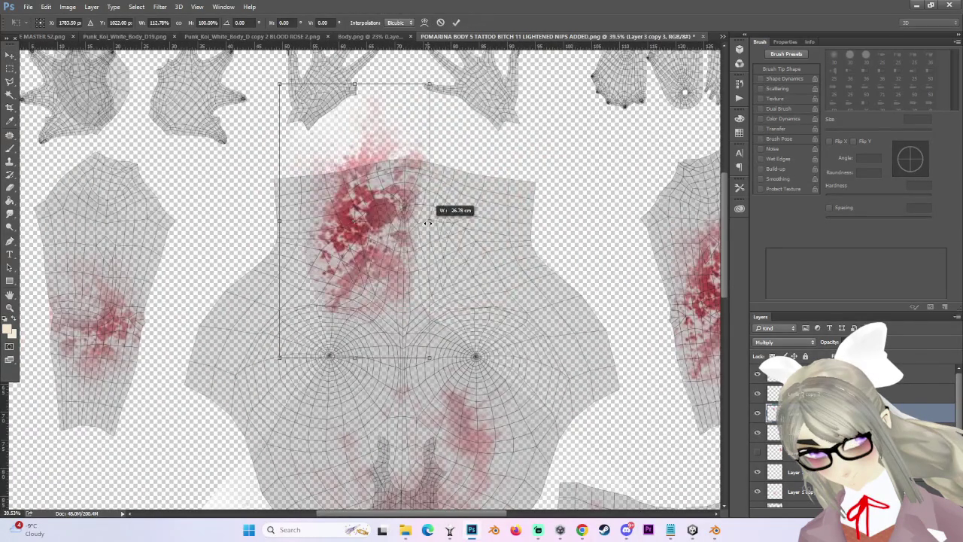
{"action": "key", "text": "Return"}
{"action": "mouse_move", "coordinate": [478, 267]}
{"action": "left_mouse_down"}
{"action": "mouse_move", "coordinate": [514, 401]}
{"action": "mouse_move", "coordinate": [492, 391]}
{"action": "mouse_move", "coordinate": [520, 388]}
{"action": "left_mouse_up"}
{"action": "key", "text": "ctrl+plus"}
{"action": "key", "text": "ctrl+minus"}
Erase the faint paint at the top of the chest splatter near the neck.
{"action": "key", "text": "b"}
{"action": "left_click_drag", "start_coordinate": [378, 139], "coordinate": [414, 133]}
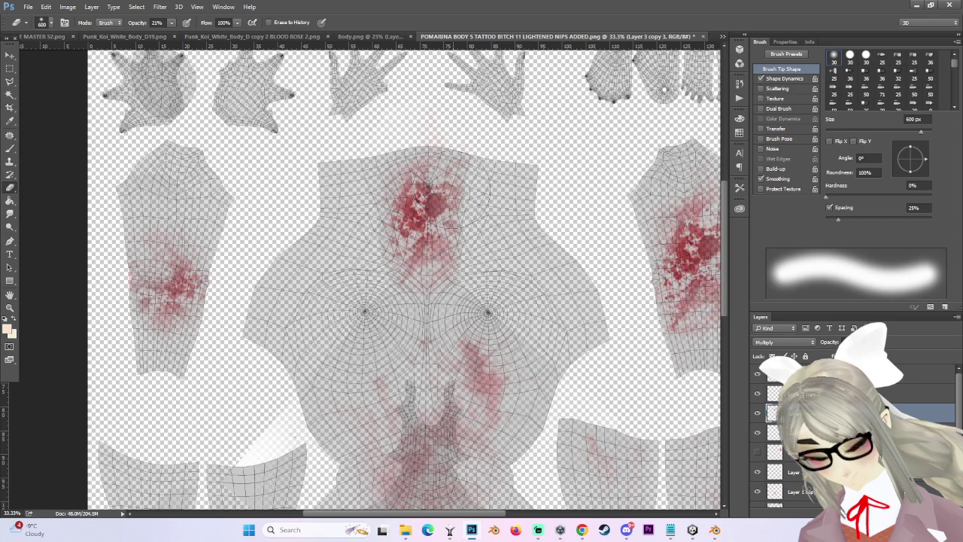
{"action": "key", "text": "shift+bracketright"}
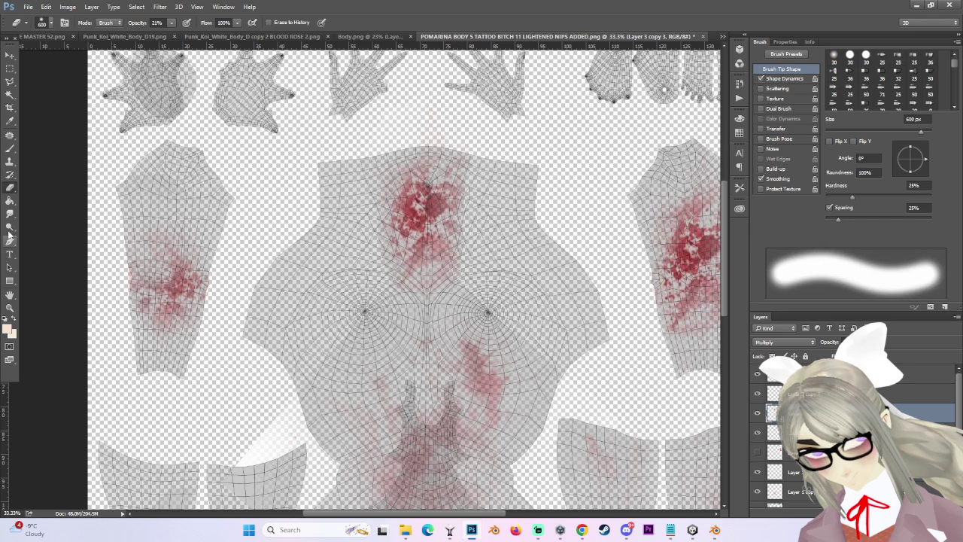
{"action": "left_click", "coordinate": [10, 214]}
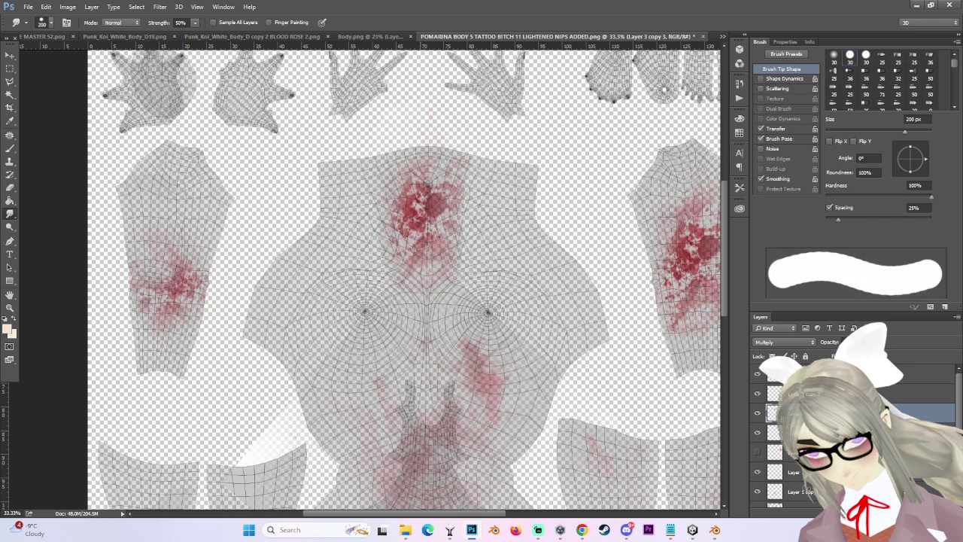
Smear the upper-chest blood with a fully hard smudge brush to blend it in.
{"action": "key", "text": "shift+bracketright"}
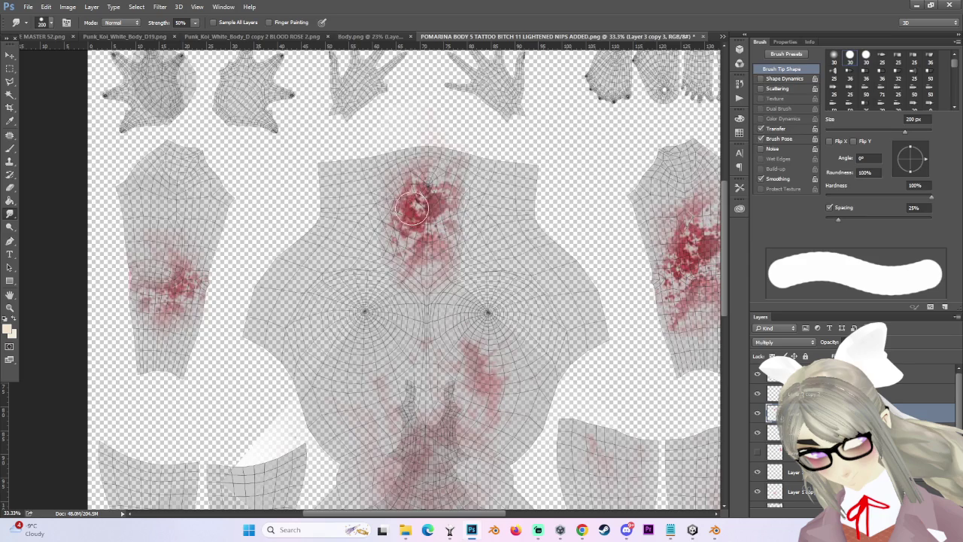
{"action": "left_click_drag", "start_coordinate": [416, 208], "coordinate": [426, 232]}
{"action": "scroll", "coordinate": [543, 160], "scroll_direction": "up", "scroll_amount": 3}
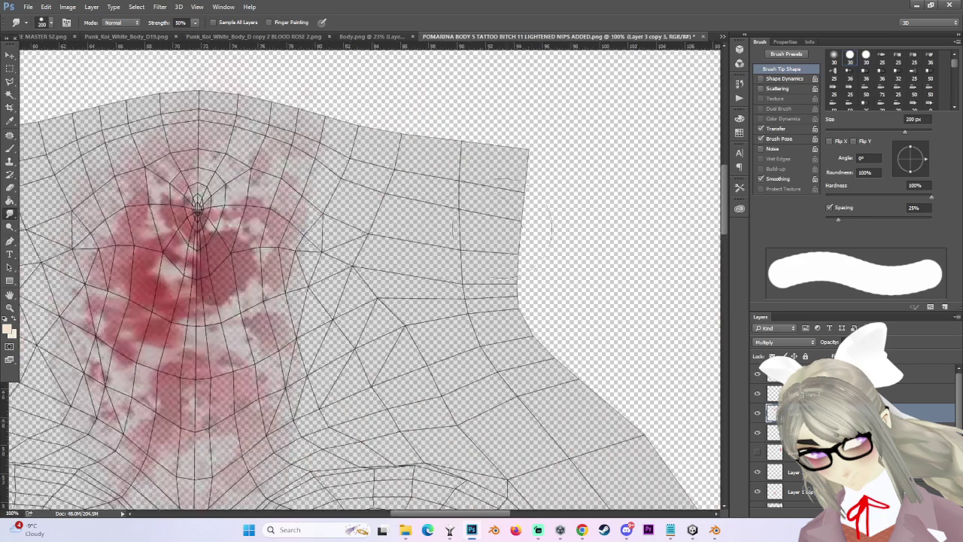
{"action": "scroll", "coordinate": [543, 160], "scroll_direction": "down", "scroll_amount": 2}
Erase parts of the chest blood stain with a fully soft, 0%-hardness eraser.
{"action": "key", "text": "e"}
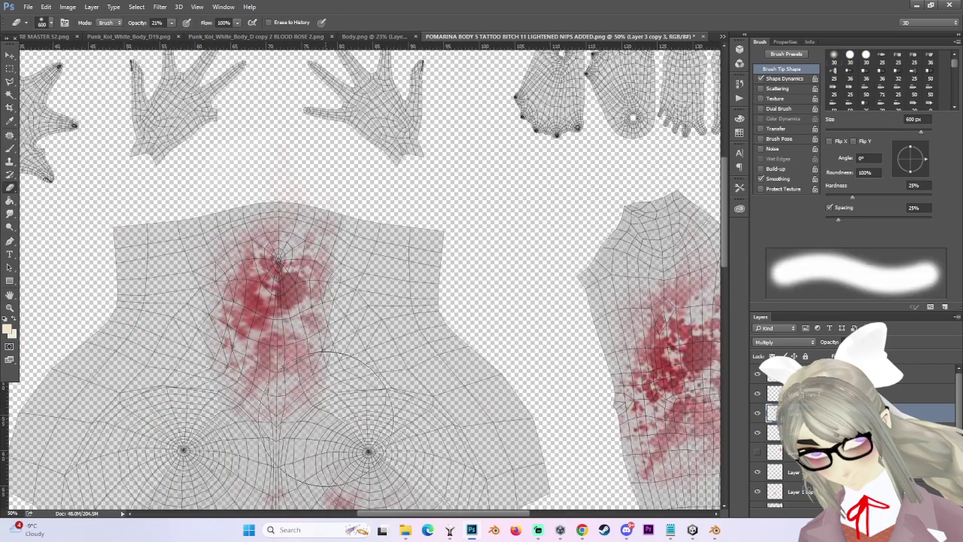
{"action": "key", "text": "shift+bracketleft"}
{"action": "left_click_drag", "start_coordinate": [279, 260], "coordinate": [354, 331]}
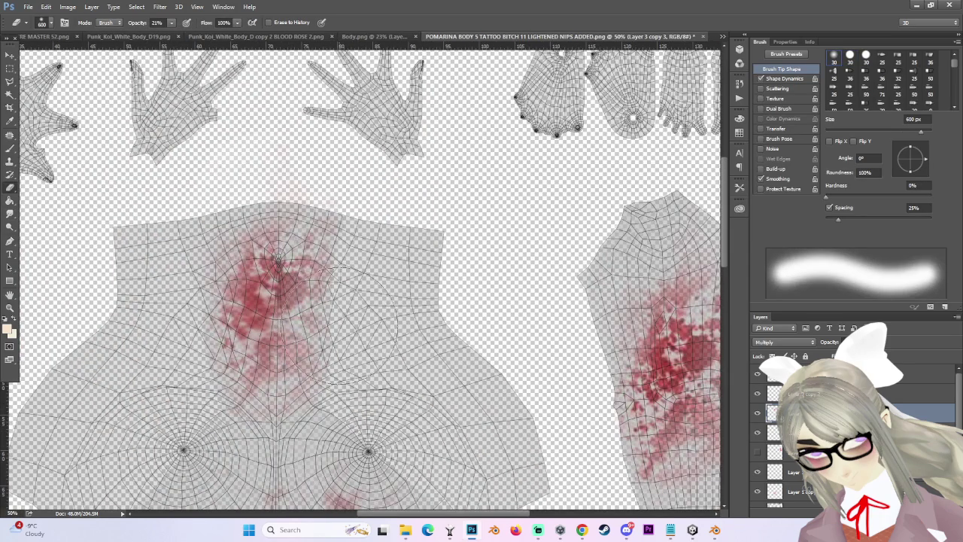
{"action": "scroll", "coordinate": [341, 330], "scroll_direction": "down", "scroll_amount": 1}
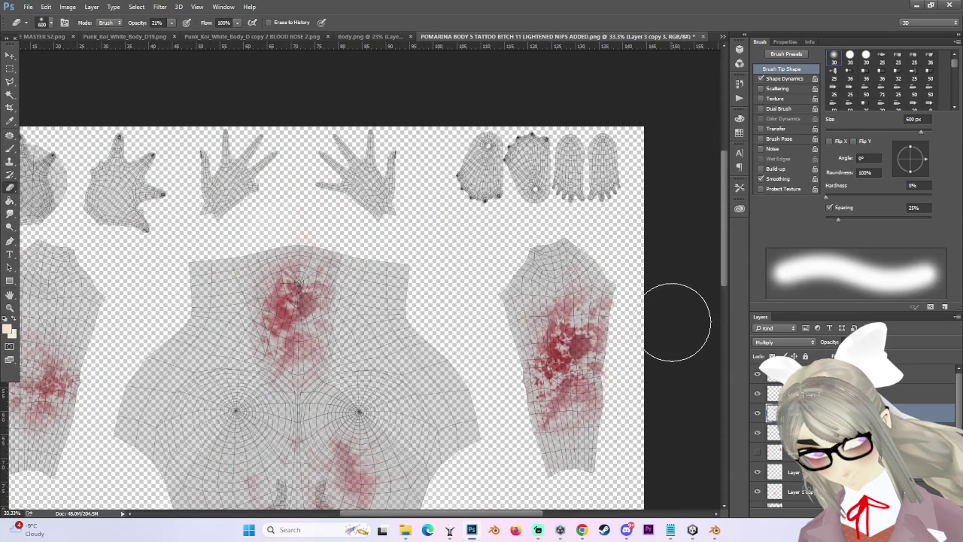
{"action": "key", "text": "m"}
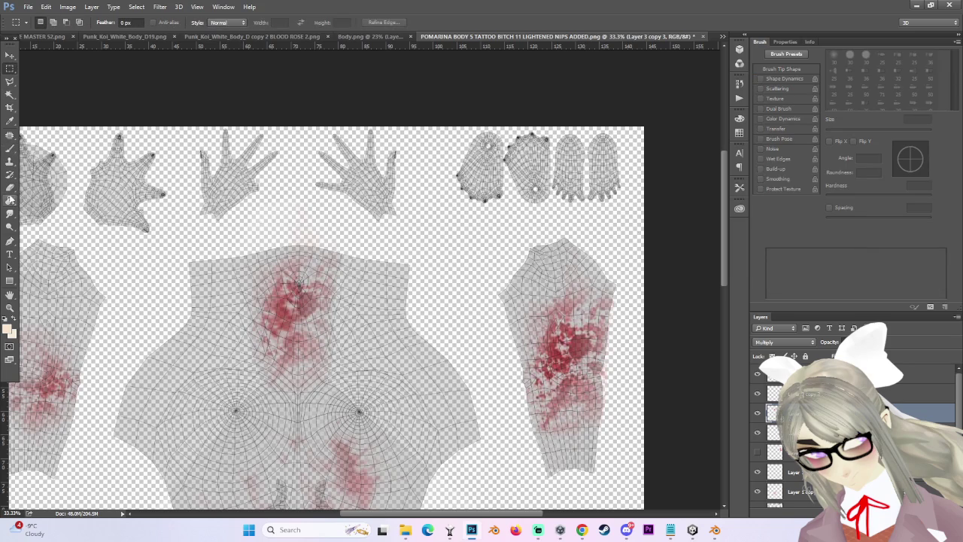
{"action": "key", "text": "e"}
{"action": "scroll", "coordinate": [301, 236], "scroll_direction": "up", "scroll_amount": 1}
{"action": "scroll", "coordinate": [301, 236], "scroll_direction": "up", "scroll_amount": 1}
{"action": "scroll", "coordinate": [301, 236], "scroll_direction": "up", "scroll_amount": 1}
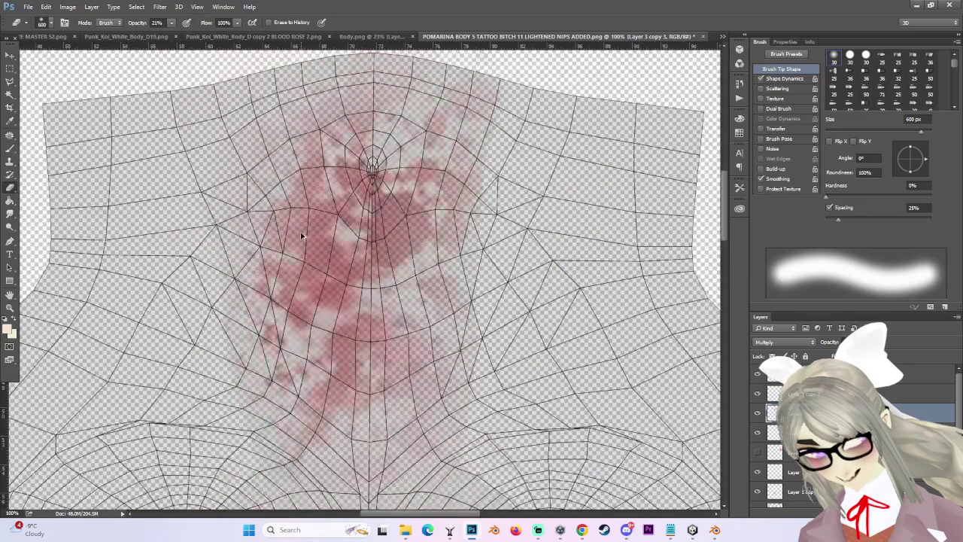
{"action": "scroll", "coordinate": [301, 236], "scroll_direction": "down", "scroll_amount": 2}
{"action": "left_click_drag", "start_coordinate": [342, 222], "coordinate": [331, 234]}
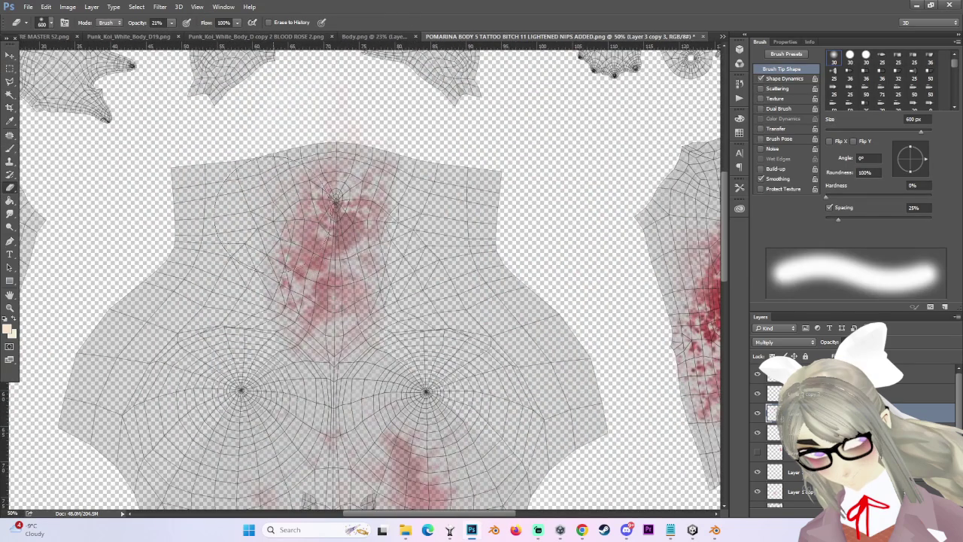
{"action": "scroll", "coordinate": [412, 386], "scroll_direction": "down", "scroll_amount": 2}
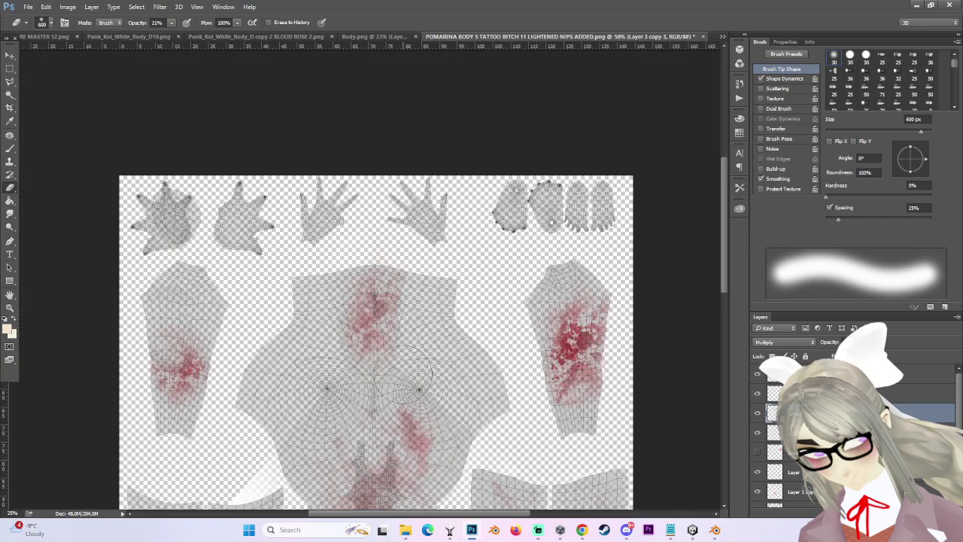
Smudge the chest stain up and to the right.
{"action": "left_click", "coordinate": [11, 216]}
{"action": "scroll", "coordinate": [419, 390], "scroll_direction": "up", "scroll_amount": 2}
{"action": "scroll", "coordinate": [441, 375], "scroll_direction": "down", "scroll_amount": 1}
{"action": "scroll", "coordinate": [435, 316], "scroll_direction": "up", "scroll_amount": 1}
{"action": "mouse_move", "coordinate": [342, 269]}
{"action": "left_mouse_down"}
{"action": "mouse_move", "coordinate": [380, 247]}
{"action": "mouse_move", "coordinate": [362, 308]}
{"action": "left_mouse_up"}
{"action": "scroll", "coordinate": [434, 291], "scroll_direction": "down", "scroll_amount": 1}
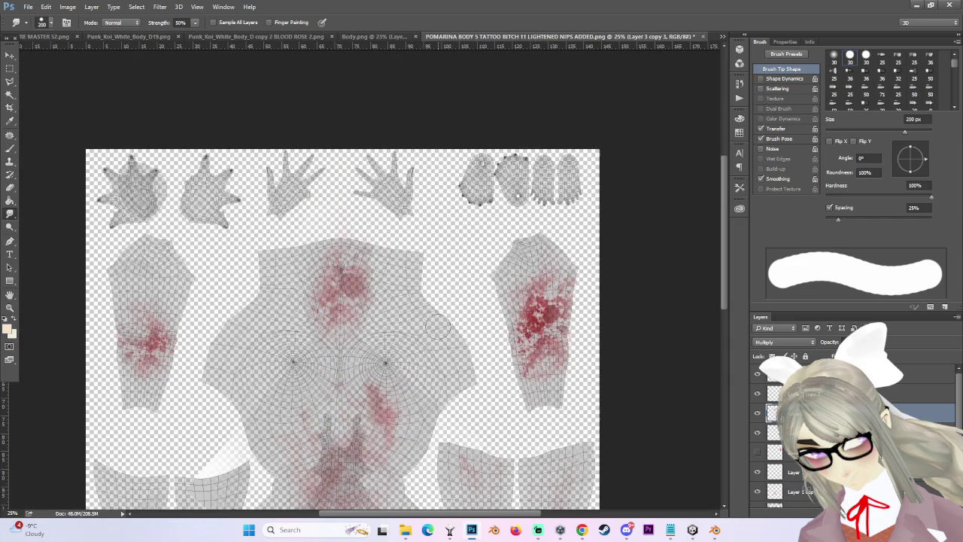
{"action": "scroll", "coordinate": [429, 320], "scroll_direction": "up", "scroll_amount": 1}
{"action": "scroll", "coordinate": [361, 361], "scroll_direction": "up", "scroll_amount": 1}
{"action": "scroll", "coordinate": [316, 391], "scroll_direction": "up", "scroll_amount": 1}
Soft-erase more of the neck and chest stain.
{"action": "key", "text": "e"}
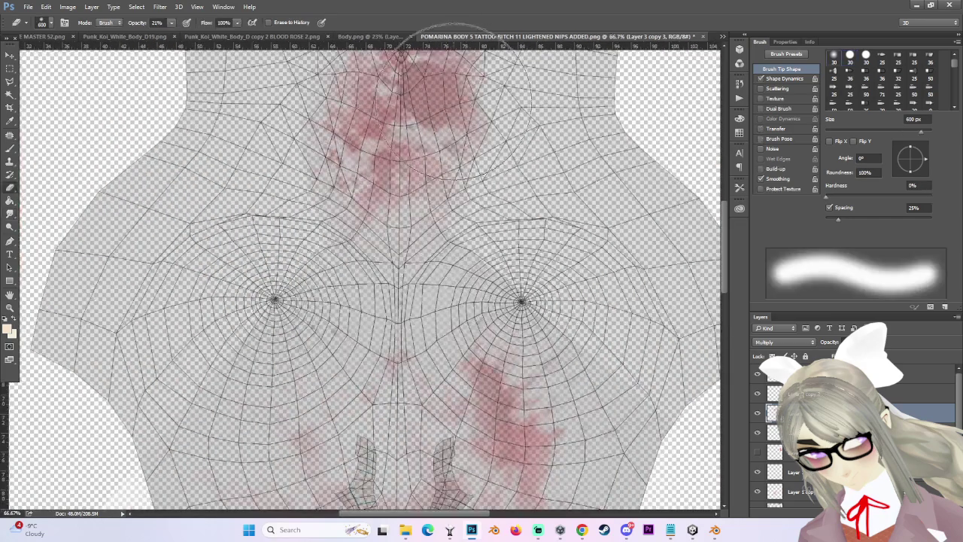
{"action": "scroll", "coordinate": [677, 188], "scroll_direction": "up", "scroll_amount": 3}
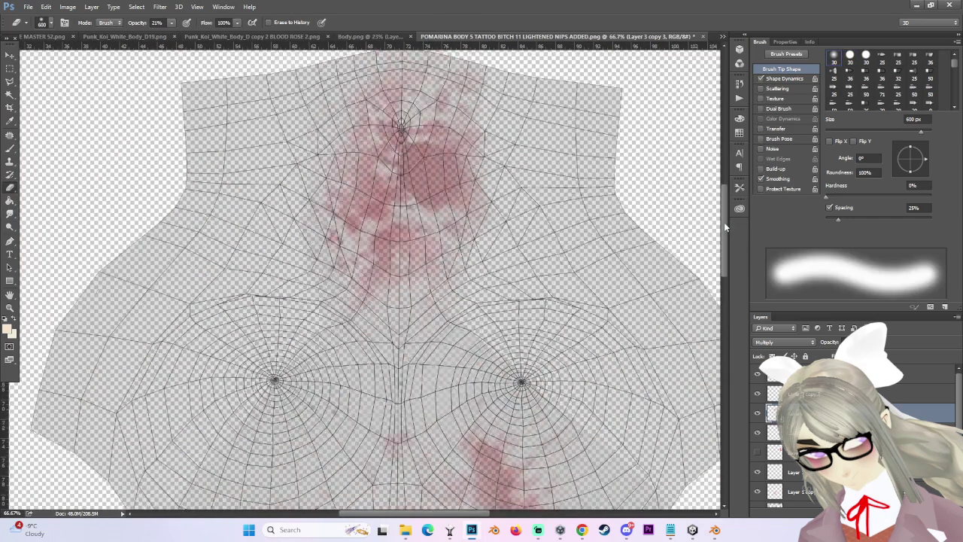
{"action": "left_click_drag", "start_coordinate": [534, 202], "coordinate": [452, 196]}
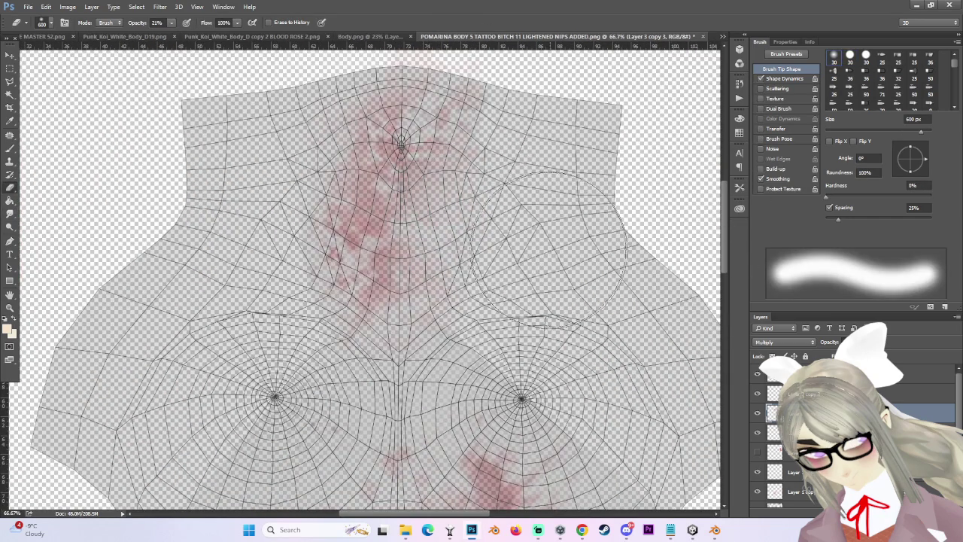
{"action": "scroll", "coordinate": [563, 314], "scroll_direction": "down", "scroll_amount": 4}
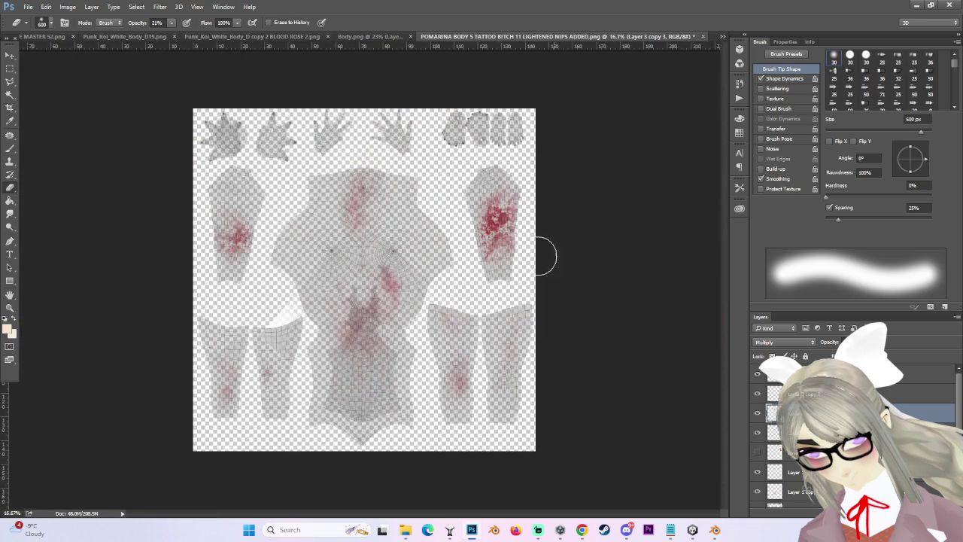
{"action": "left_click", "coordinate": [10, 57]}
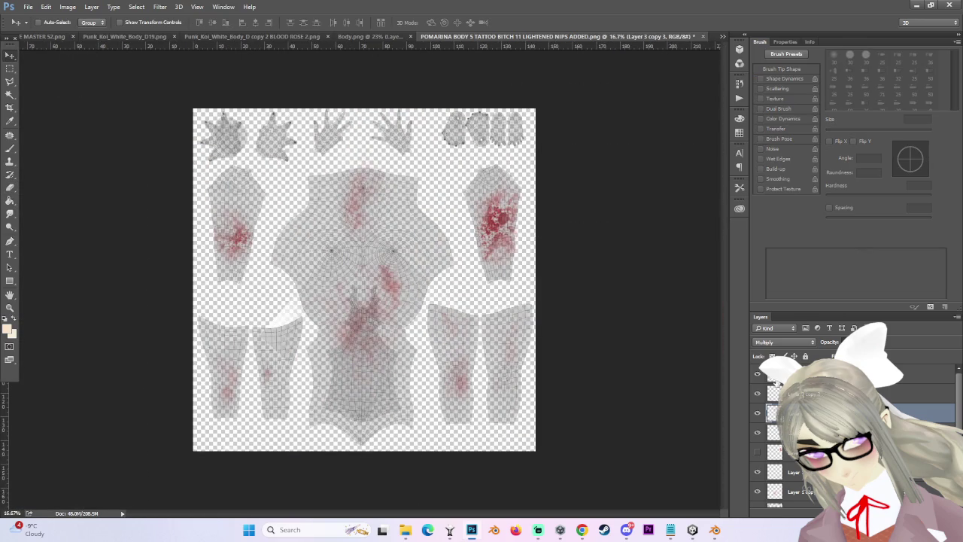
Move Layer 3's arm blood splatter onto the upper-left chest below the neck, nudging it slightly up.
{"action": "left_click", "coordinate": [757, 433]}
{"action": "left_click", "coordinate": [757, 434]}
{"action": "left_click", "coordinate": [790, 432]}
{"action": "mouse_move", "coordinate": [519, 233]}
{"action": "left_mouse_down"}
{"action": "mouse_move", "coordinate": [333, 190]}
{"action": "mouse_move", "coordinate": [336, 162]}
{"action": "left_mouse_up"}
{"action": "scroll", "coordinate": [312, 161], "scroll_direction": "up", "scroll_amount": 5}
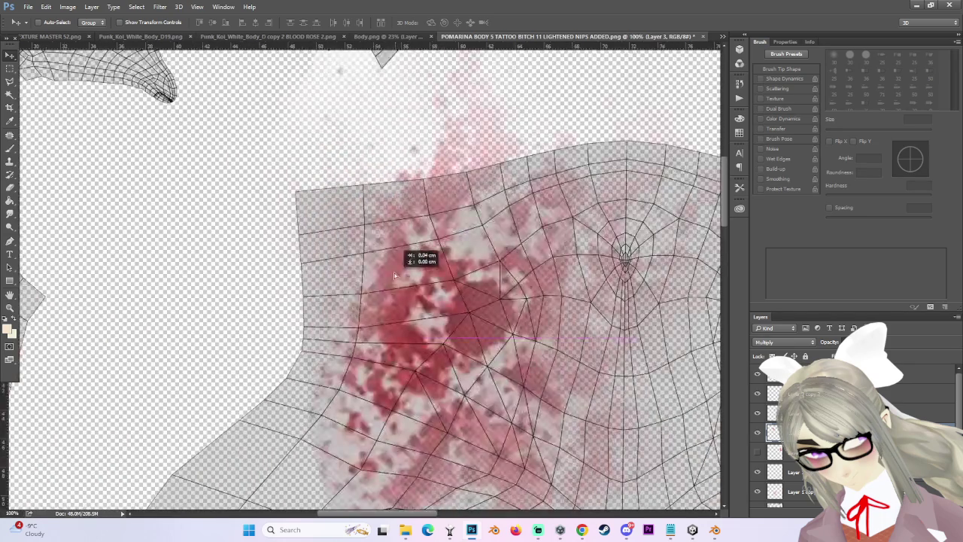
{"action": "left_click_drag", "start_coordinate": [399, 282], "coordinate": [403, 252]}
{"action": "scroll", "coordinate": [402, 252], "scroll_direction": "down", "scroll_amount": 2}
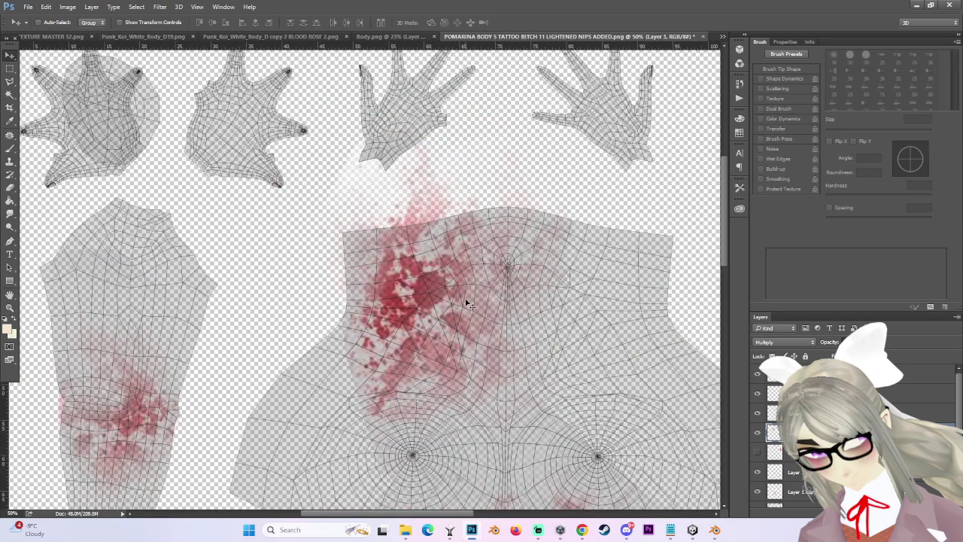
{"action": "scroll", "coordinate": [466, 304], "scroll_direction": "down", "scroll_amount": 1}
{"action": "key", "text": "e"}
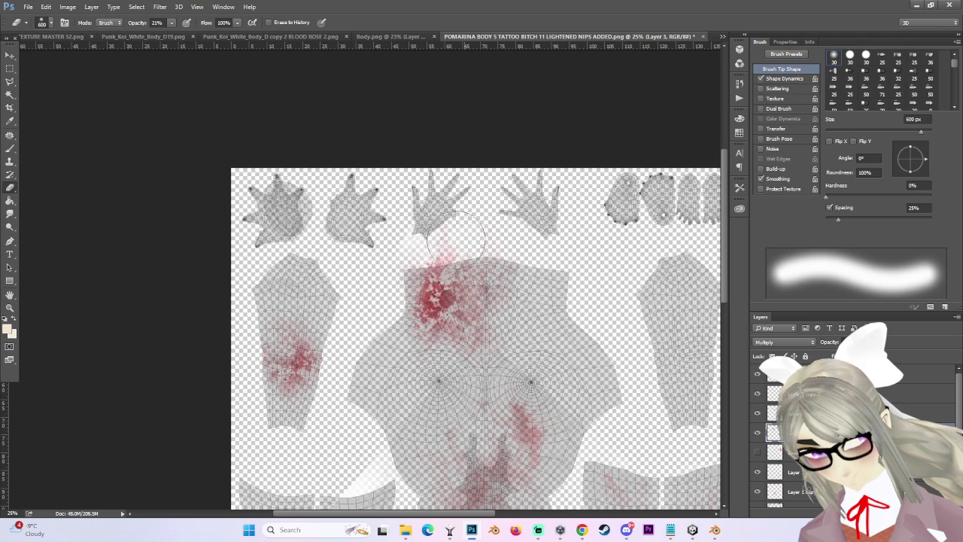
Erase faint pink along the upper-left torso with a hard-edged 192 px eraser.
{"action": "scroll", "coordinate": [459, 245], "scroll_direction": "up", "scroll_amount": 1}
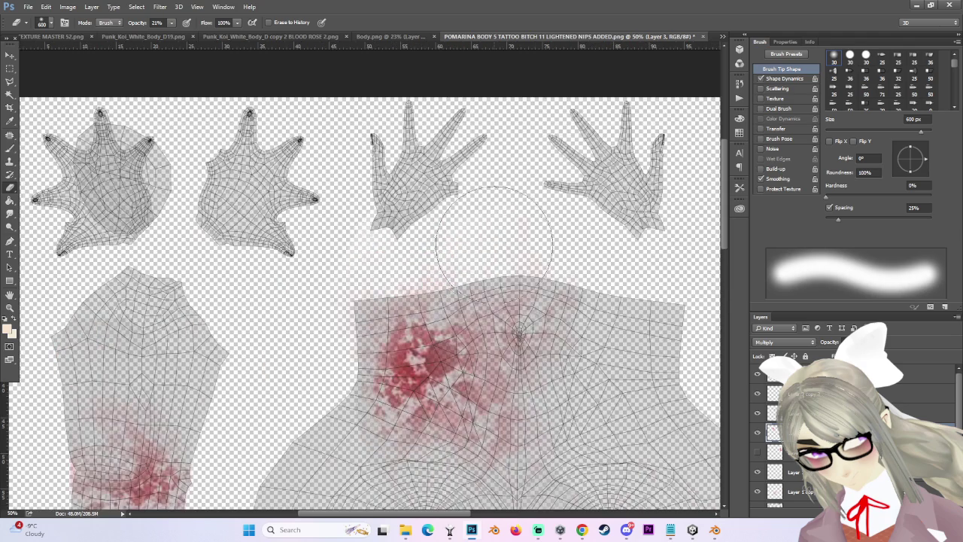
{"action": "scroll", "coordinate": [472, 319], "scroll_direction": "up", "scroll_amount": 1}
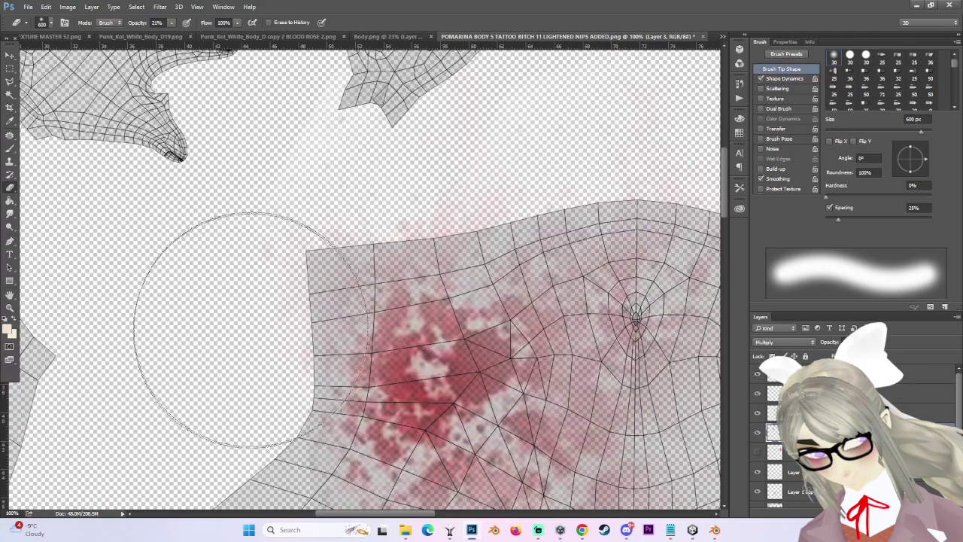
{"action": "scroll", "coordinate": [247, 301], "scroll_direction": "down", "scroll_amount": 1}
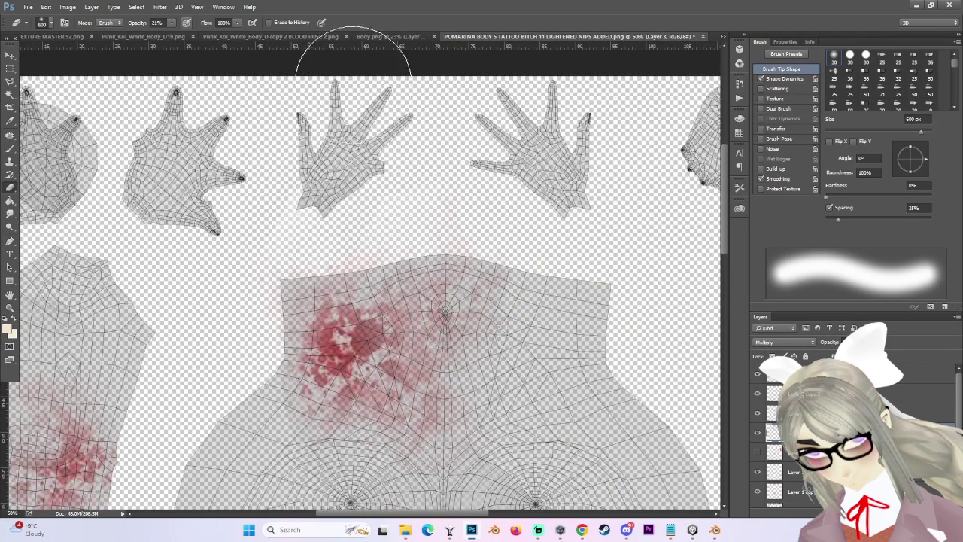
{"action": "scroll", "coordinate": [280, 234], "scroll_direction": "down", "scroll_amount": 1}
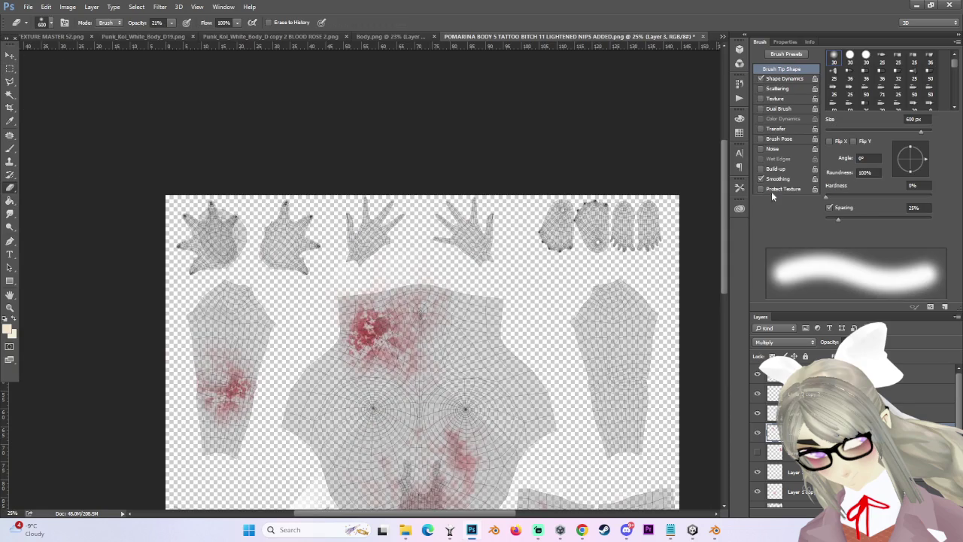
{"action": "left_click_drag", "start_coordinate": [923, 133], "coordinate": [883, 133]}
{"action": "scroll", "coordinate": [301, 324], "scroll_direction": "up", "scroll_amount": 1}
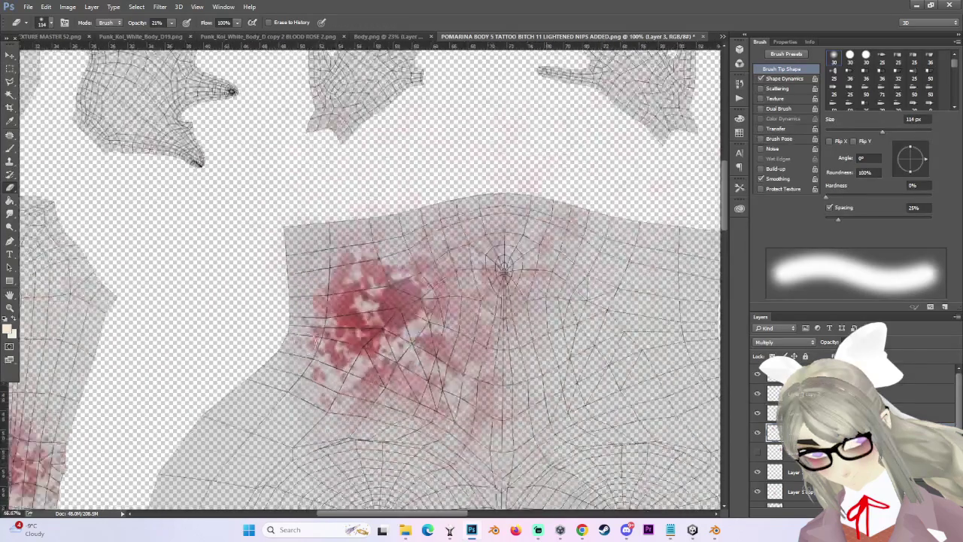
{"action": "key", "text": "shift+bracketright"}
{"action": "key", "text": "shift+bracketright"}
{"action": "key", "text": "shift+bracketright"}
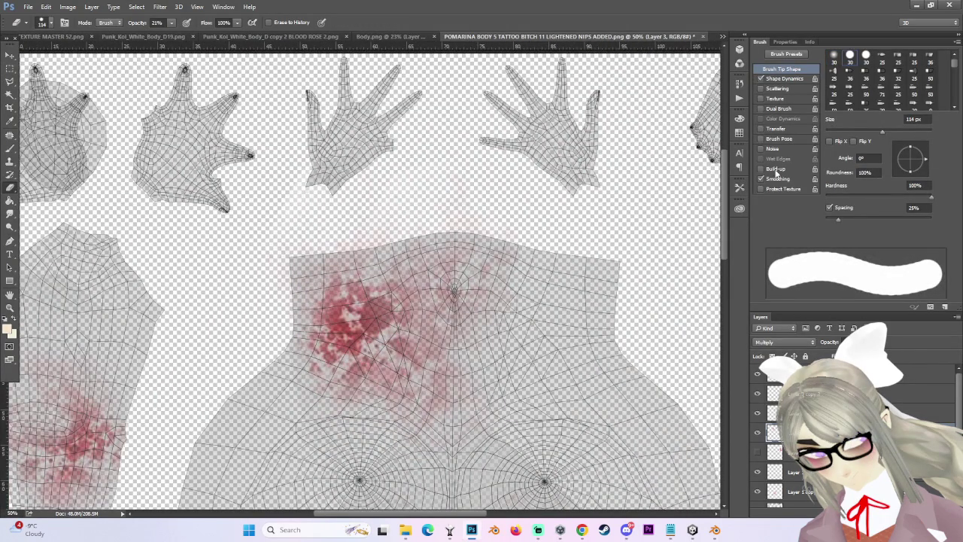
{"action": "left_click_drag", "start_coordinate": [882, 134], "coordinate": [904, 133]}
{"action": "mouse_move", "coordinate": [325, 236]}
{"action": "left_mouse_down"}
{"action": "mouse_move", "coordinate": [322, 301]}
{"action": "mouse_move", "coordinate": [292, 319]}
{"action": "left_mouse_up"}
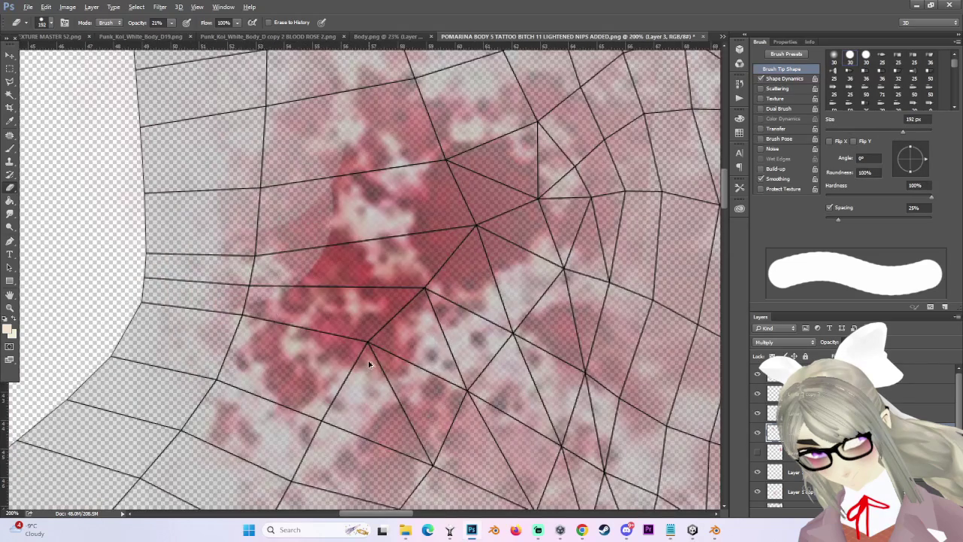
{"action": "scroll", "coordinate": [360, 363], "scroll_direction": "down", "scroll_amount": 3}
{"action": "scroll", "coordinate": [370, 354], "scroll_direction": "up", "scroll_amount": 3}
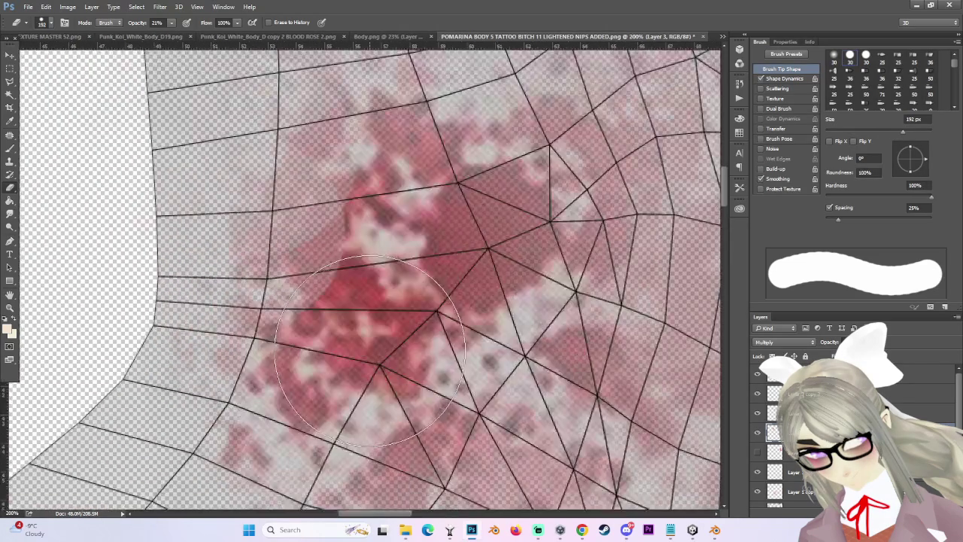
{"action": "scroll", "coordinate": [370, 353], "scroll_direction": "down", "scroll_amount": 3}
Undo the last eraser stroke with Edit > Undo.
{"action": "key", "text": "m"}
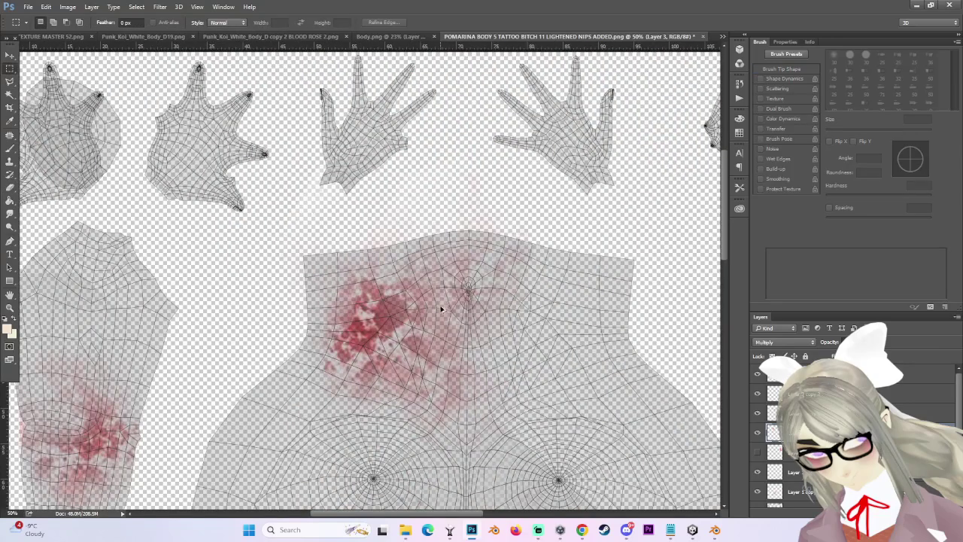
{"action": "scroll", "coordinate": [296, 307], "scroll_direction": "up", "scroll_amount": 4}
{"action": "scroll", "coordinate": [256, 303], "scroll_direction": "down", "scroll_amount": 3}
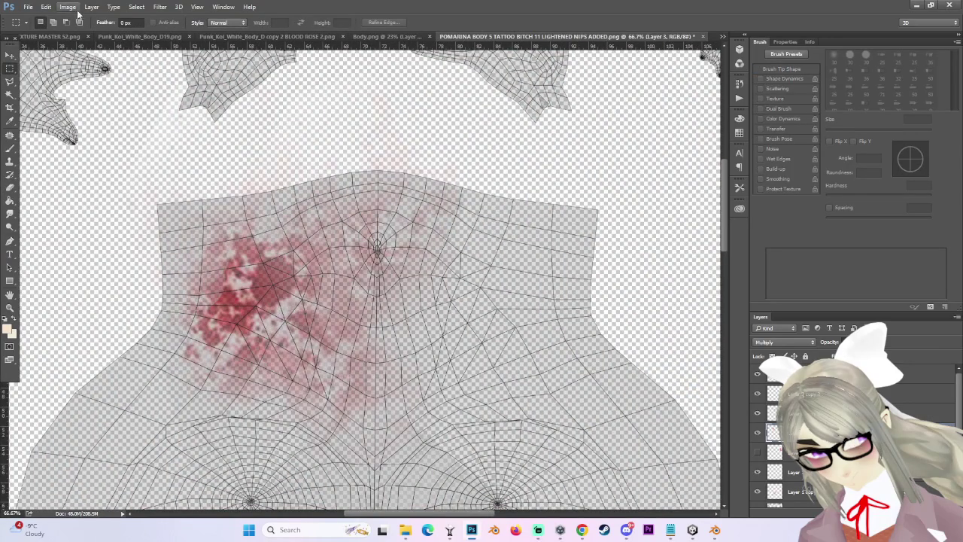
{"action": "left_click", "coordinate": [46, 6]}
{"action": "left_click", "coordinate": [54, 20]}
{"action": "scroll", "coordinate": [305, 306], "scroll_direction": "down", "scroll_amount": 2}
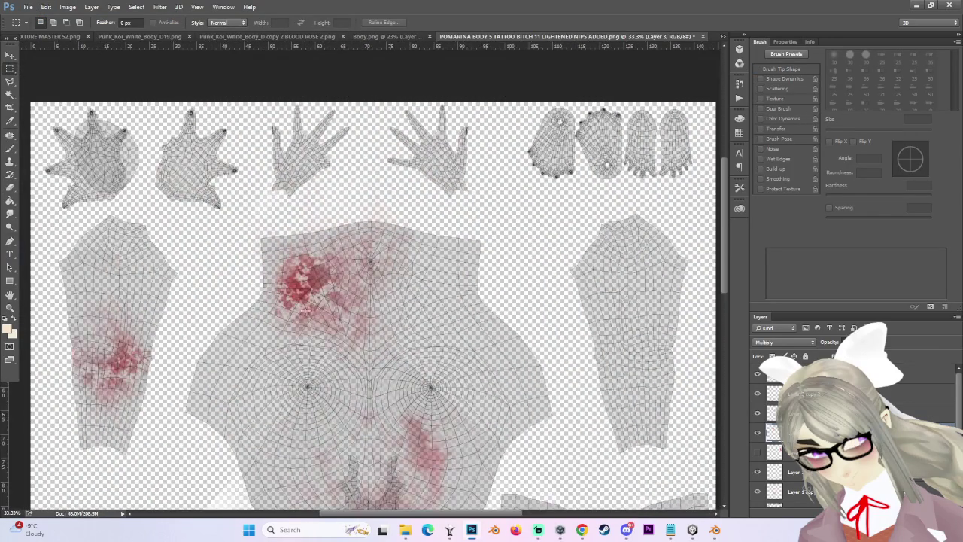
{"action": "scroll", "coordinate": [595, 294], "scroll_direction": "up", "scroll_amount": 3}
{"action": "scroll", "coordinate": [452, 226], "scroll_direction": "down", "scroll_amount": 2}
{"action": "key", "text": "super"}
{"action": "key", "text": "super"}
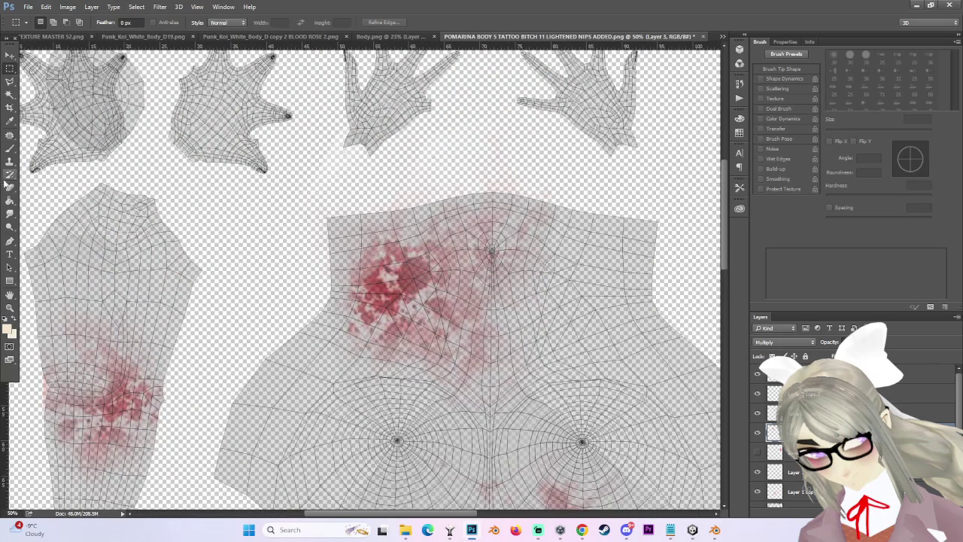
Fade the red chest blotch with a soft-edged 400 px eraser.
{"action": "left_click", "coordinate": [10, 187]}
{"action": "scroll", "coordinate": [374, 275], "scroll_direction": "up", "scroll_amount": 1}
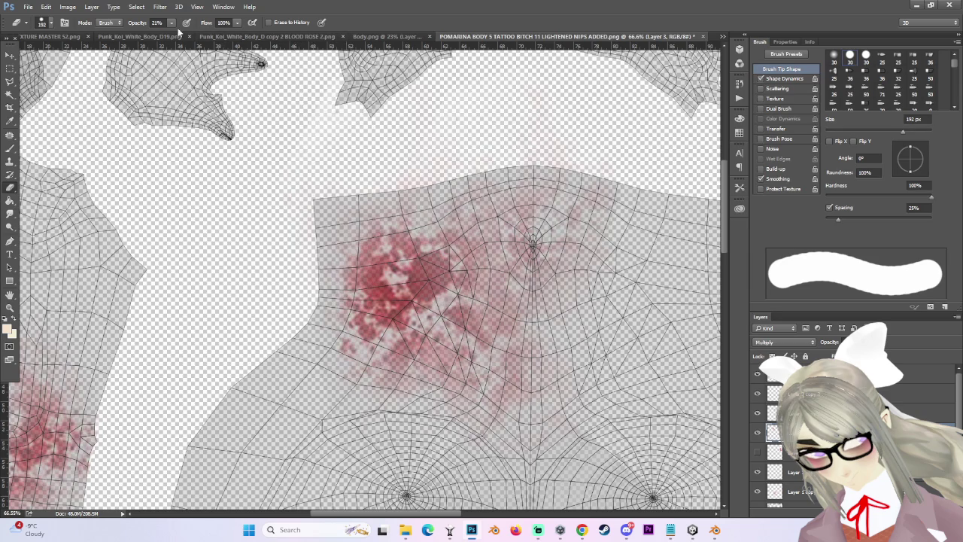
{"action": "scroll", "coordinate": [292, 198], "scroll_direction": "down", "scroll_amount": 1}
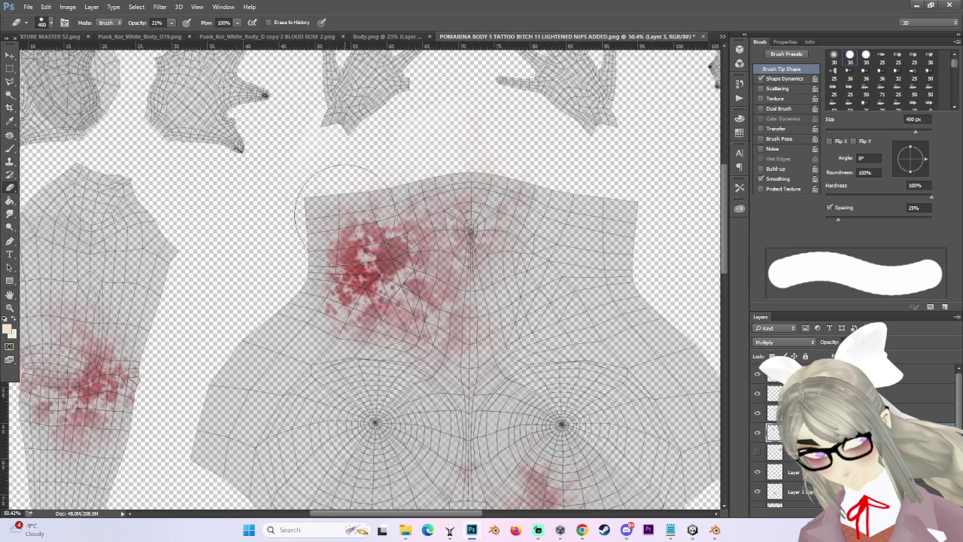
{"action": "key", "text": "bracketleft"}
{"action": "key", "text": "shift+bracketleft"}
{"action": "key", "text": "shift+bracketleft"}
{"action": "key", "text": "shift+bracketleft"}
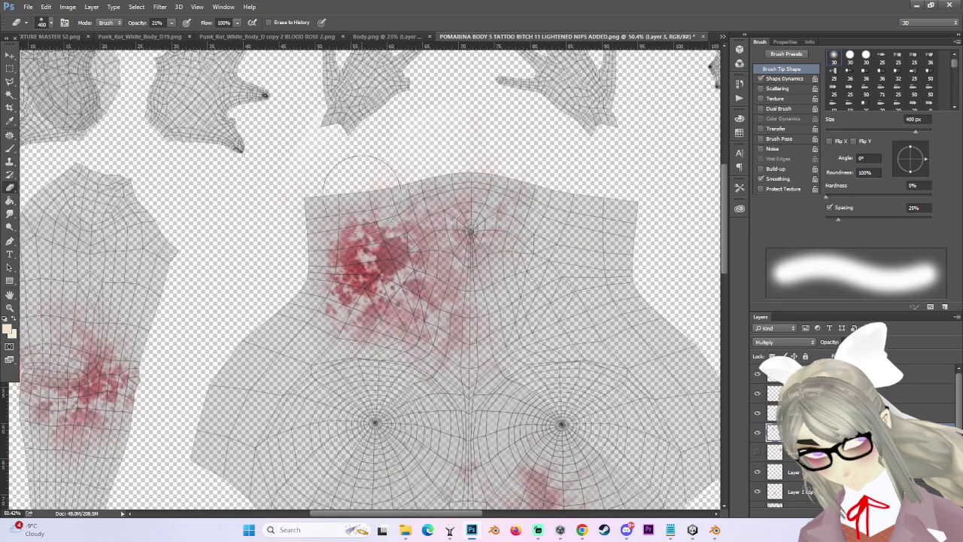
{"action": "left_click_drag", "start_coordinate": [371, 234], "coordinate": [322, 350]}
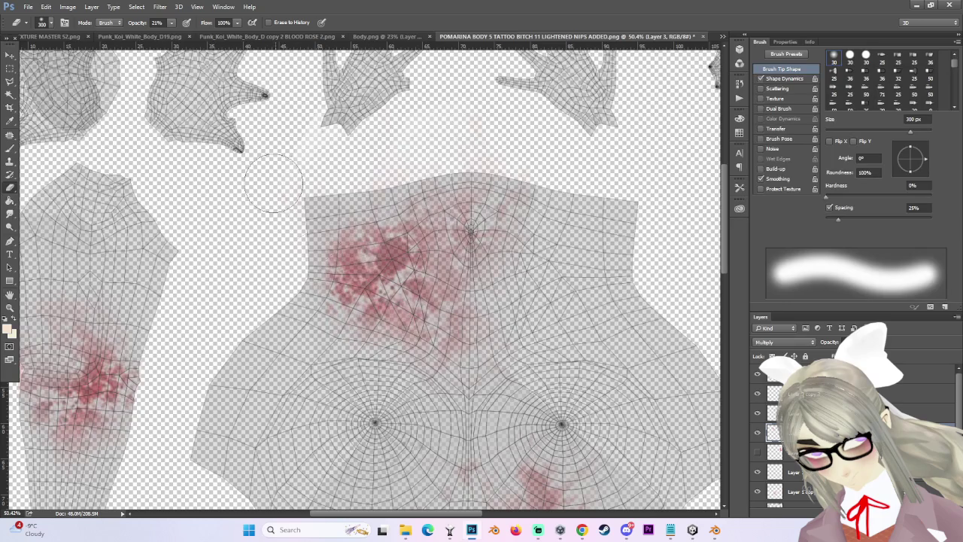
{"action": "left_click_drag", "start_coordinate": [413, 237], "coordinate": [380, 260]}
{"action": "scroll", "coordinate": [565, 290], "scroll_direction": "down", "scroll_amount": 5}
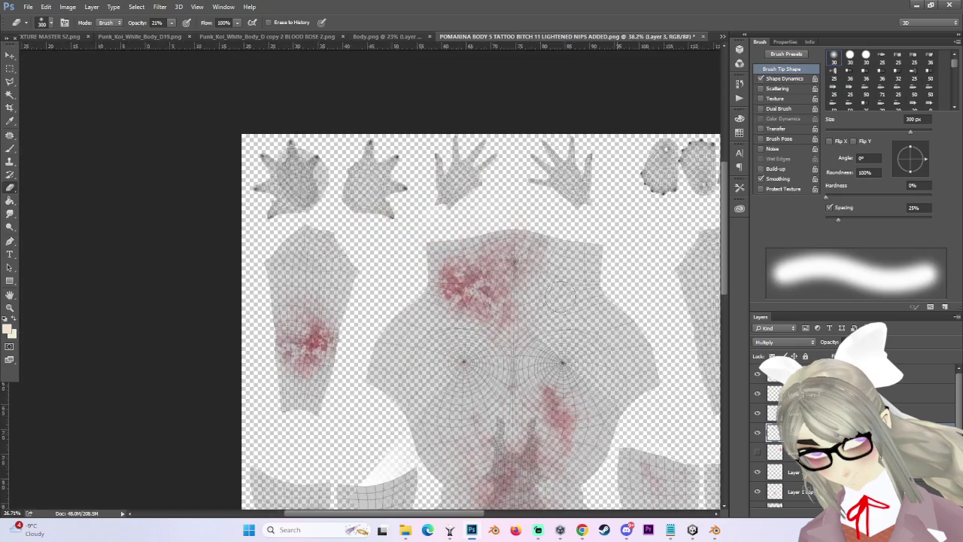
{"action": "scroll", "coordinate": [185, 262], "scroll_direction": "down", "scroll_amount": 2}
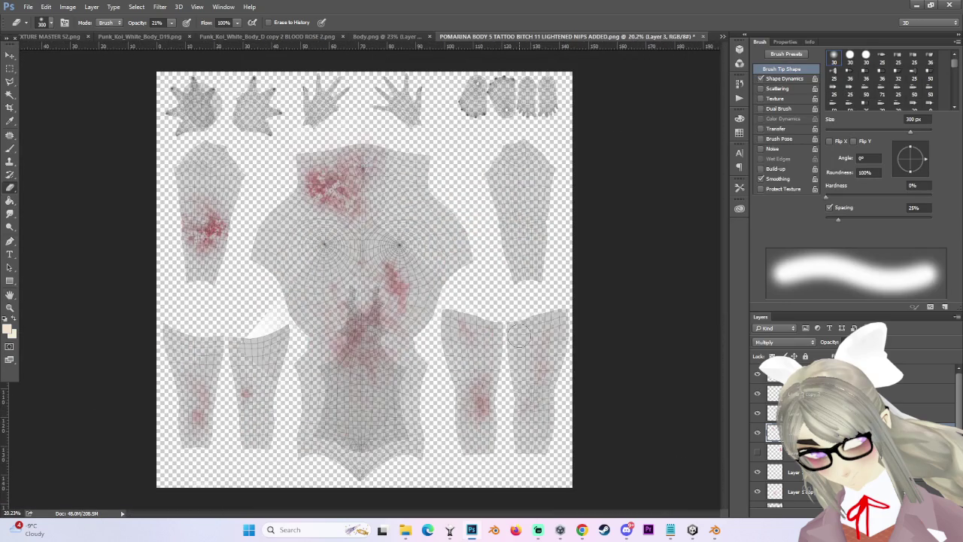
{"action": "scroll", "coordinate": [462, 315], "scroll_direction": "up", "scroll_amount": 2}
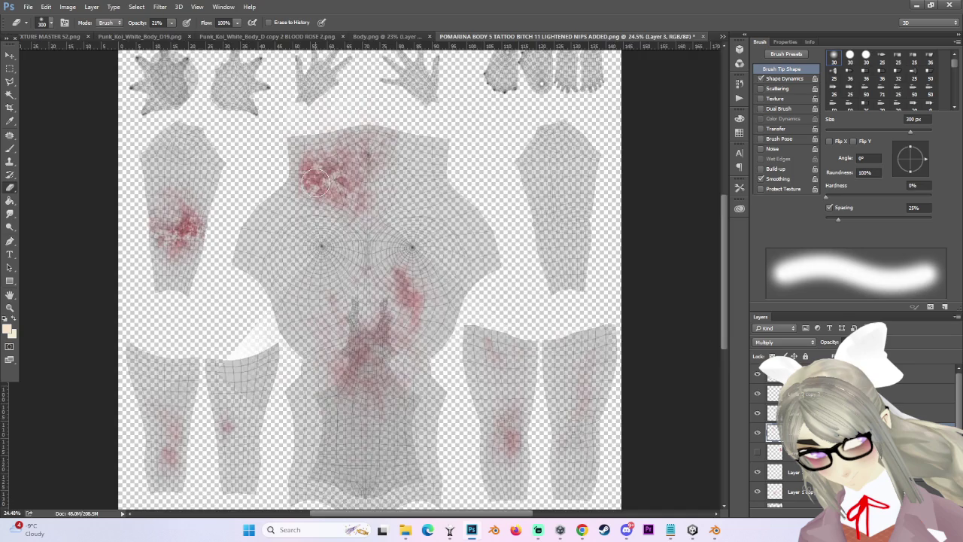
{"action": "scroll", "coordinate": [340, 215], "scroll_direction": "up", "scroll_amount": 1}
Free-transform the blood layer, try stretching the splatter taller, then undo it.
{"action": "key", "text": "ctrl+t"}
{"action": "left_click_drag", "start_coordinate": [316, 285], "coordinate": [316, 338]}
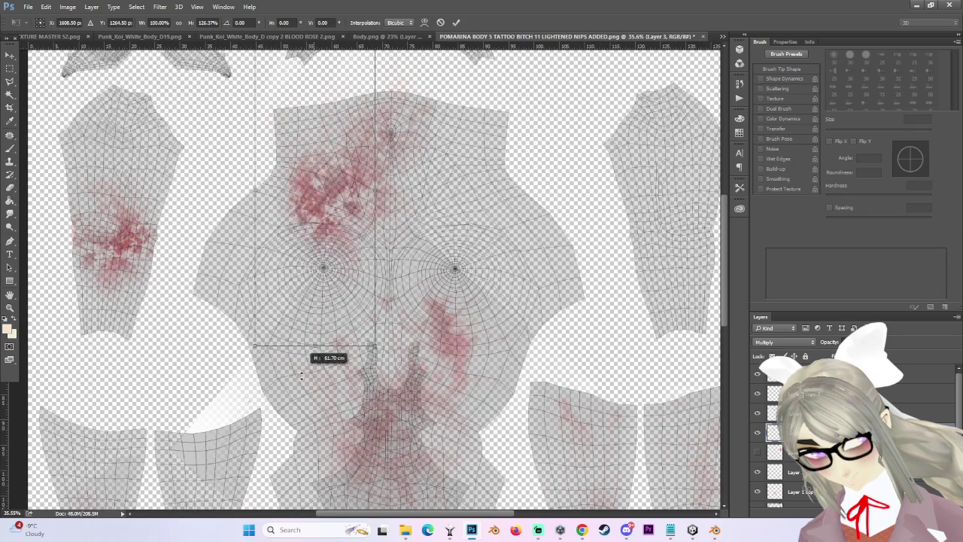
{"action": "key", "text": "ctrl+z"}
{"action": "scroll", "coordinate": [372, 219], "scroll_direction": "down", "scroll_amount": 2}
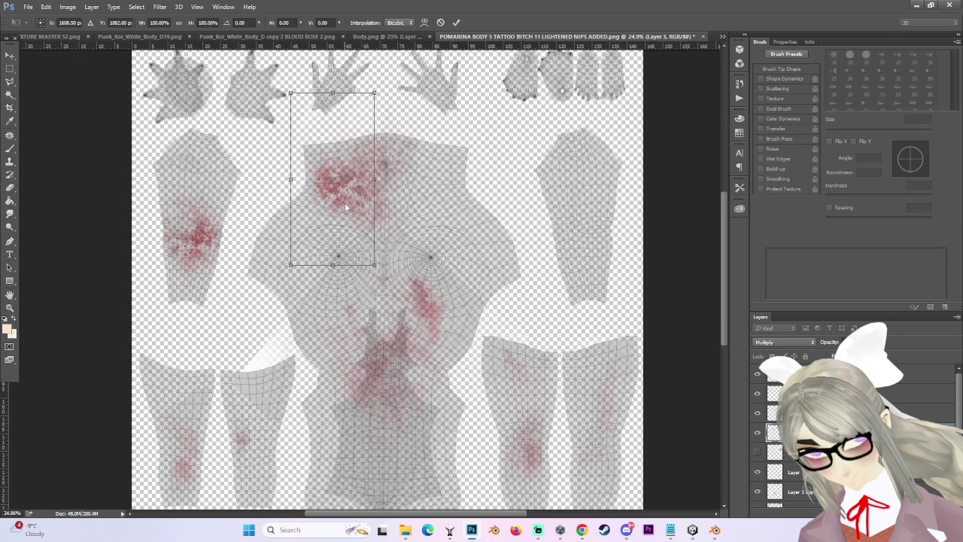
Warp the chest blood splatter by pulling its mesh corners downward, then commit the warp.
{"action": "right_click", "coordinate": [345, 205]}
{"action": "left_click", "coordinate": [369, 280]}
{"action": "mouse_move", "coordinate": [341, 219]}
{"action": "left_mouse_down"}
{"action": "mouse_move", "coordinate": [347, 246]}
{"action": "mouse_move", "coordinate": [352, 124]}
{"action": "left_mouse_up"}
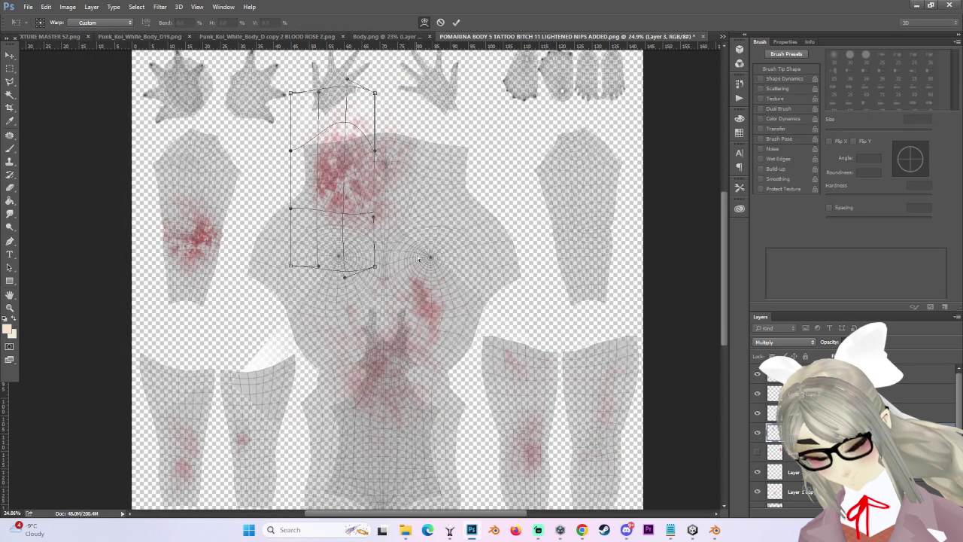
{"action": "left_click_drag", "start_coordinate": [392, 248], "coordinate": [410, 280]}
{"action": "left_click_drag", "start_coordinate": [291, 266], "coordinate": [222, 371]}
{"action": "mouse_move", "coordinate": [331, 354]}
{"action": "left_mouse_down"}
{"action": "mouse_move", "coordinate": [307, 497]}
{"action": "mouse_move", "coordinate": [315, 290]}
{"action": "left_mouse_up"}
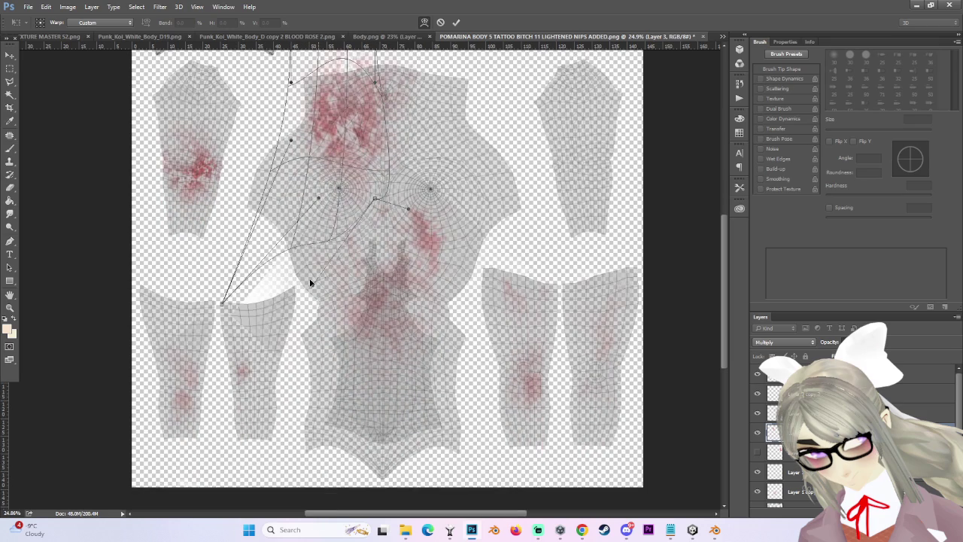
{"action": "scroll", "coordinate": [719, 241], "scroll_direction": "up", "scroll_amount": 3}
{"action": "key", "text": "Return"}
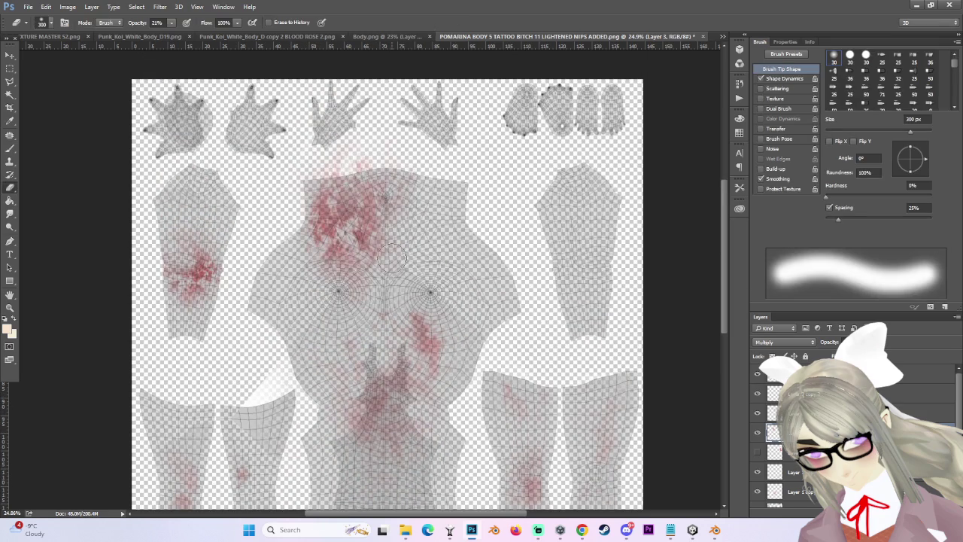
{"action": "scroll", "coordinate": [361, 181], "scroll_direction": "up", "scroll_amount": 1}
{"action": "key", "text": "bracketright"}
{"action": "key", "text": "bracketright"}
{"action": "key", "text": "bracketright"}
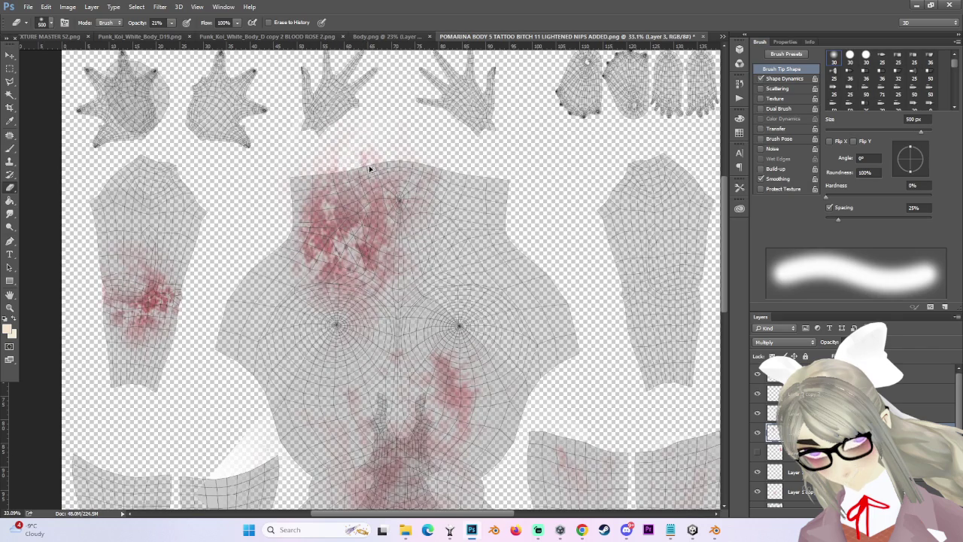
Trial-erase some of the upper-chest red, then undo it to keep the chest blood.
{"action": "scroll", "coordinate": [365, 168], "scroll_direction": "up", "scroll_amount": 2}
{"action": "left_click", "coordinate": [402, 172]}
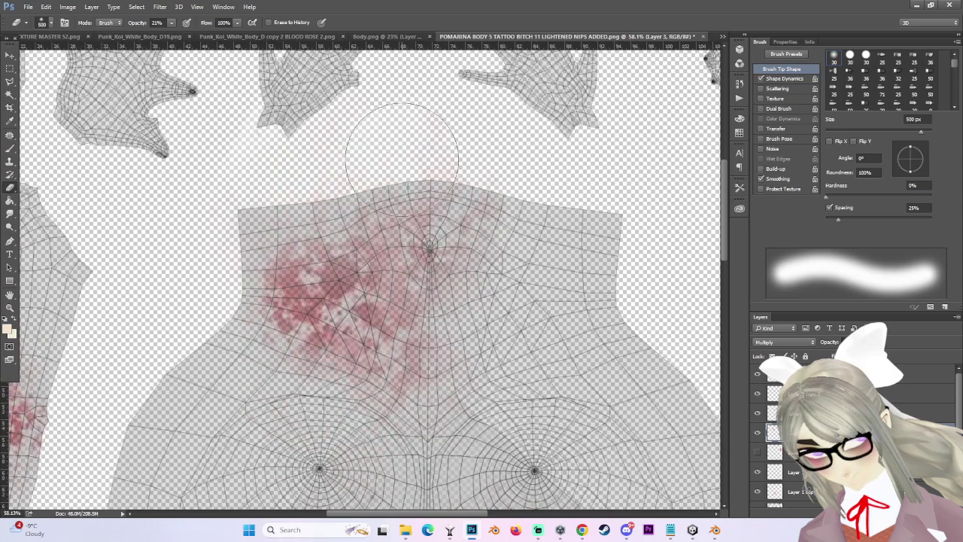
{"action": "scroll", "coordinate": [402, 173], "scroll_direction": "down", "scroll_amount": 1}
{"action": "key", "text": "ctrl+z"}
Switch from the Eraser to the Smudge tool with R.
{"action": "scroll", "coordinate": [407, 179], "scroll_direction": "down", "scroll_amount": 2}
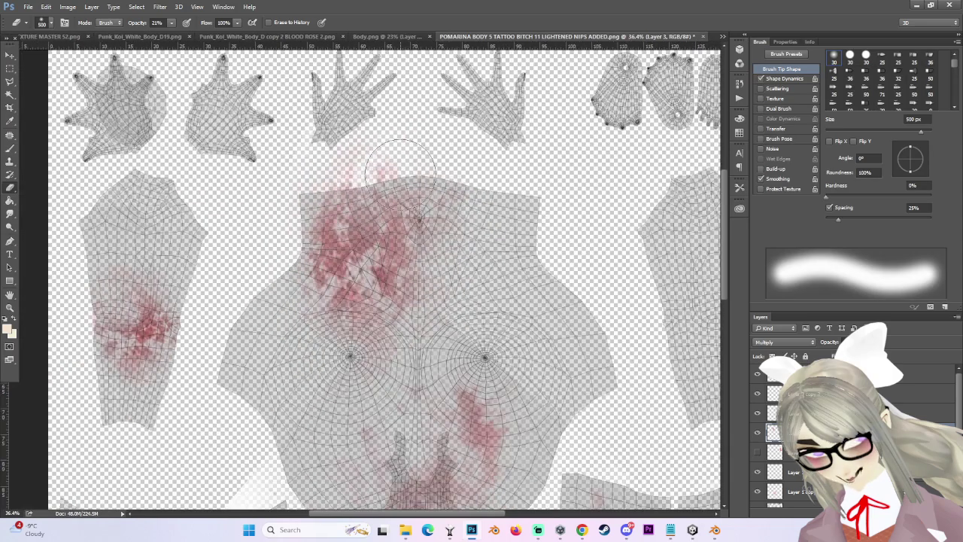
{"action": "scroll", "coordinate": [411, 185], "scroll_direction": "up", "scroll_amount": 2}
{"action": "scroll", "coordinate": [411, 184], "scroll_direction": "up", "scroll_amount": 1}
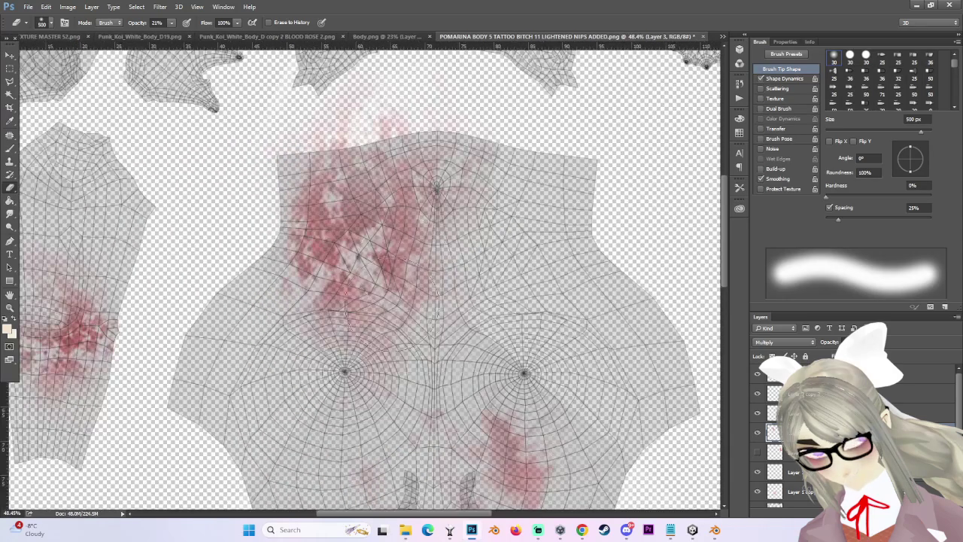
{"action": "scroll", "coordinate": [368, 230], "scroll_direction": "down", "scroll_amount": 1}
{"action": "scroll", "coordinate": [377, 286], "scroll_direction": "down", "scroll_amount": 1}
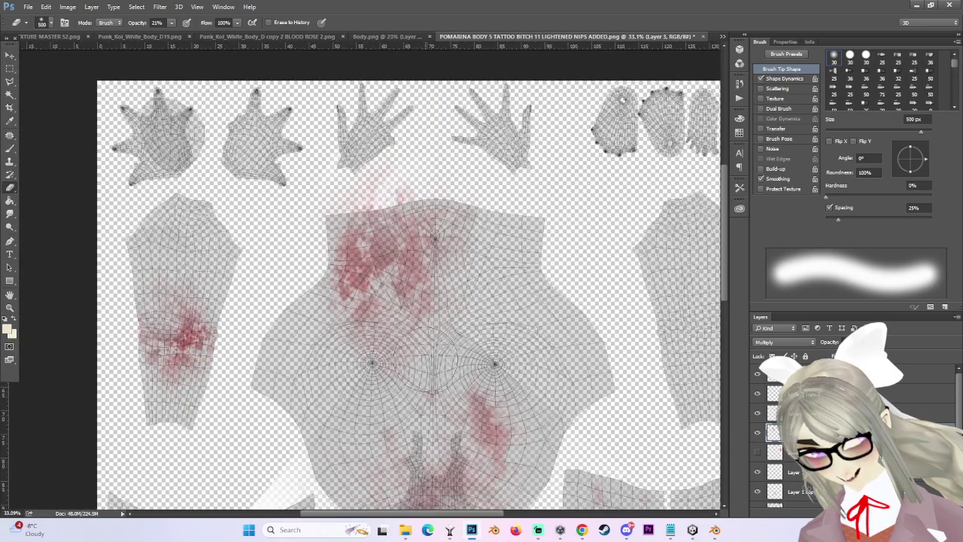
{"action": "scroll", "coordinate": [366, 236], "scroll_direction": "up", "scroll_amount": 1}
{"action": "scroll", "coordinate": [369, 241], "scroll_direction": "down", "scroll_amount": 1}
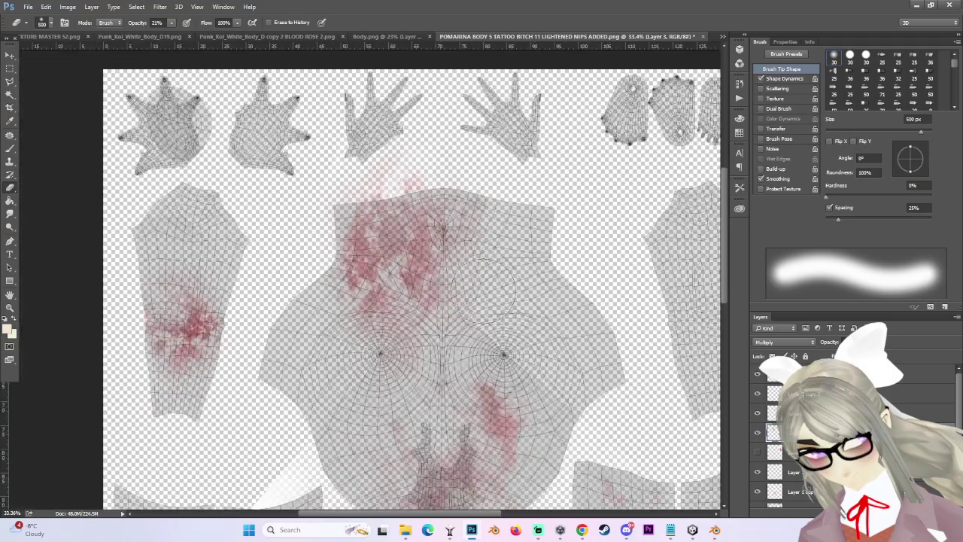
{"action": "scroll", "coordinate": [316, 263], "scroll_direction": "up", "scroll_amount": 1}
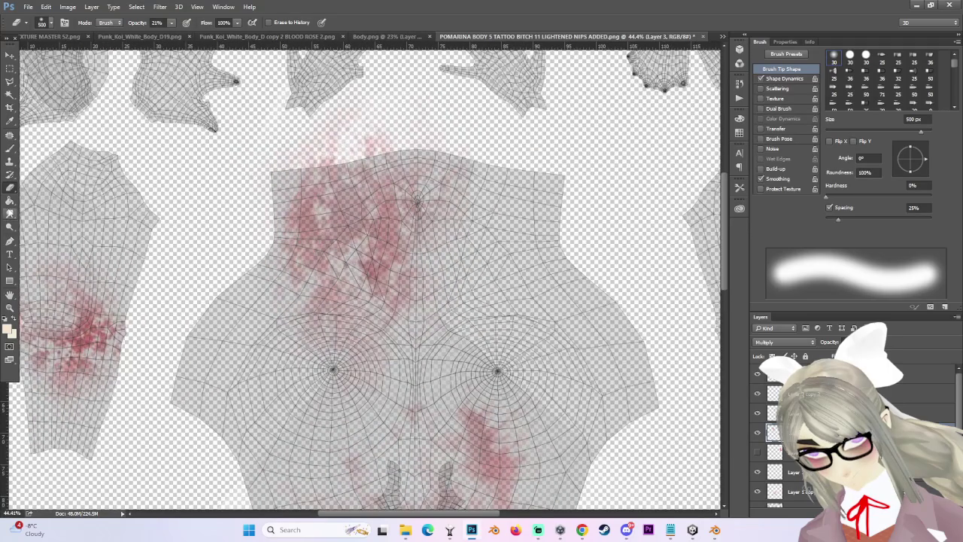
{"action": "key", "text": "r"}
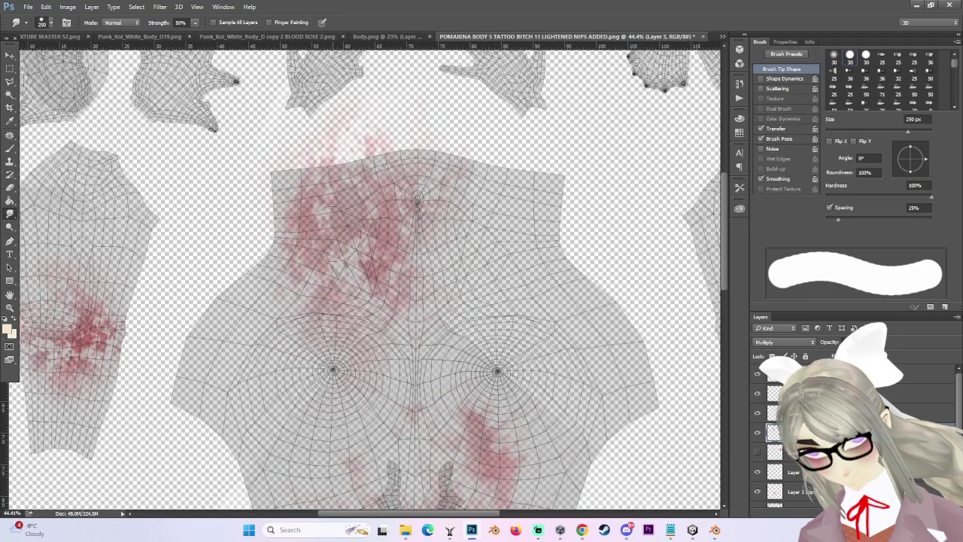
Shrink the Smudge brush and smear the red patch on the upper chest.
{"action": "scroll", "coordinate": [365, 267], "scroll_direction": "down", "scroll_amount": 1}
{"action": "key", "text": "bracketleft"}
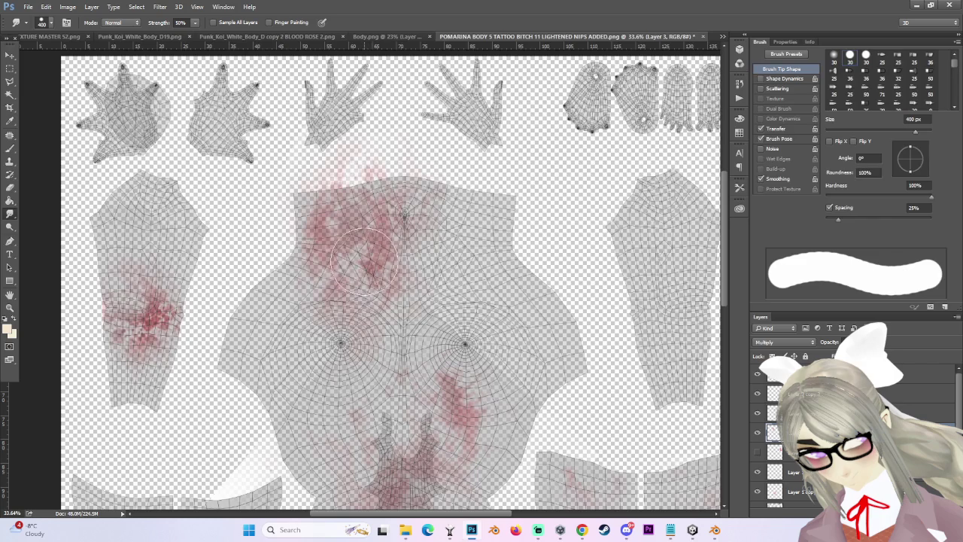
{"action": "scroll", "coordinate": [350, 260], "scroll_direction": "up", "scroll_amount": 1}
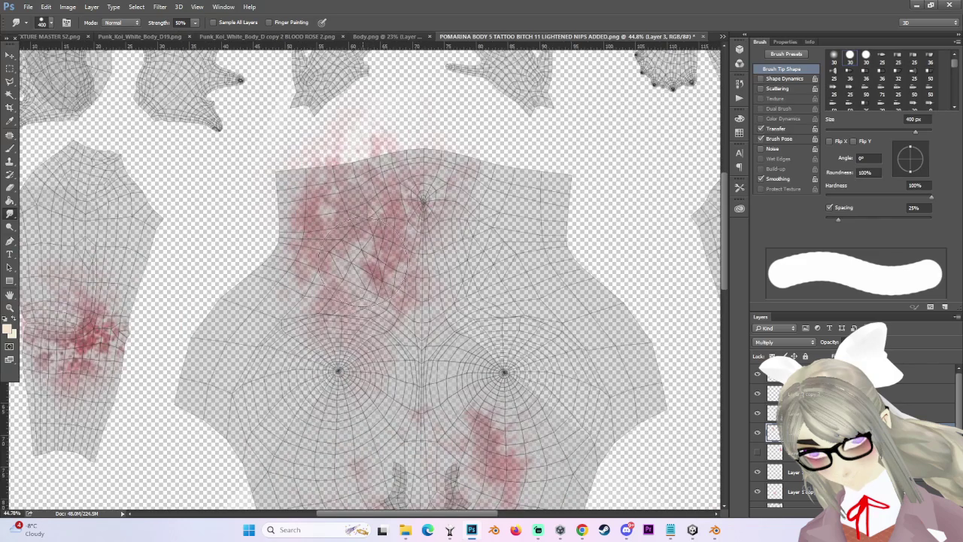
{"action": "scroll", "coordinate": [372, 226], "scroll_direction": "up", "scroll_amount": 1}
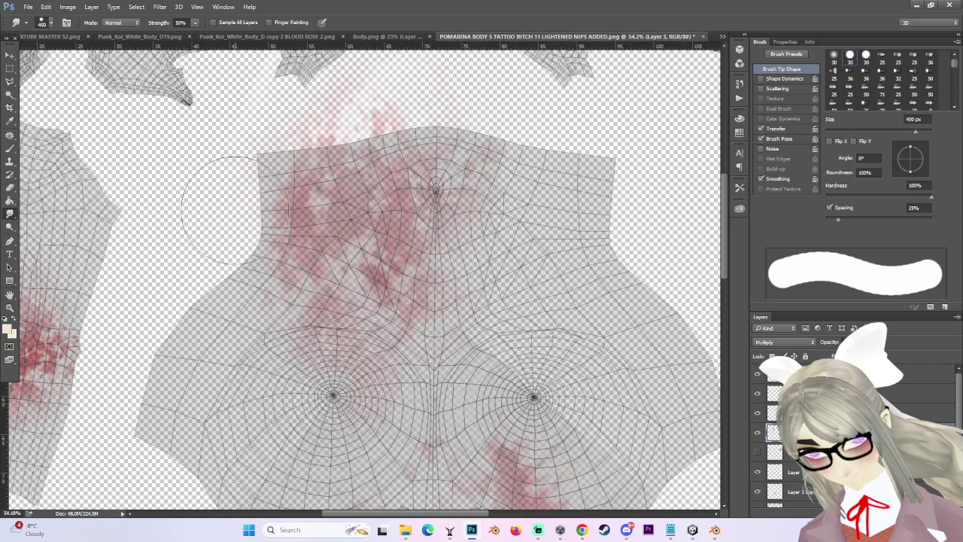
{"action": "scroll", "coordinate": [261, 261], "scroll_direction": "down", "scroll_amount": 1}
{"action": "scroll", "coordinate": [261, 261], "scroll_direction": "down", "scroll_amount": 1}
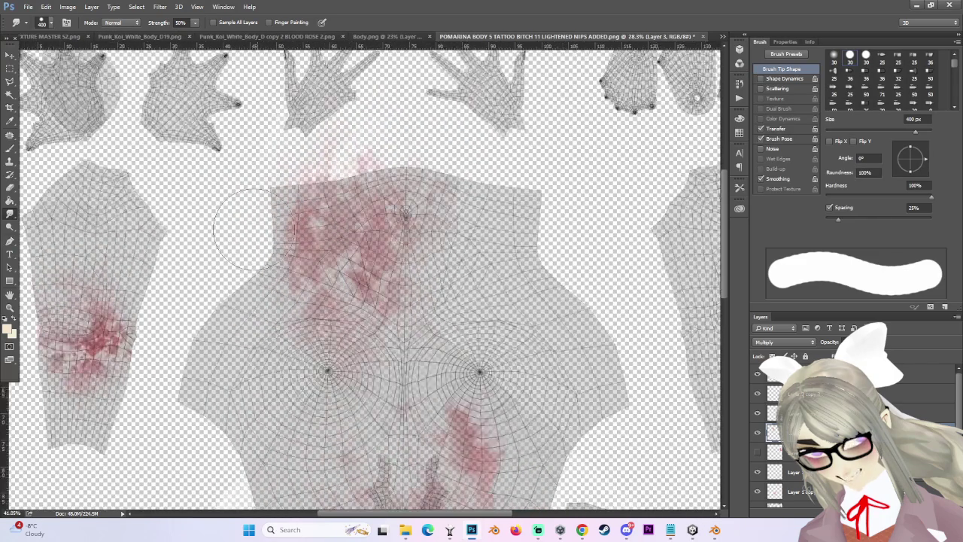
{"action": "scroll", "coordinate": [312, 214], "scroll_direction": "up", "scroll_amount": 1}
{"action": "scroll", "coordinate": [304, 212], "scroll_direction": "up", "scroll_amount": 1}
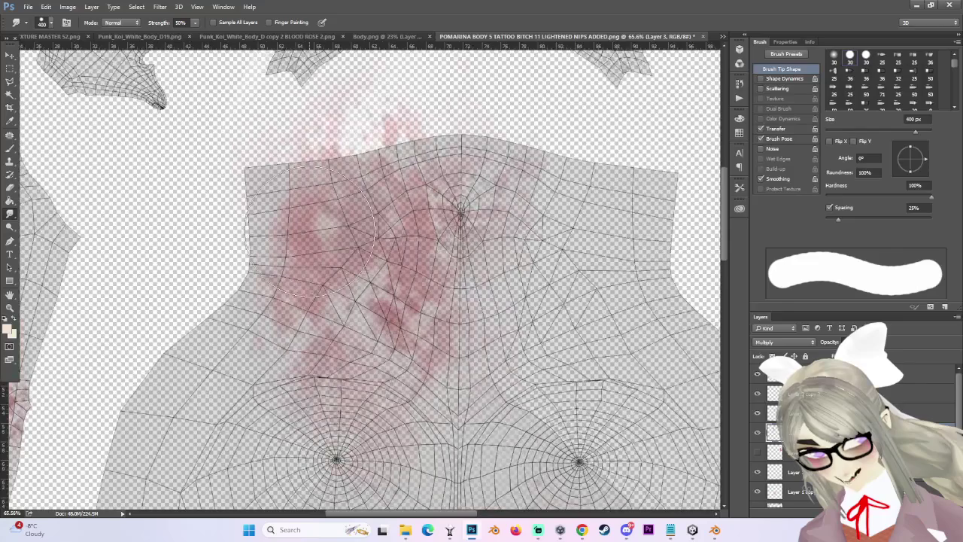
{"action": "mouse_move", "coordinate": [326, 221]}
{"action": "left_mouse_down"}
{"action": "mouse_move", "coordinate": [320, 236]}
{"action": "mouse_move", "coordinate": [362, 234]}
{"action": "left_mouse_up"}
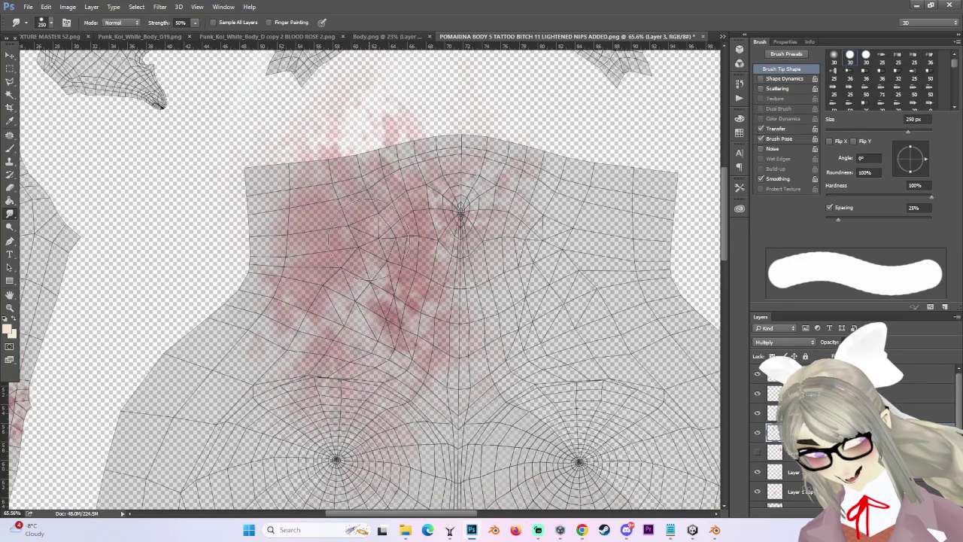
Enlarge the Smudge brush and hide the UV wireframe layer.
{"action": "key", "text": "bracketright"}
{"action": "key", "text": "bracketright"}
{"action": "scroll", "coordinate": [417, 239], "scroll_direction": "down", "scroll_amount": 1}
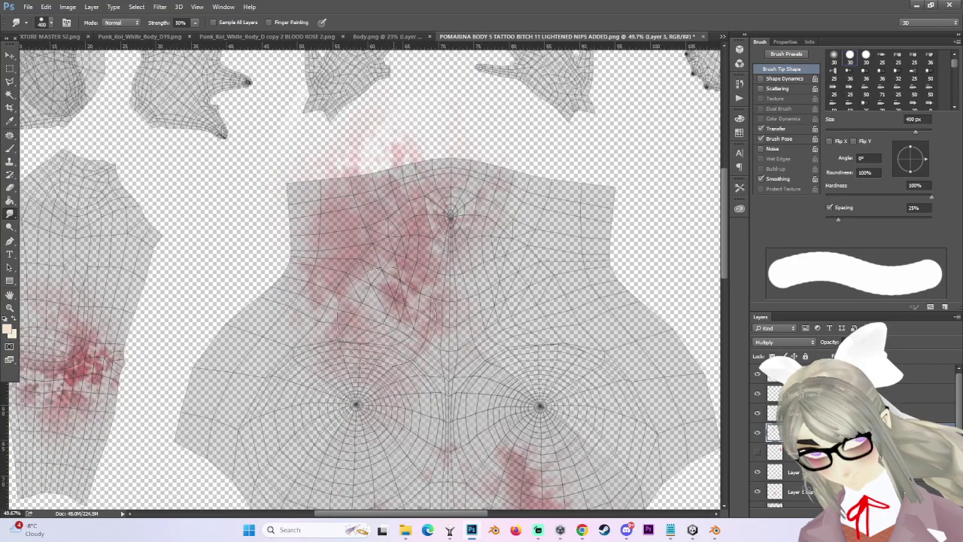
{"action": "scroll", "coordinate": [458, 341], "scroll_direction": "down", "scroll_amount": 1}
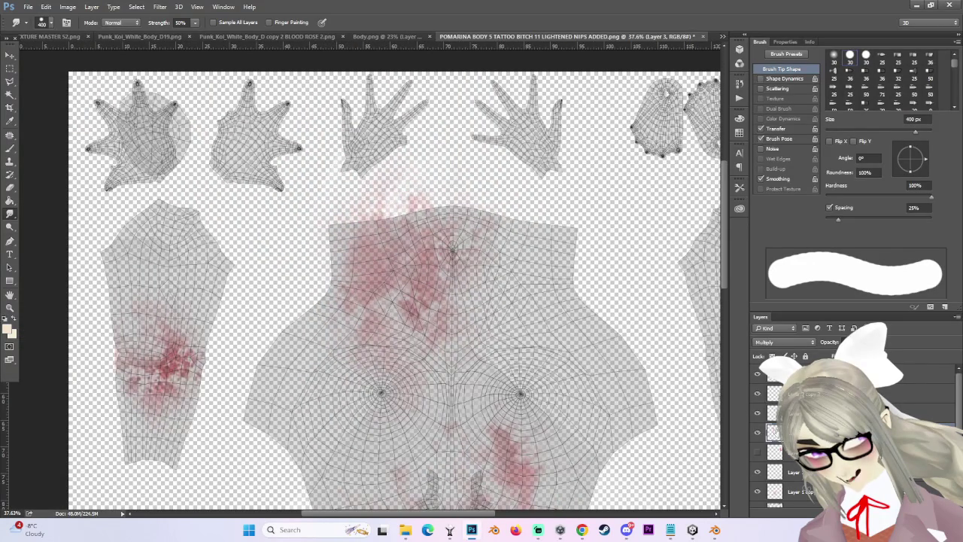
{"action": "left_click", "coordinate": [758, 478]}
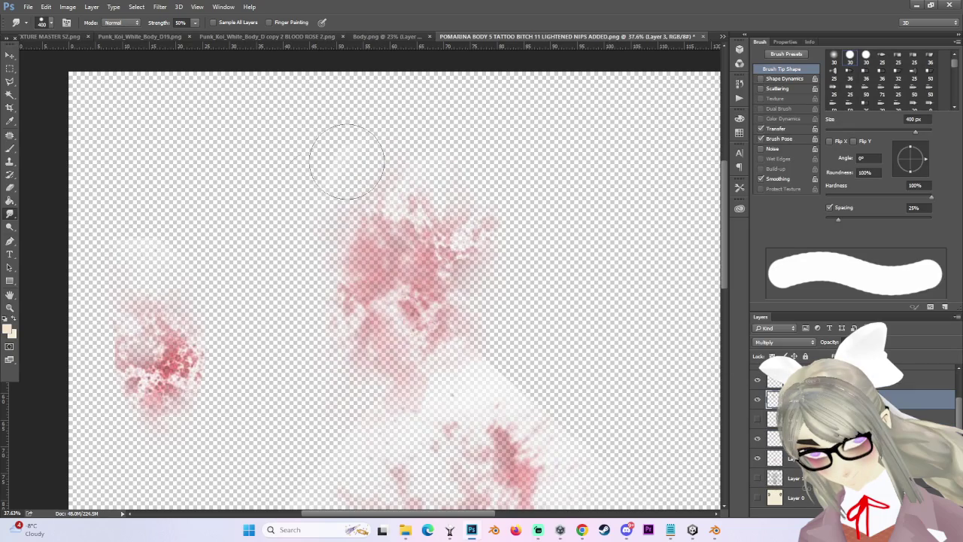
Make the arm splatter layer, the UV wireframe and Layer 2 visible again.
{"action": "scroll", "coordinate": [303, 215], "scroll_direction": "down", "scroll_amount": 1}
{"action": "scroll", "coordinate": [306, 268], "scroll_direction": "down", "scroll_amount": 1}
{"action": "scroll", "coordinate": [323, 309], "scroll_direction": "down", "scroll_amount": 1}
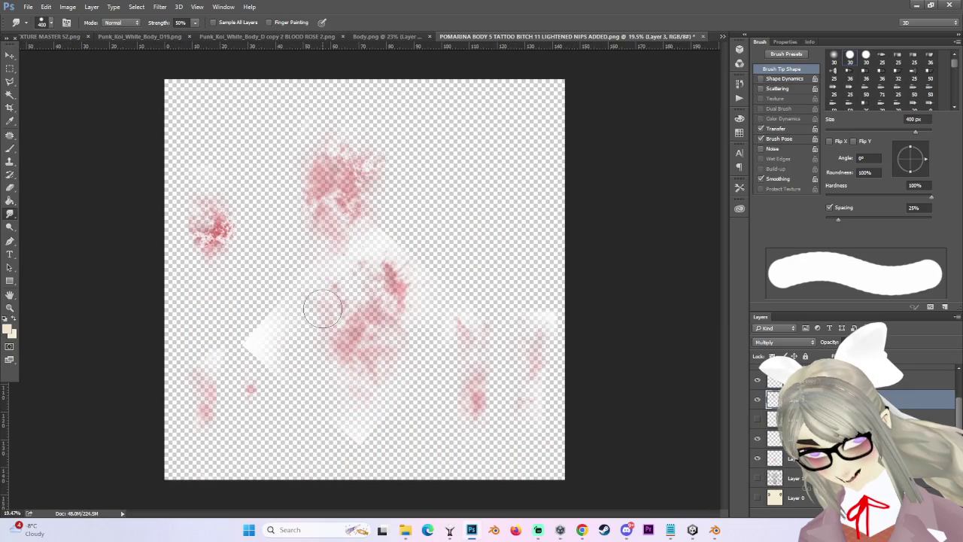
{"action": "scroll", "coordinate": [762, 407], "scroll_direction": "up", "scroll_amount": 2}
{"action": "left_click", "coordinate": [758, 452]}
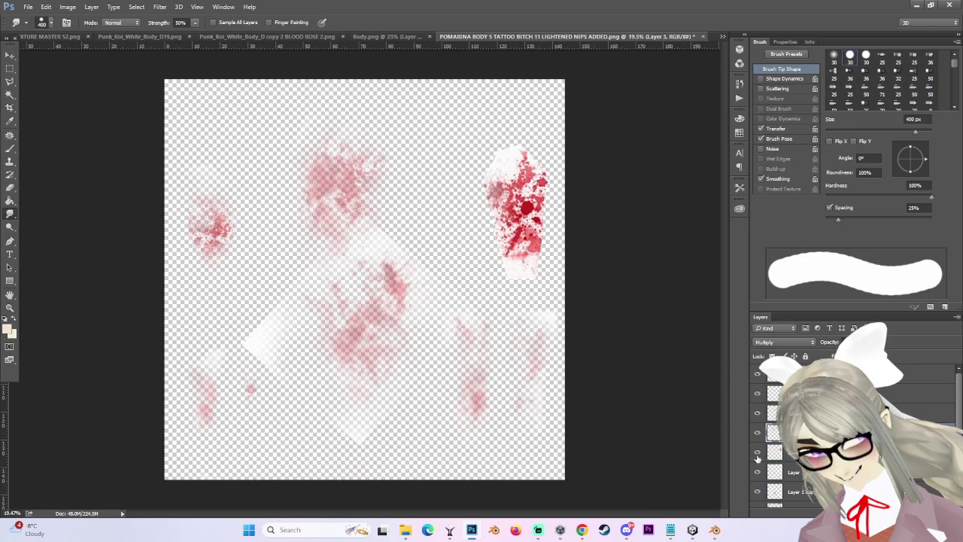
{"action": "left_click", "coordinate": [757, 482]}
{"action": "scroll", "coordinate": [543, 201], "scroll_direction": "up", "scroll_amount": 2}
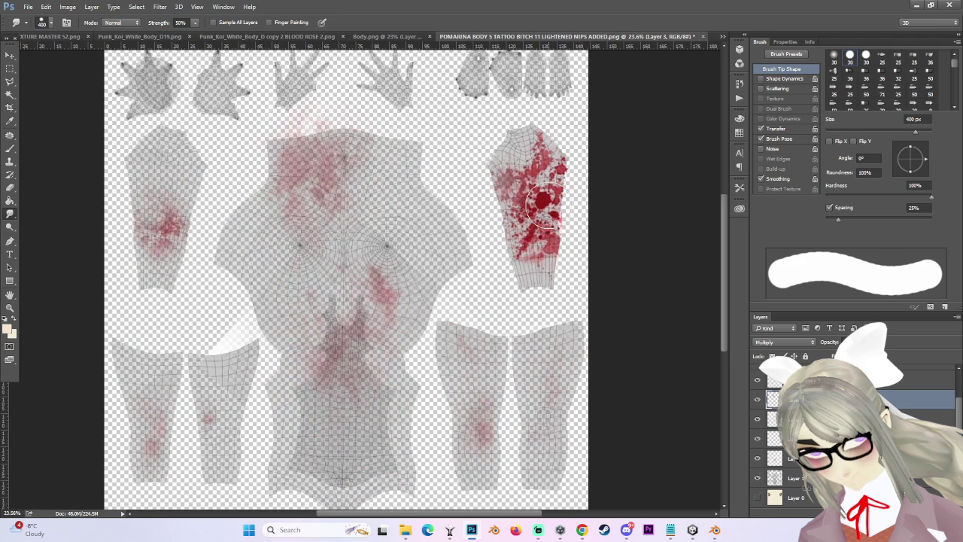
{"action": "left_click", "coordinate": [758, 420]}
Toggle the arm splatter off and on to compare, then switch to the Eraser.
{"action": "scroll", "coordinate": [564, 133], "scroll_direction": "up", "scroll_amount": 1}
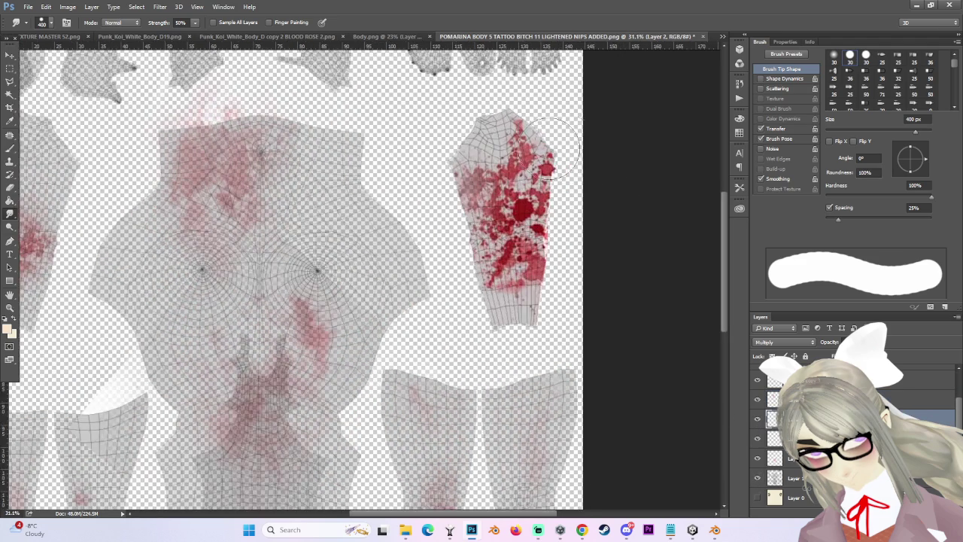
{"action": "scroll", "coordinate": [564, 151], "scroll_direction": "up", "scroll_amount": 1}
{"action": "scroll", "coordinate": [563, 148], "scroll_direction": "up", "scroll_amount": 1}
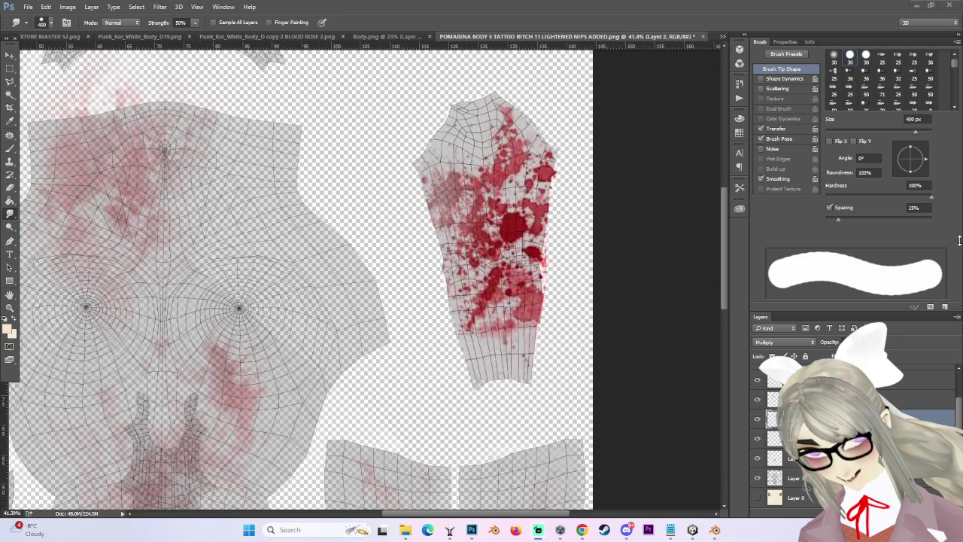
{"action": "scroll", "coordinate": [506, 208], "scroll_direction": "down", "scroll_amount": 1}
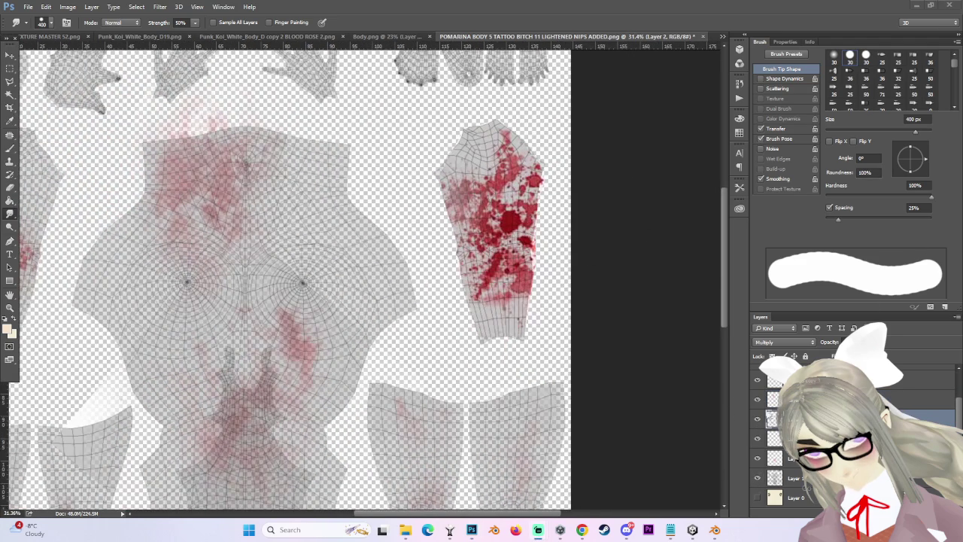
{"action": "left_click", "coordinate": [758, 420]}
{"action": "left_click", "coordinate": [758, 419]}
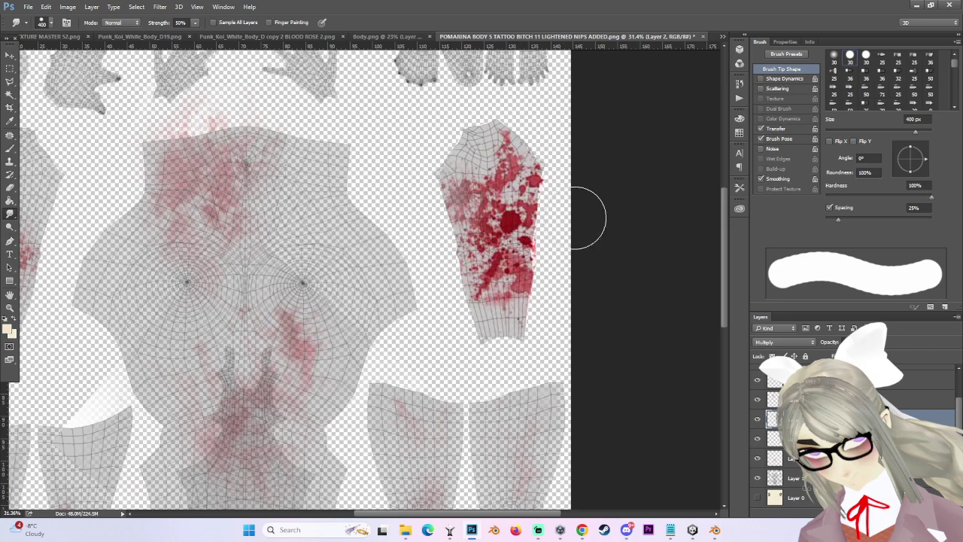
{"action": "key", "text": "e"}
{"action": "scroll", "coordinate": [450, 240], "scroll_direction": "up", "scroll_amount": 1}
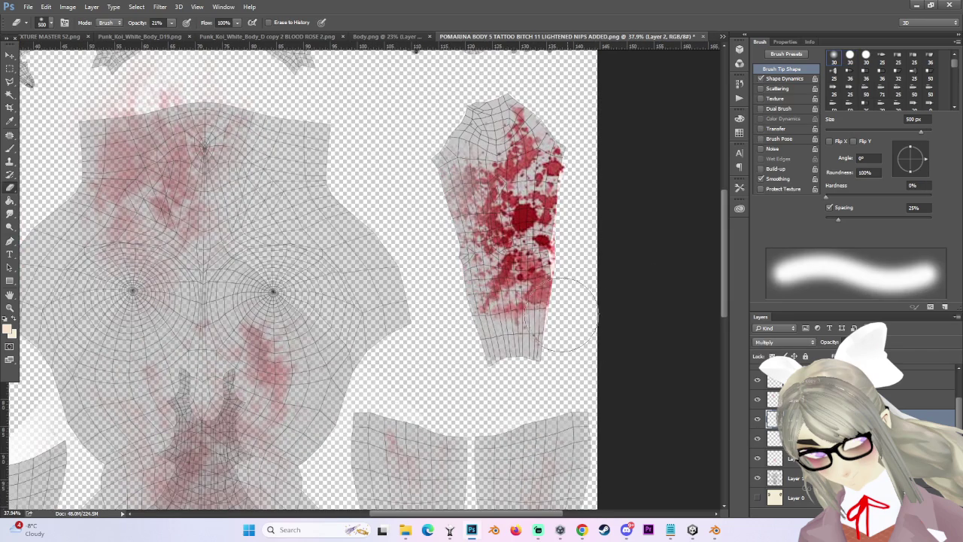
Fade the arm's lower splatter and its right and upper-right edges with the 21% Eraser.
{"action": "left_click_drag", "start_coordinate": [523, 286], "coordinate": [528, 325]}
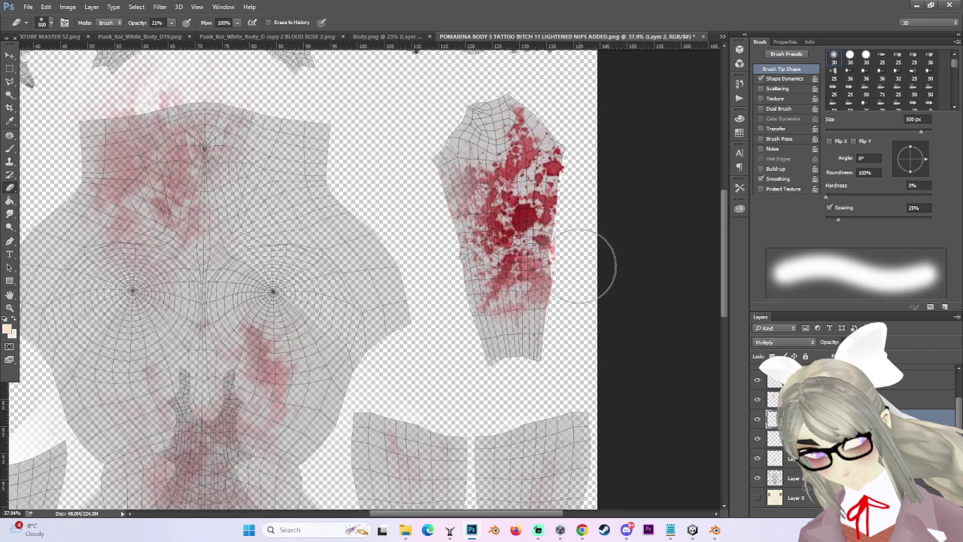
{"action": "scroll", "coordinate": [586, 262], "scroll_direction": "up", "scroll_amount": 1}
{"action": "key", "text": "bracketleft"}
{"action": "key", "text": "bracketleft"}
{"action": "key", "text": "bracketleft"}
{"action": "left_click_drag", "start_coordinate": [536, 240], "coordinate": [551, 312]}
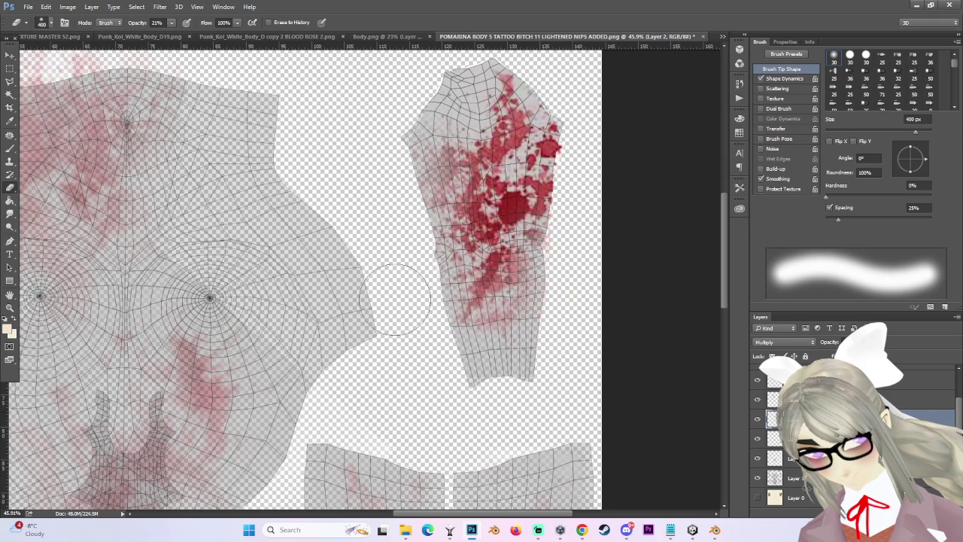
{"action": "mouse_move", "coordinate": [569, 130]}
{"action": "left_mouse_down"}
{"action": "mouse_move", "coordinate": [554, 132]}
{"action": "mouse_move", "coordinate": [512, 72]}
{"action": "left_mouse_up"}
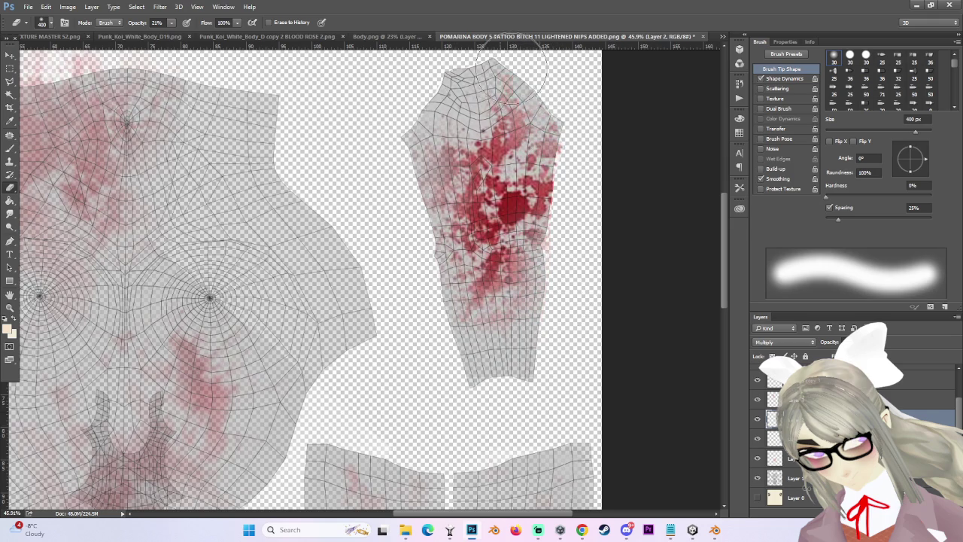
{"action": "key", "text": "bracketleft"}
{"action": "scroll", "coordinate": [542, 136], "scroll_direction": "down", "scroll_amount": 1}
{"action": "mouse_move", "coordinate": [515, 147]}
{"action": "left_mouse_down"}
{"action": "mouse_move", "coordinate": [527, 188]}
{"action": "mouse_move", "coordinate": [510, 181]}
{"action": "mouse_move", "coordinate": [488, 196]}
{"action": "mouse_move", "coordinate": [519, 225]}
{"action": "left_mouse_up"}
Lighten the upper arm's right edge, then shrink the eraser to 250 px.
{"action": "key", "text": "bracketleft"}
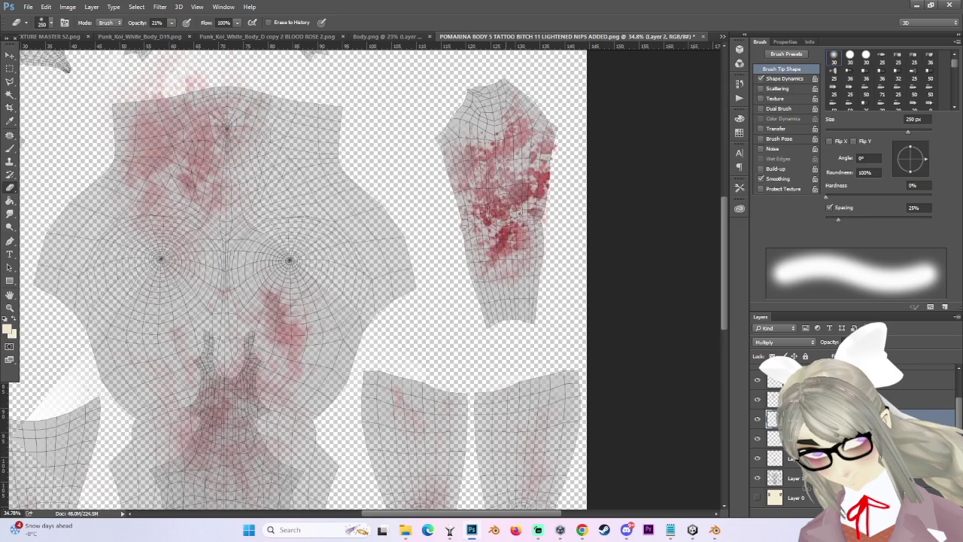
{"action": "left_click_drag", "start_coordinate": [563, 195], "coordinate": [559, 177]}
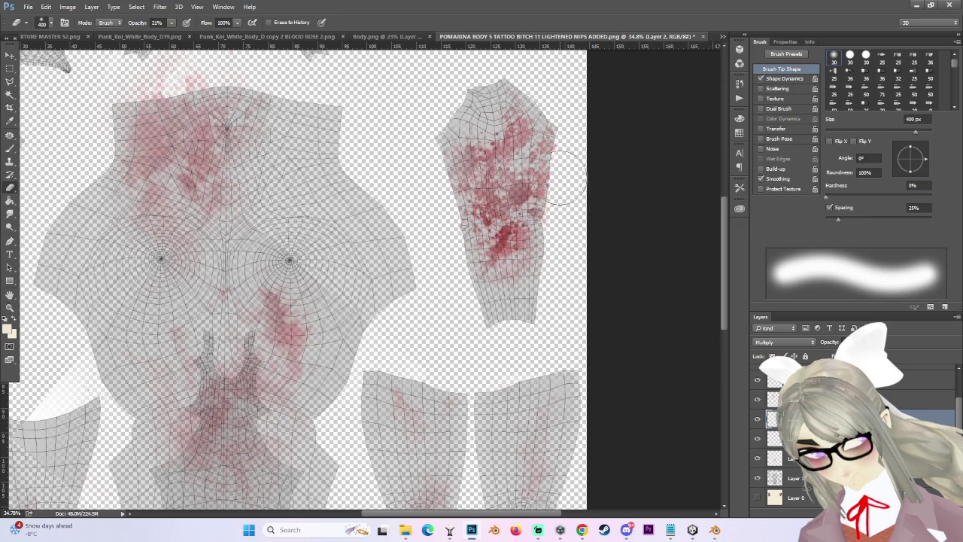
{"action": "key", "text": "bracketright"}
{"action": "key", "text": "bracketright"}
{"action": "key", "text": "bracketright"}
{"action": "key", "text": "bracketright"}
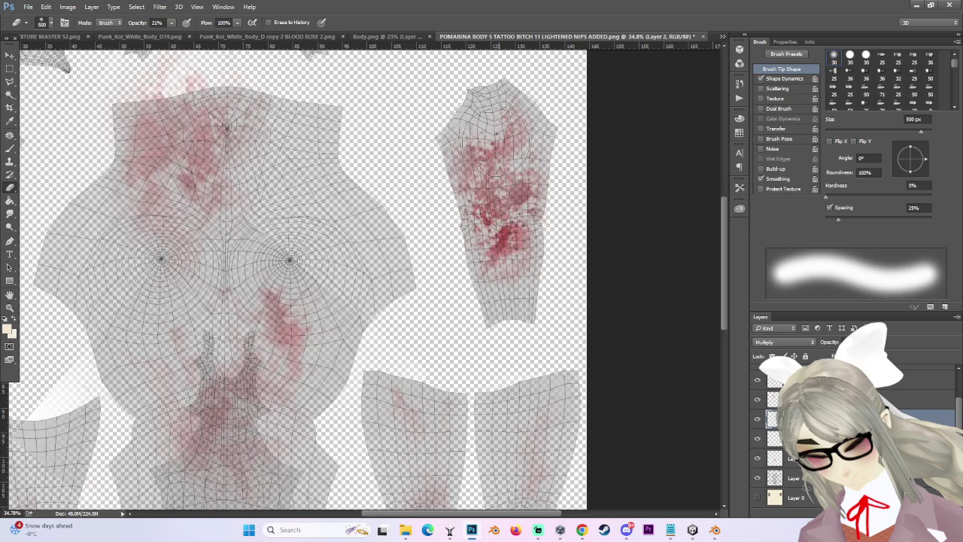
{"action": "key", "text": "bracketleft"}
{"action": "scroll", "coordinate": [413, 151], "scroll_direction": "up", "scroll_amount": 2}
{"action": "key", "text": "bracketleft"}
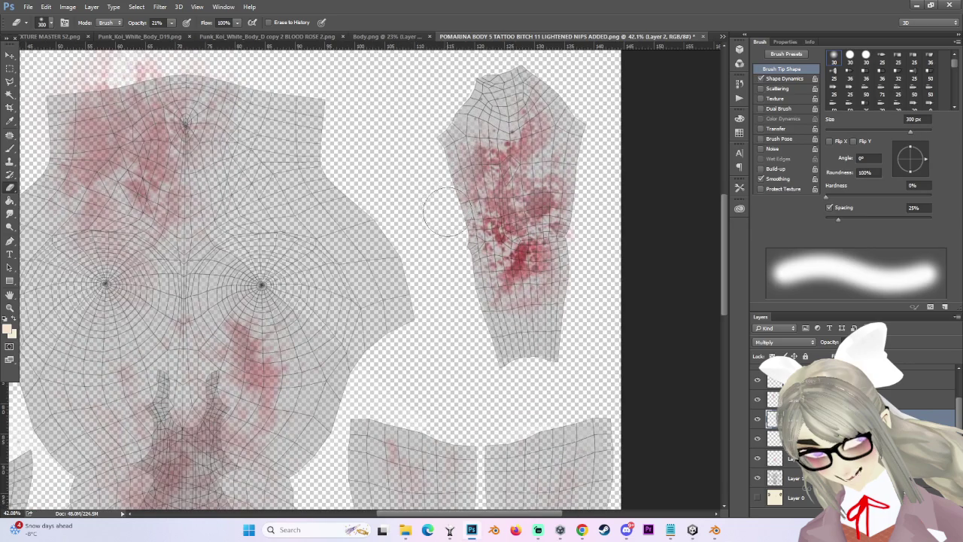
{"action": "key", "text": "bracketleft"}
{"action": "scroll", "coordinate": [451, 234], "scroll_direction": "up", "scroll_amount": 2}
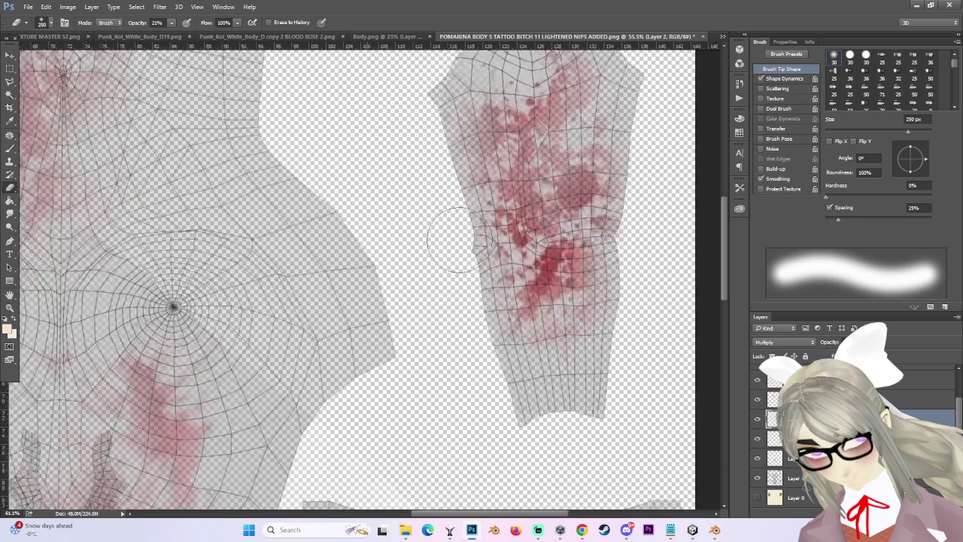
{"action": "scroll", "coordinate": [455, 239], "scroll_direction": "up", "scroll_amount": 2}
{"action": "scroll", "coordinate": [424, 153], "scroll_direction": "down", "scroll_amount": 3}
{"action": "scroll", "coordinate": [565, 228], "scroll_direction": "down", "scroll_amount": 3}
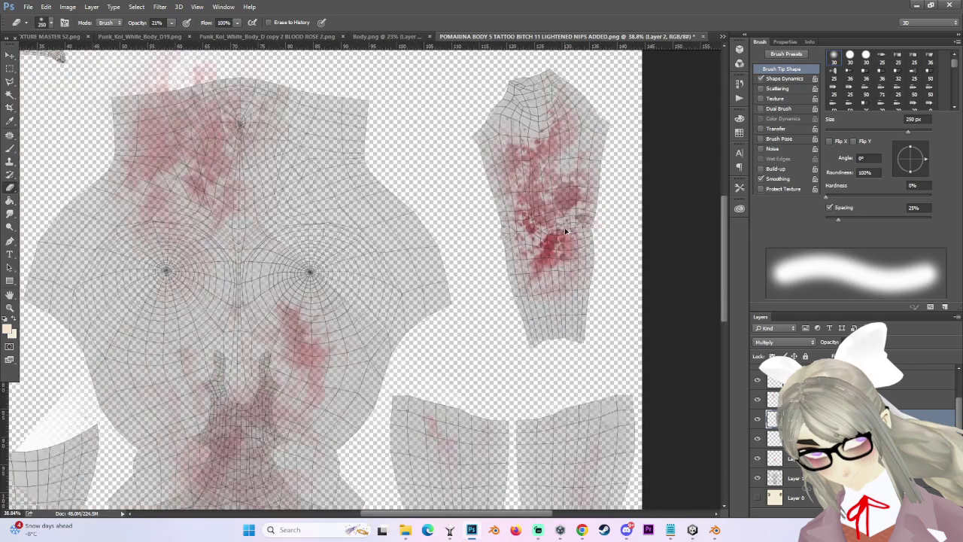
{"action": "scroll", "coordinate": [554, 224], "scroll_direction": "up", "scroll_amount": 2}
{"action": "scroll", "coordinate": [554, 224], "scroll_direction": "up", "scroll_amount": 1}
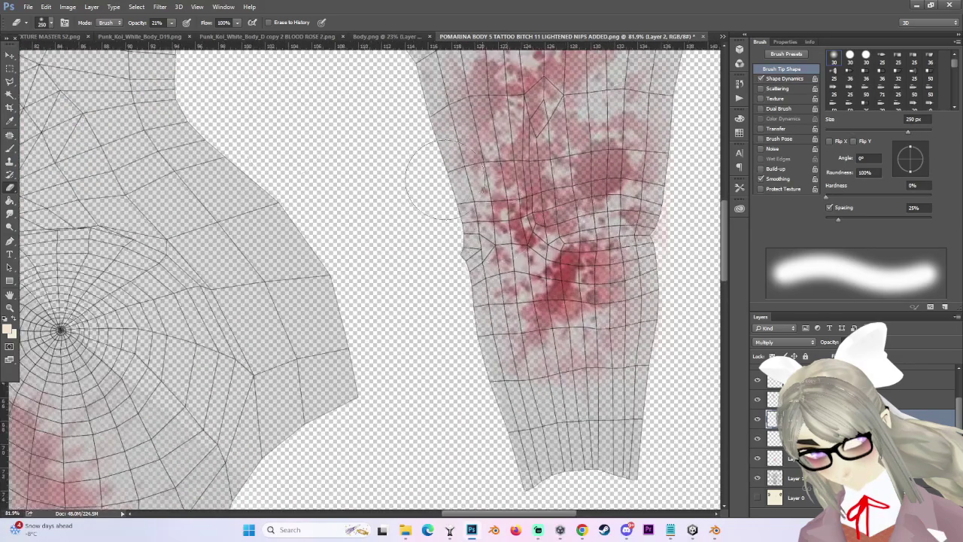
Switch to the Smudge tool and shrink its brush to 200, then 150 px.
{"action": "left_click", "coordinate": [9, 214]}
{"action": "scroll", "coordinate": [542, 222], "scroll_direction": "up", "scroll_amount": 1}
{"action": "key", "text": "bracketleft"}
{"action": "key", "text": "bracketleft"}
{"action": "key", "text": "bracketleft"}
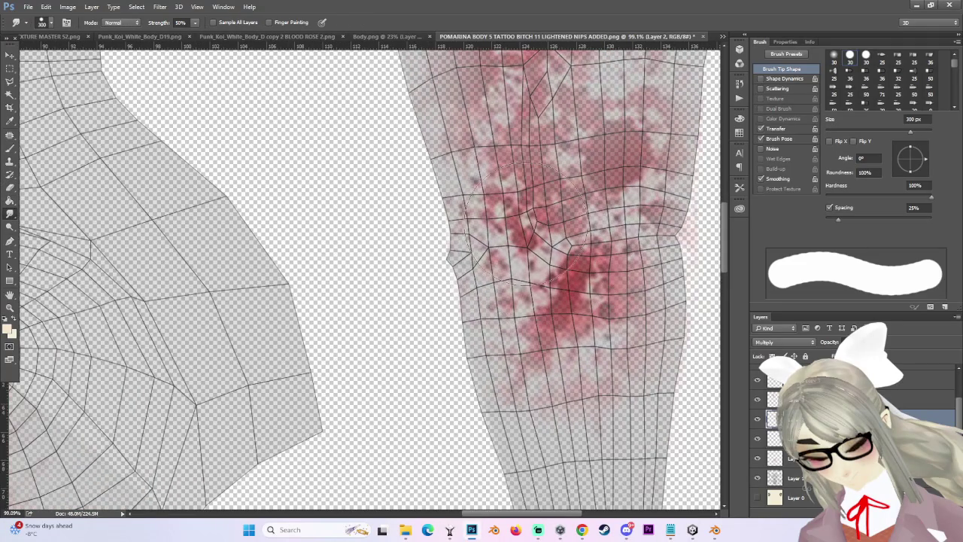
{"action": "key", "text": "bracketleft"}
{"action": "key", "text": "bracketleft"}
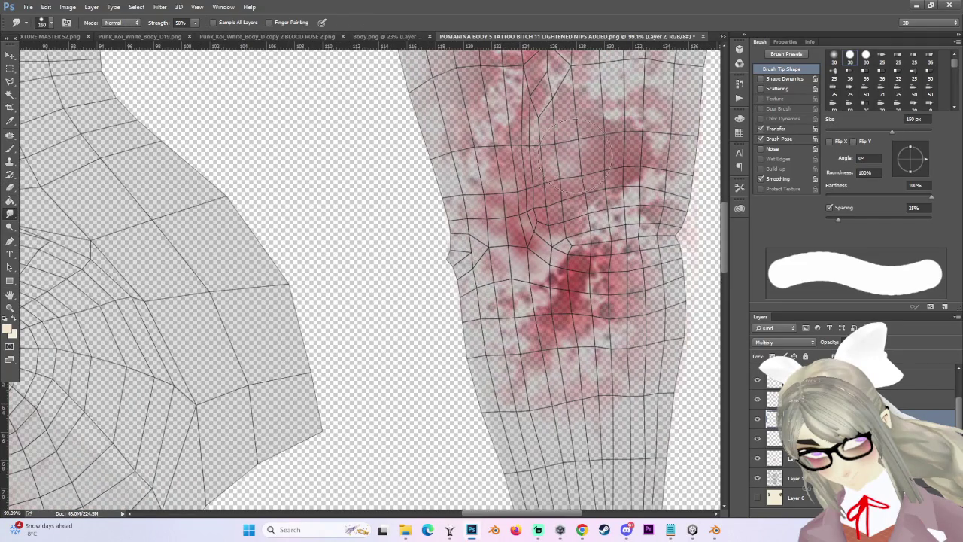
{"action": "scroll", "coordinate": [628, 165], "scroll_direction": "down", "scroll_amount": 2}
{"action": "scroll", "coordinate": [587, 267], "scroll_direction": "down", "scroll_amount": 1}
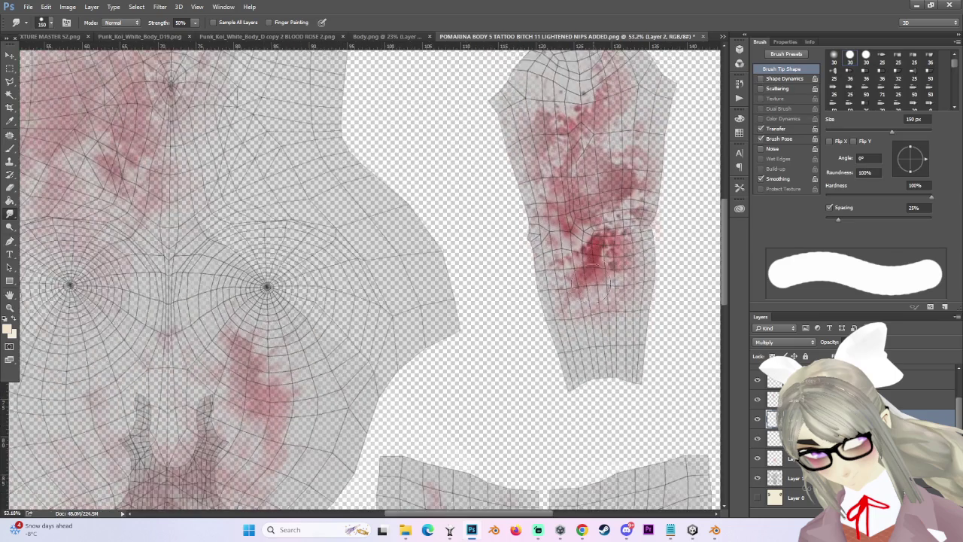
{"action": "scroll", "coordinate": [591, 263], "scroll_direction": "up", "scroll_amount": 1}
{"action": "scroll", "coordinate": [595, 262], "scroll_direction": "down", "scroll_amount": 1}
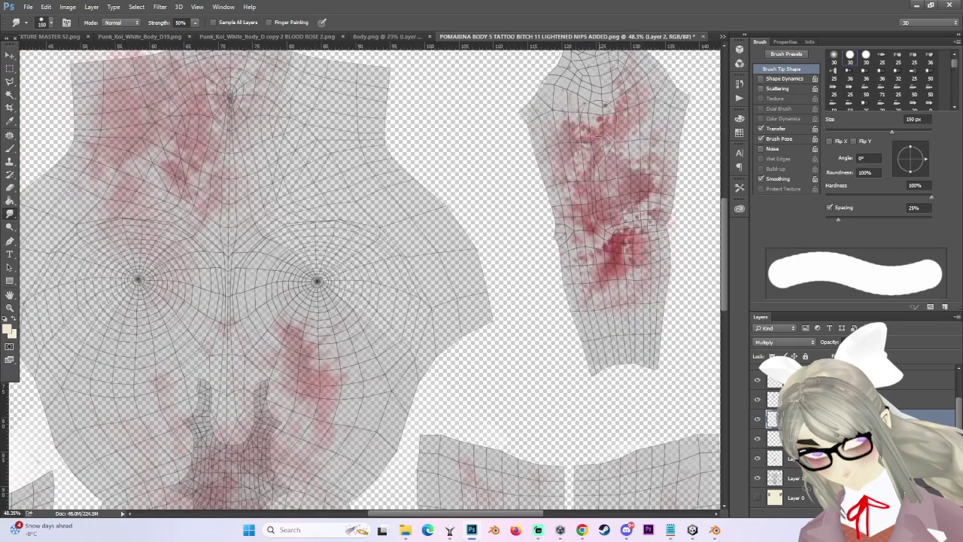
{"action": "scroll", "coordinate": [597, 115], "scroll_direction": "down", "scroll_amount": 1}
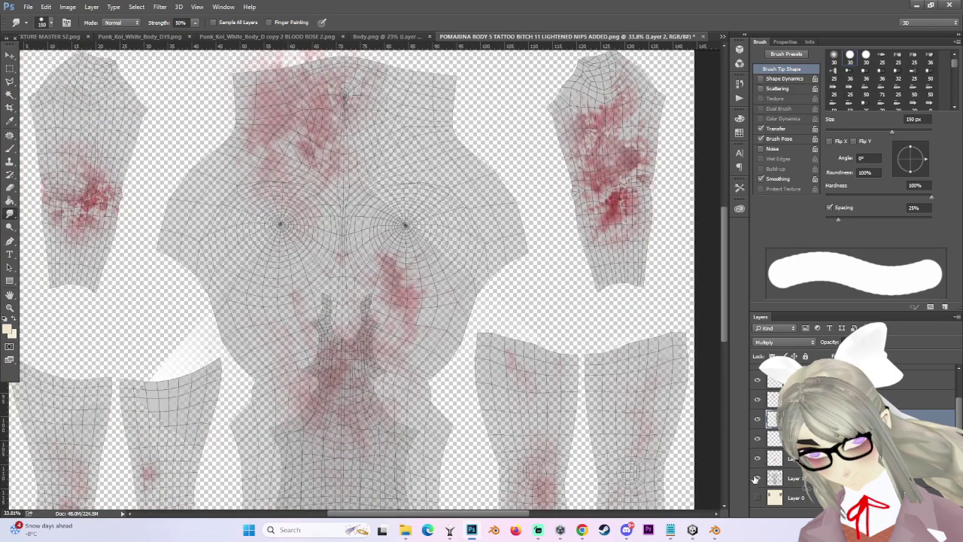
Hide the UV wireframe and erase the top-right red patch with a 500-600 px eraser.
{"action": "left_click", "coordinate": [757, 478]}
{"action": "scroll", "coordinate": [424, 140], "scroll_direction": "down", "scroll_amount": 1}
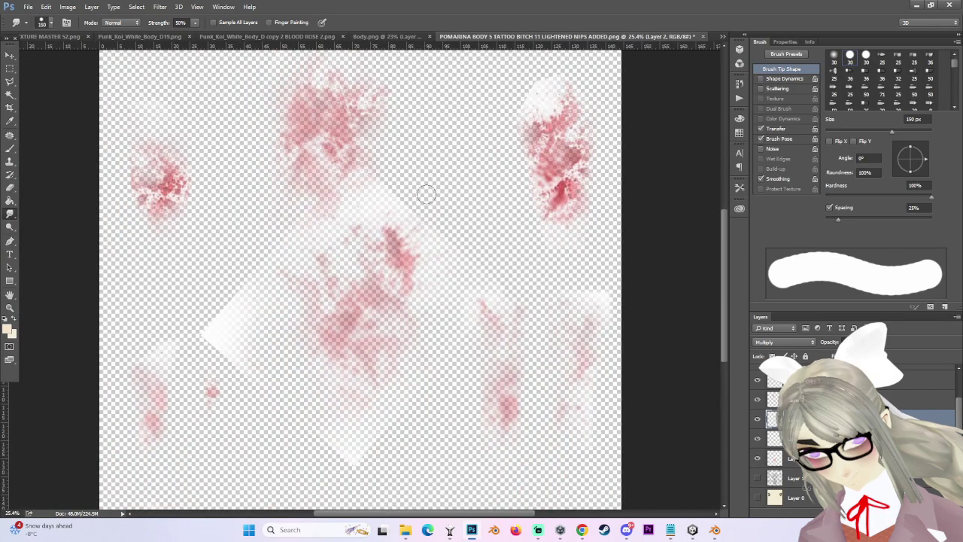
{"action": "left_click", "coordinate": [10, 188]}
{"action": "key", "text": "bracketright"}
{"action": "key", "text": "bracketright"}
{"action": "left_click", "coordinate": [546, 177]}
{"action": "key", "text": "bracketleft"}
{"action": "key", "text": "bracketleft"}
{"action": "key", "text": "bracketleft"}
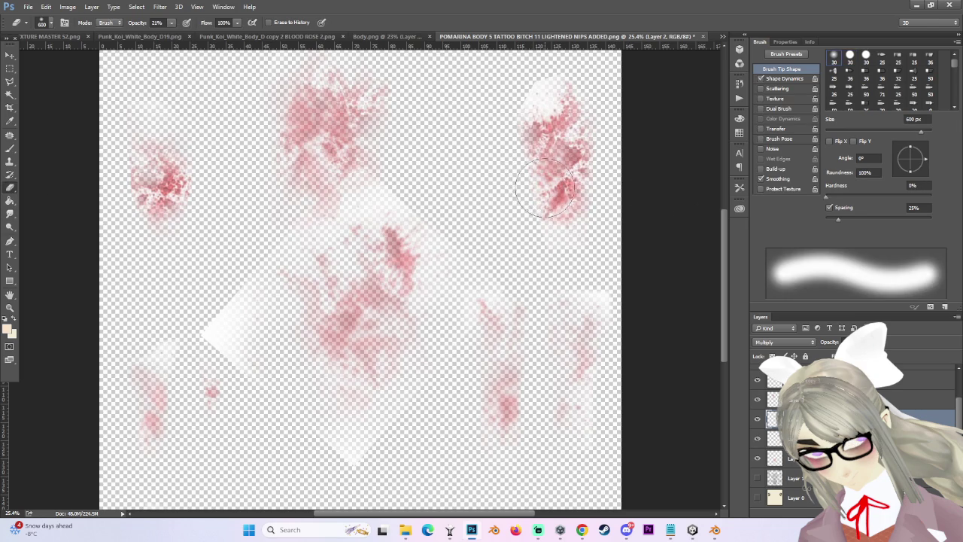
{"action": "key", "text": "bracketright"}
{"action": "key", "text": "bracketright"}
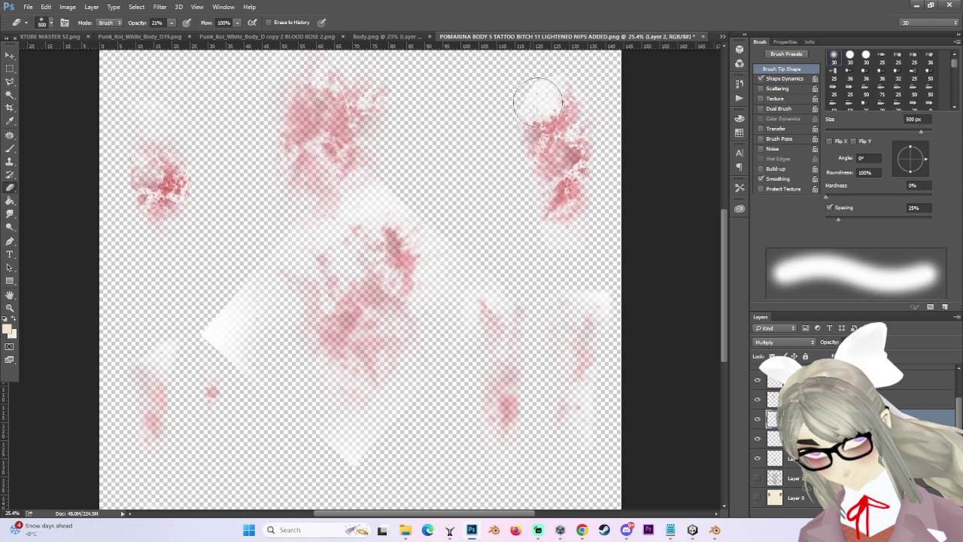
{"action": "left_click", "coordinate": [582, 155]}
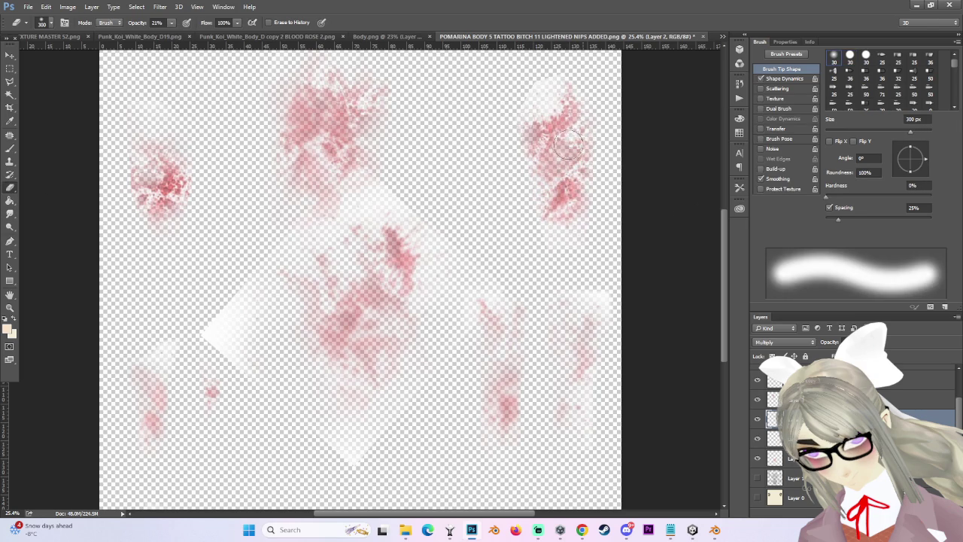
Bring up File > Save As with the Save as type list expanded.
{"action": "scroll", "coordinate": [378, 356], "scroll_direction": "down", "scroll_amount": 3}
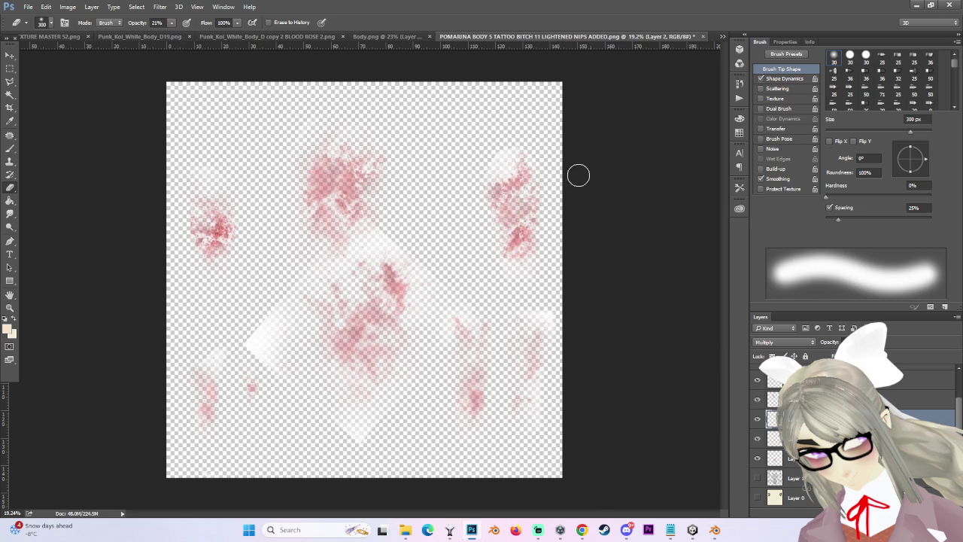
{"action": "scroll", "coordinate": [599, 185], "scroll_direction": "up", "scroll_amount": 3}
{"action": "scroll", "coordinate": [333, 215], "scroll_direction": "down", "scroll_amount": 1}
{"action": "scroll", "coordinate": [525, 189], "scroll_direction": "up", "scroll_amount": 1}
{"action": "scroll", "coordinate": [491, 231], "scroll_direction": "up", "scroll_amount": 1}
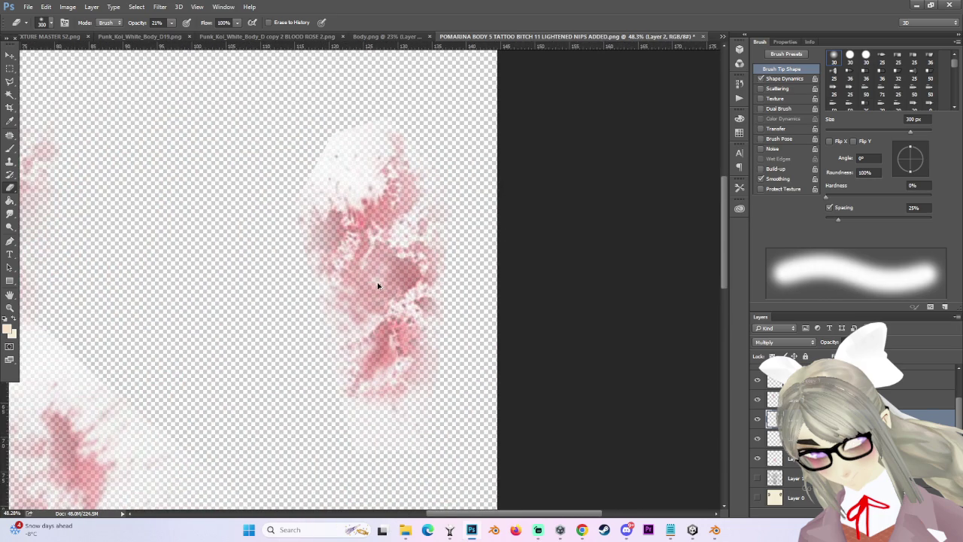
{"action": "scroll", "coordinate": [386, 284], "scroll_direction": "down", "scroll_amount": 3}
{"action": "scroll", "coordinate": [595, 181], "scroll_direction": "up", "scroll_amount": 1}
{"action": "scroll", "coordinate": [596, 181], "scroll_direction": "up", "scroll_amount": 1}
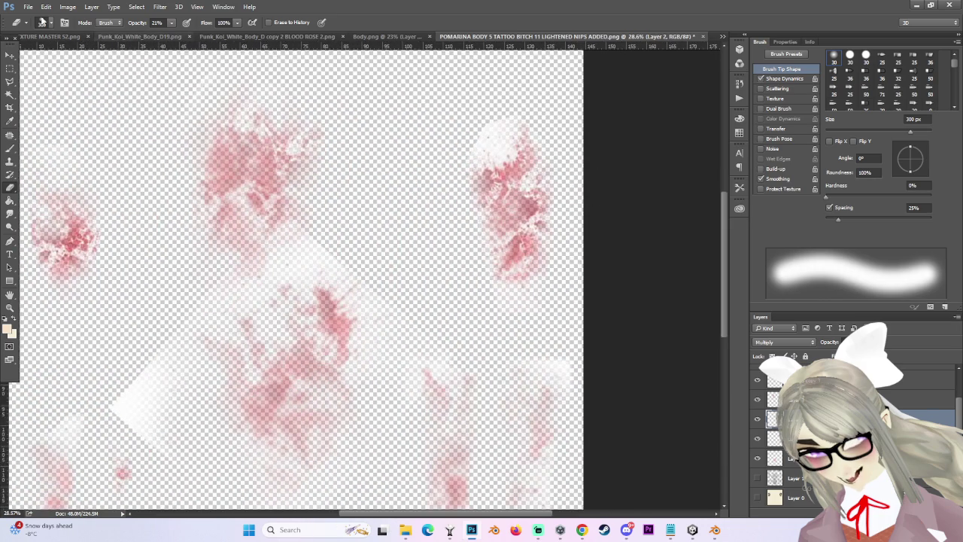
{"action": "left_click", "coordinate": [27, 6]}
{"action": "left_click", "coordinate": [66, 119]}
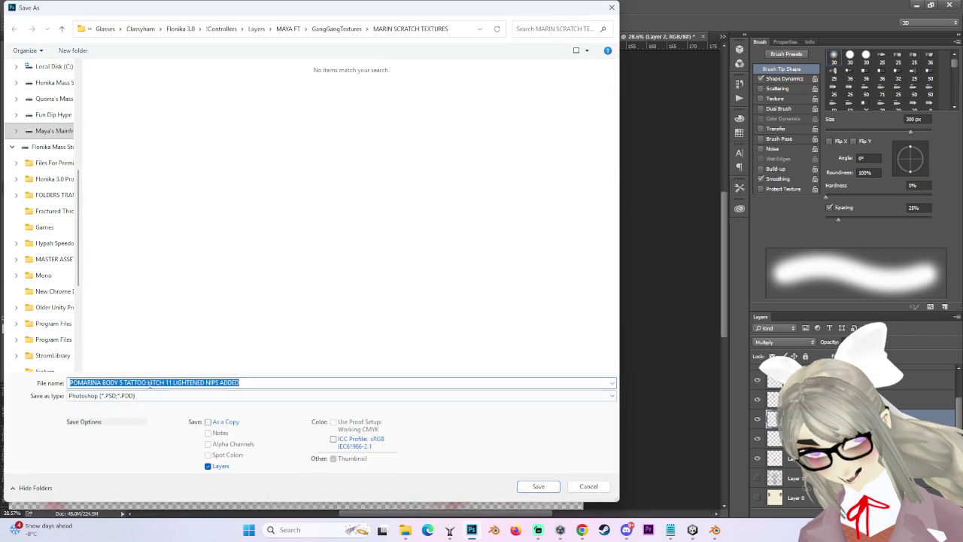
{"action": "left_click", "coordinate": [97, 396]}
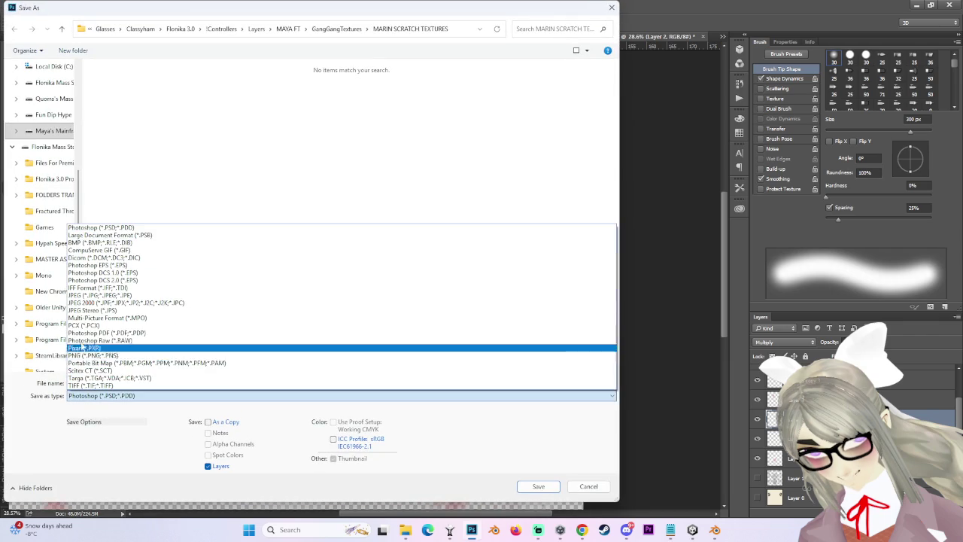
Save the texture as a new numbered PNG ending 'ADDED BLOOD 3', accepting the PNG Options.
{"action": "left_click", "coordinate": [90, 355]}
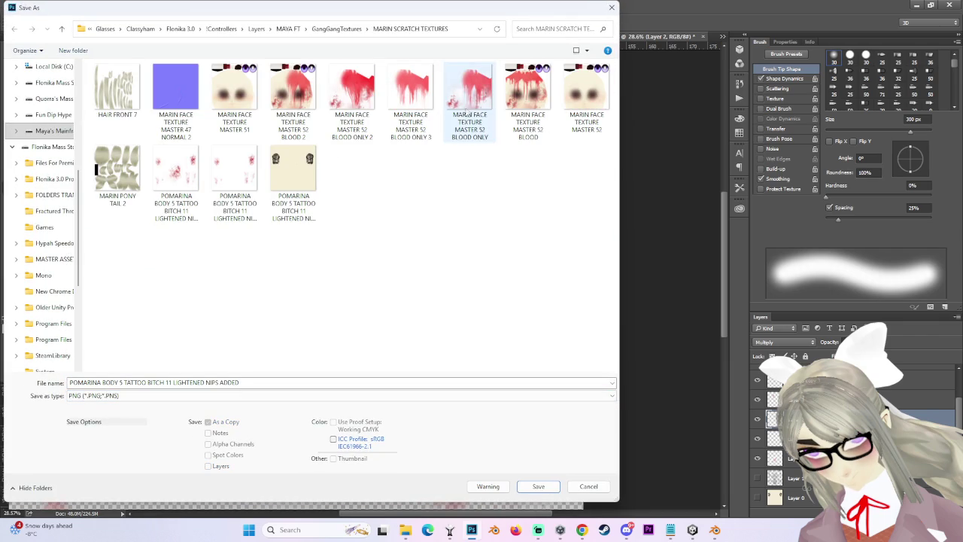
{"action": "left_click", "coordinate": [217, 197]}
{"action": "left_click", "coordinate": [257, 382]}
{"action": "type", "text": "2"}
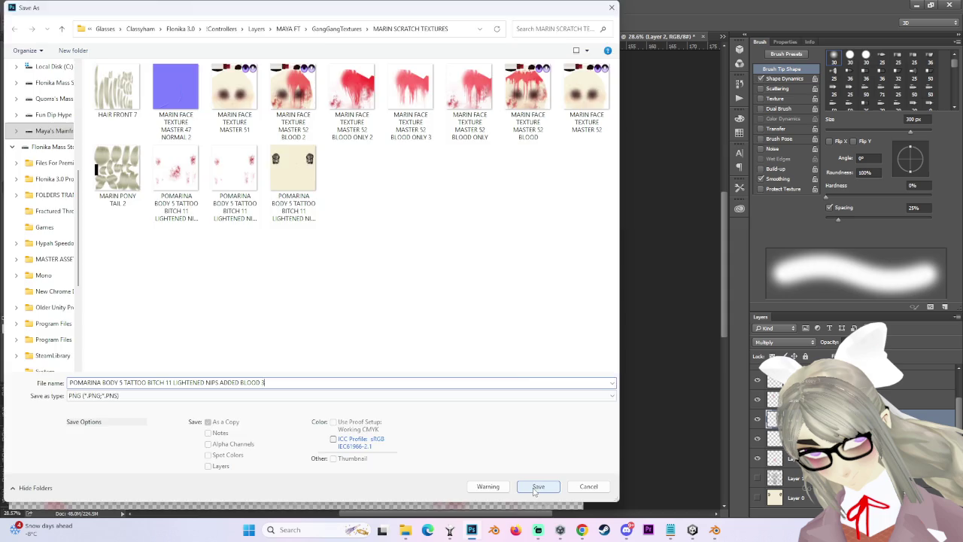
{"action": "left_click", "coordinate": [539, 486]}
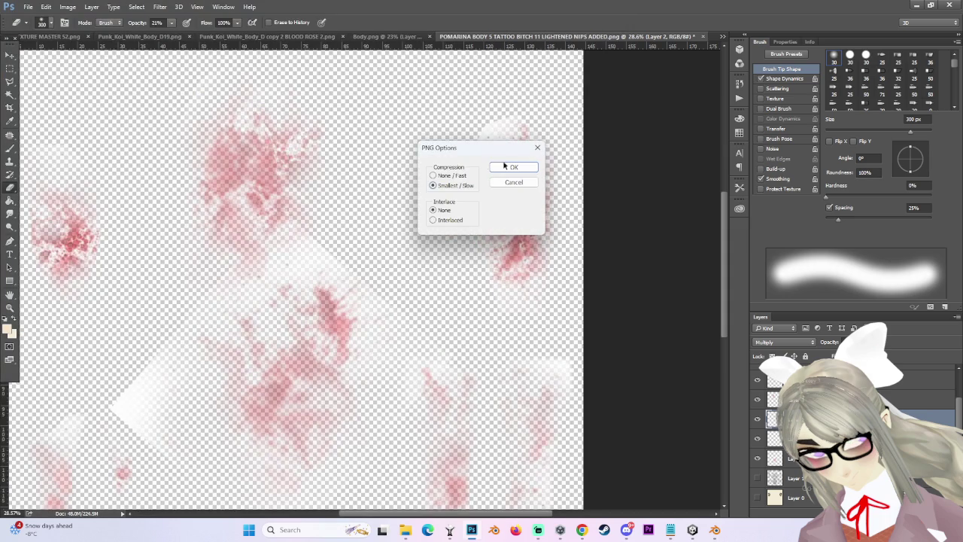
{"action": "left_click", "coordinate": [514, 168]}
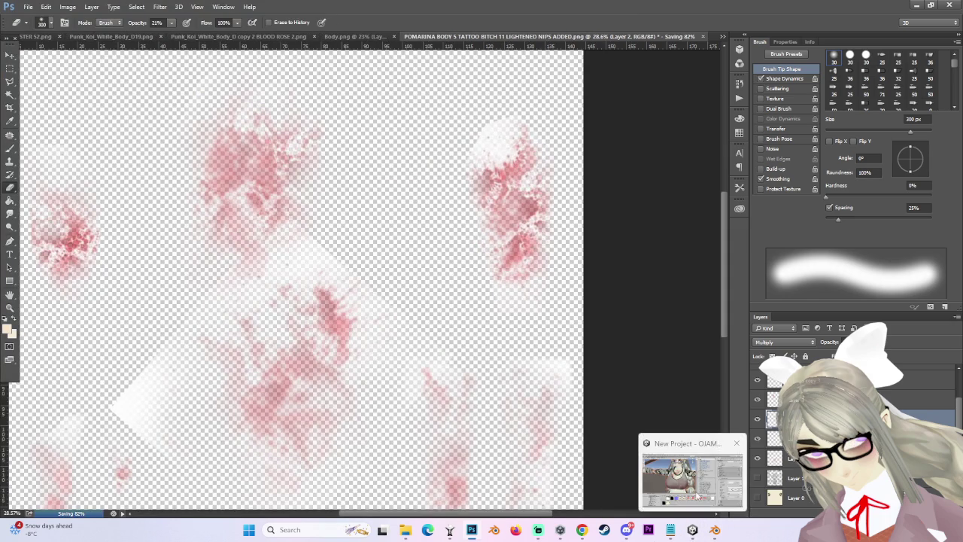
Bring the Unity editor to the front from the taskbar.
{"action": "mouse_move", "coordinate": [693, 530]}
{"action": "left_click", "coordinate": [672, 437]}
{"action": "scroll", "coordinate": [376, 283], "scroll_direction": "down", "scroll_amount": 2}
{"action": "scroll", "coordinate": [344, 268], "scroll_direction": "down", "scroll_amount": 2}
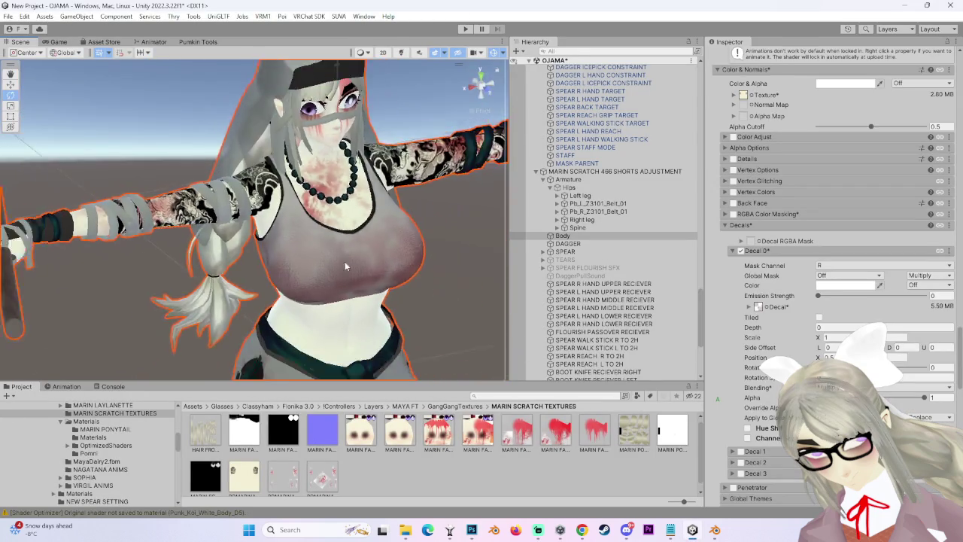
Review the avatar in Unity, dismiss the notifications panel, then bring Photoshop's texture back.
{"action": "scroll", "coordinate": [344, 264], "scroll_direction": "down", "scroll_amount": 2}
{"action": "left_click", "coordinate": [476, 528]}
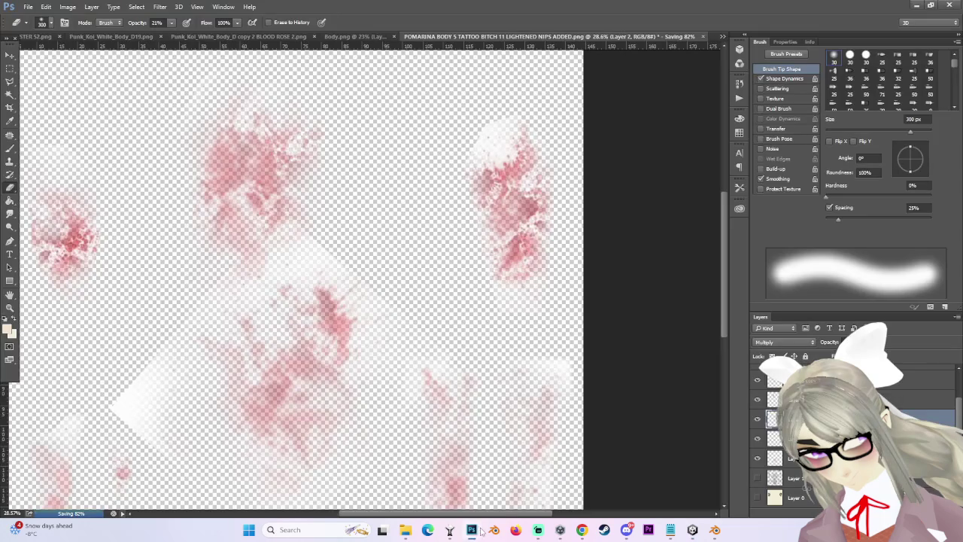
{"action": "left_click", "coordinate": [481, 531]}
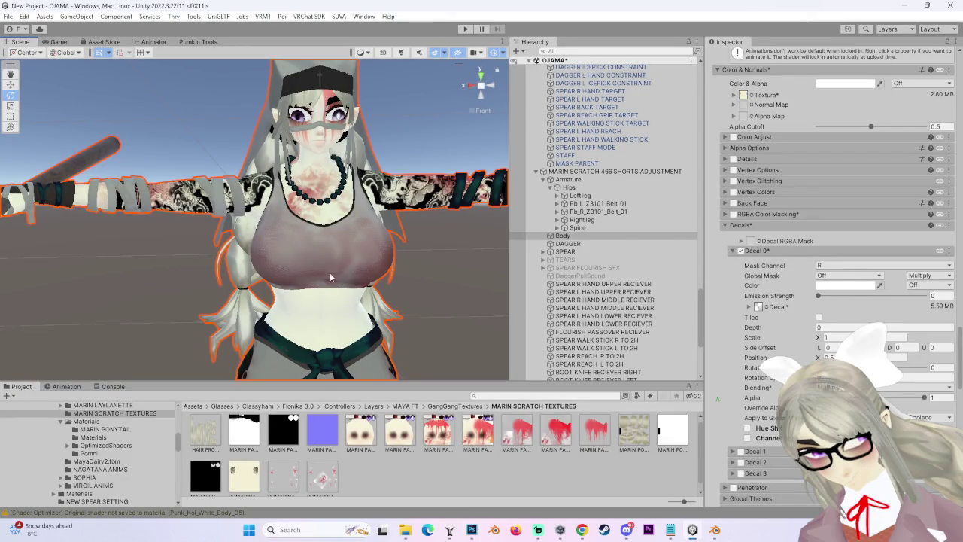
{"action": "scroll", "coordinate": [332, 288], "scroll_direction": "down", "scroll_amount": 3}
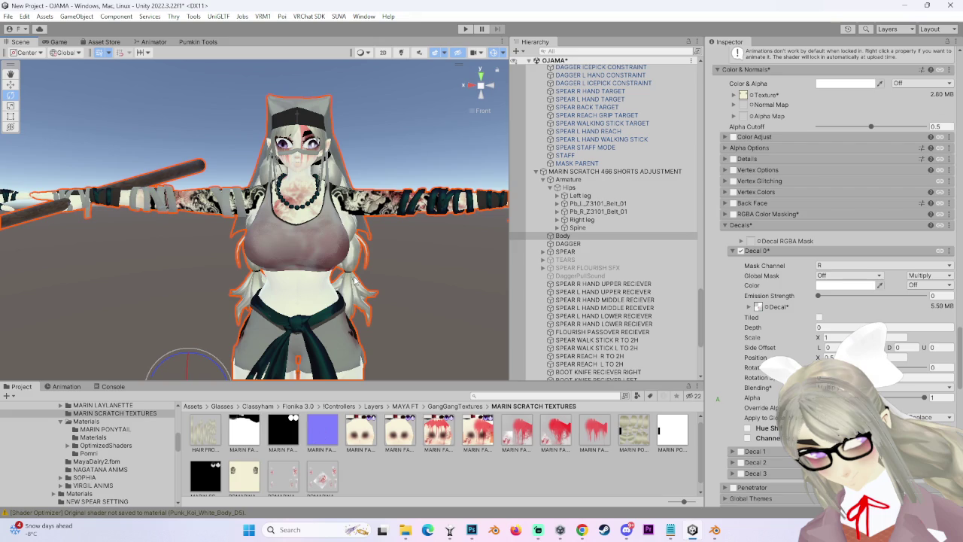
{"action": "key", "text": "super+n"}
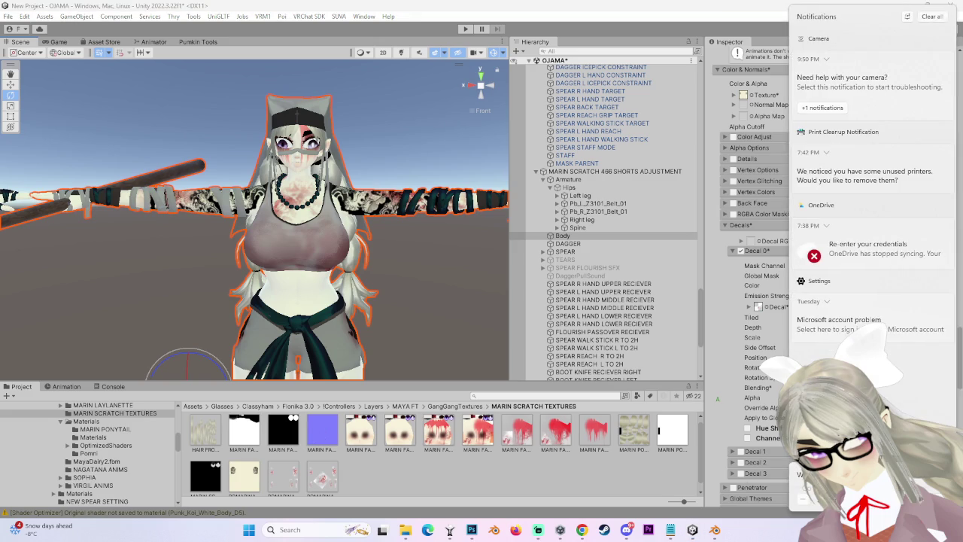
{"action": "left_click", "coordinate": [409, 237]}
{"action": "scroll", "coordinate": [366, 256], "scroll_direction": "up", "scroll_amount": 3}
{"action": "mouse_move", "coordinate": [367, 256]}
{"action": "left_mouse_down"}
{"action": "mouse_move", "coordinate": [389, 251]}
{"action": "mouse_move", "coordinate": [296, 305]}
{"action": "mouse_move", "coordinate": [260, 246]}
{"action": "mouse_move", "coordinate": [389, 255]}
{"action": "mouse_move", "coordinate": [240, 246]}
{"action": "mouse_move", "coordinate": [263, 219]}
{"action": "mouse_move", "coordinate": [285, 295]}
{"action": "mouse_move", "coordinate": [364, 274]}
{"action": "mouse_move", "coordinate": [357, 314]}
{"action": "mouse_move", "coordinate": [448, 247]}
{"action": "mouse_move", "coordinate": [297, 253]}
{"action": "mouse_move", "coordinate": [364, 258]}
{"action": "mouse_move", "coordinate": [318, 248]}
{"action": "left_mouse_up"}
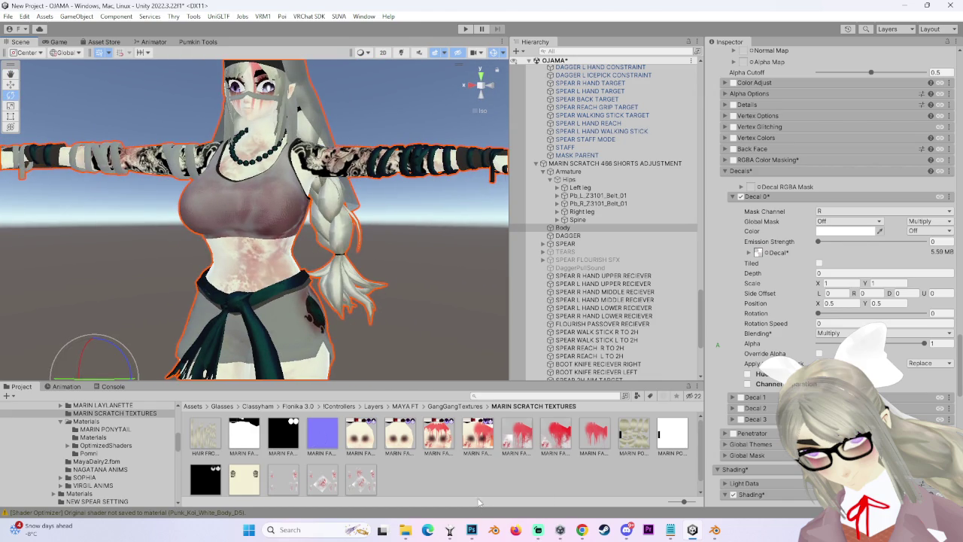
{"action": "left_click", "coordinate": [471, 530]}
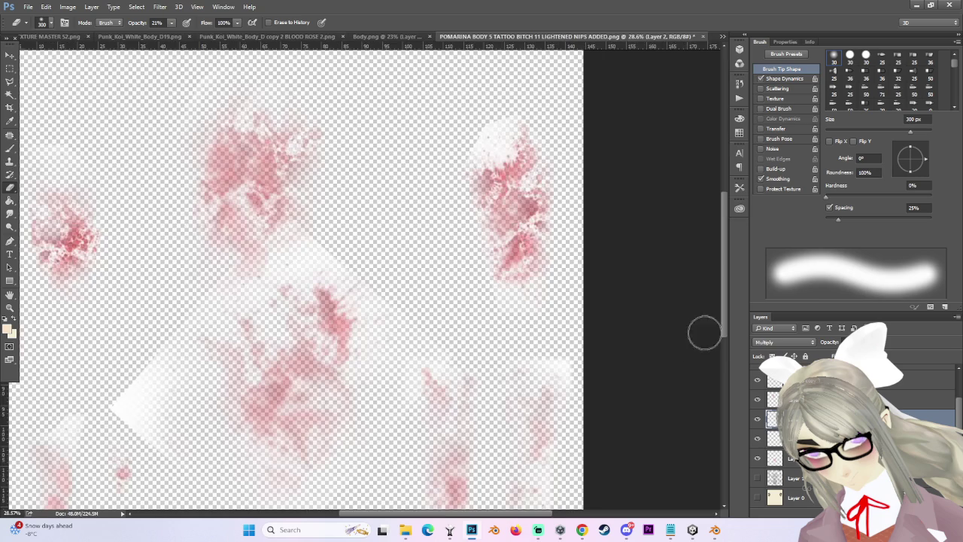
On Layer 1 copy, erase the lower-centre and middle blood splatter, resizing the eraser as needed.
{"action": "left_click", "coordinate": [775, 458]}
{"action": "scroll", "coordinate": [351, 379], "scroll_direction": "down", "scroll_amount": 2}
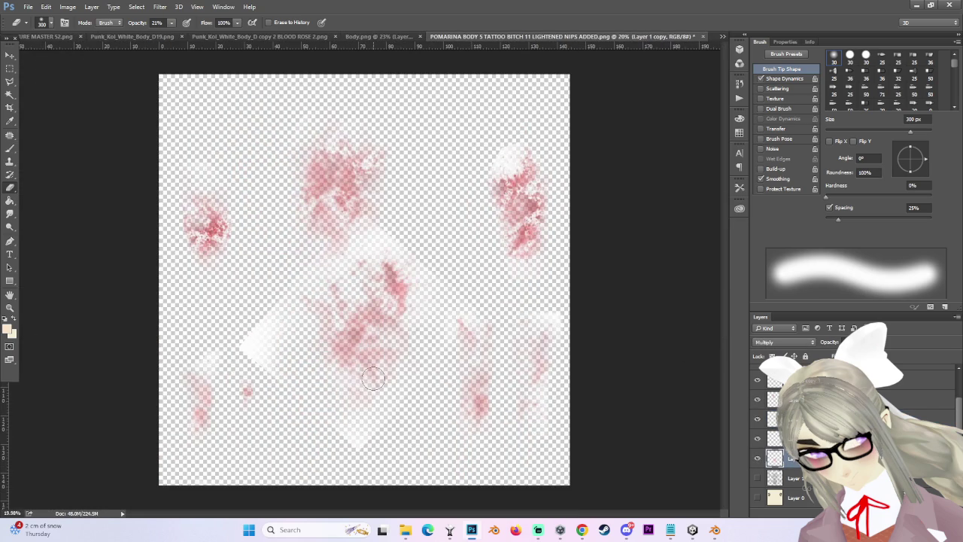
{"action": "key", "text": "bracketright"}
{"action": "key", "text": "bracketright"}
{"action": "key", "text": "bracketright"}
{"action": "left_click_drag", "start_coordinate": [366, 369], "coordinate": [404, 335]}
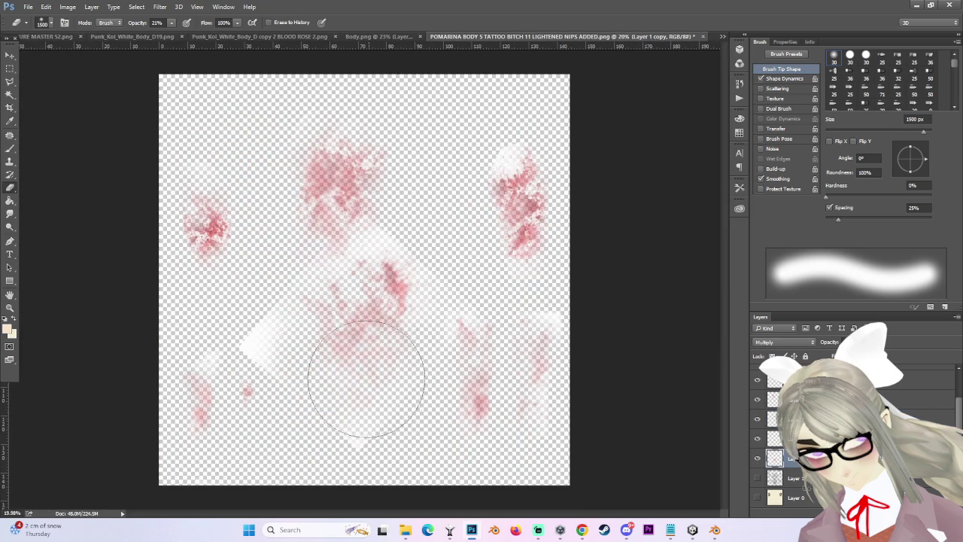
{"action": "key", "text": "bracketleft"}
{"action": "key", "text": "bracketleft"}
{"action": "key", "text": "bracketleft"}
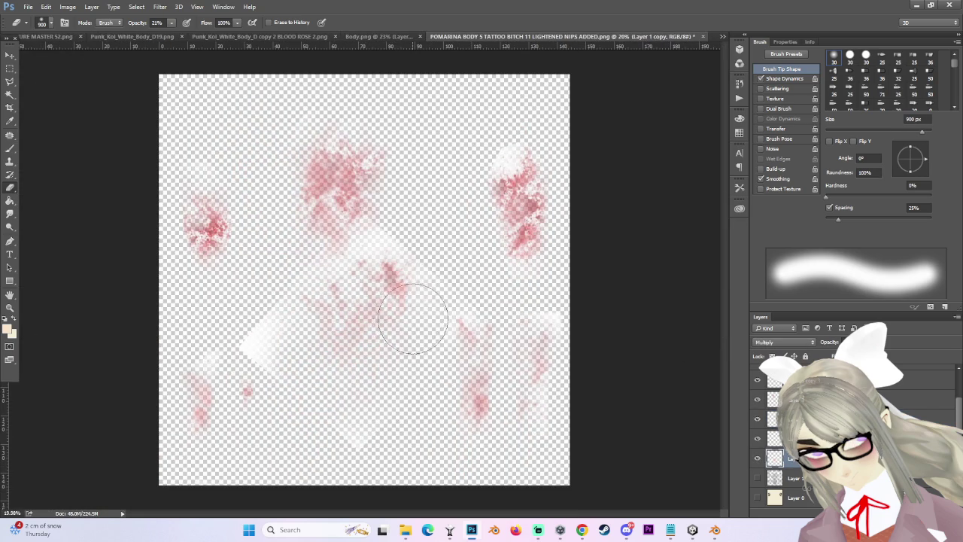
{"action": "left_click_drag", "start_coordinate": [268, 331], "coordinate": [301, 348]}
{"action": "left_click_drag", "start_coordinate": [473, 281], "coordinate": [398, 225]}
{"action": "key", "text": "bracketright"}
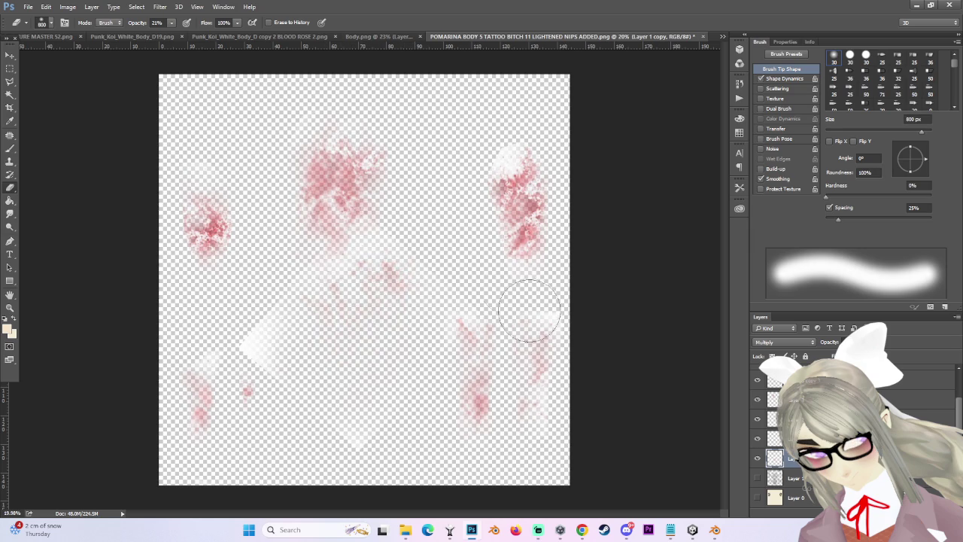
Choose File > Save As for the texture.
{"action": "scroll", "coordinate": [343, 228], "scroll_direction": "down", "scroll_amount": 2}
{"action": "left_click", "coordinate": [28, 8]}
{"action": "left_click", "coordinate": [53, 118]}
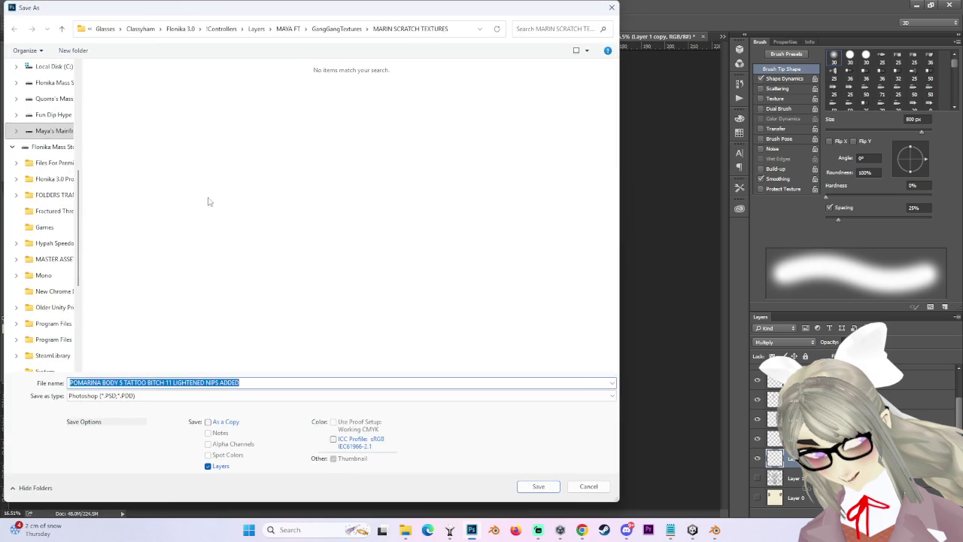
Set the save type to PNG and reuse the BLOOD 3 texture's file name.
{"action": "left_click", "coordinate": [106, 396]}
{"action": "left_click", "coordinate": [91, 355]}
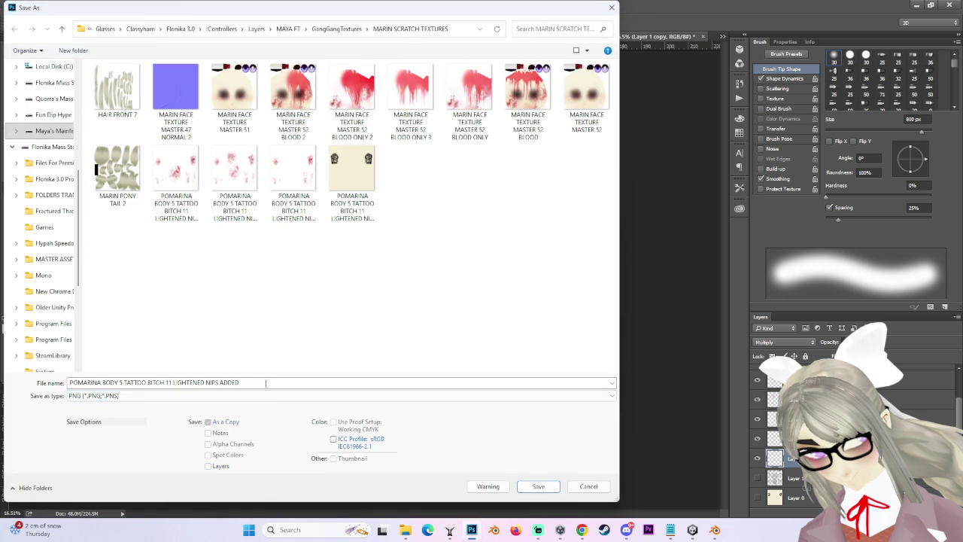
{"action": "type", "text": "BLOOD 2"}
{"action": "left_click", "coordinate": [176, 180]}
{"action": "left_click", "coordinate": [235, 181]}
Change the name to end in BLOOD4, save with PNG Options, and return to Unity.
{"action": "left_click", "coordinate": [274, 384]}
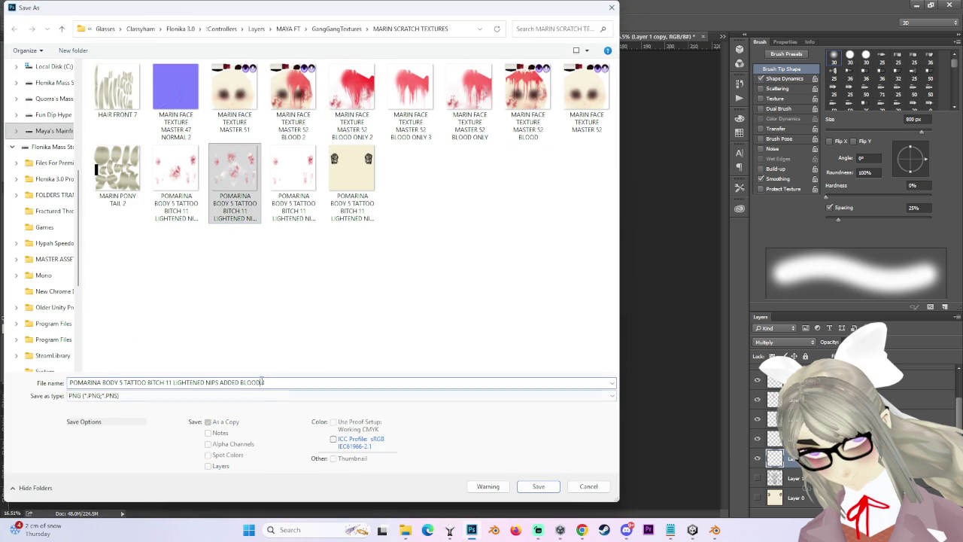
{"action": "key", "text": "BackSpace"}
{"action": "key", "text": "BackSpace"}
{"action": "type", "text": "4"}
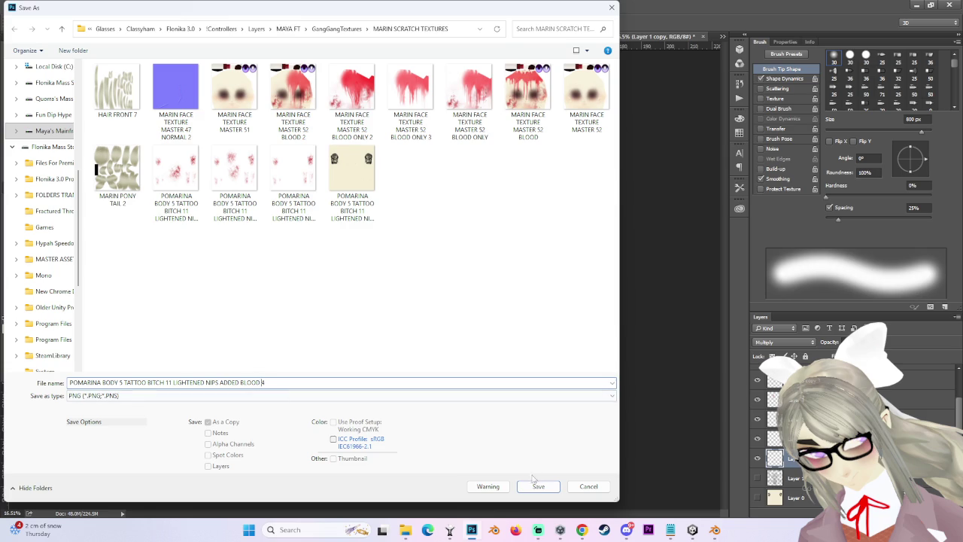
{"action": "left_click", "coordinate": [539, 486]}
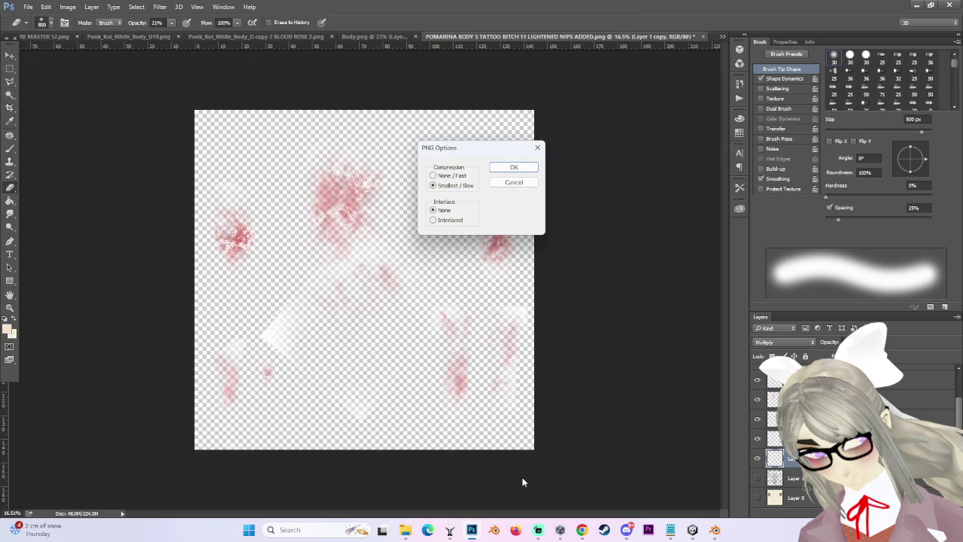
{"action": "key", "text": "Return"}
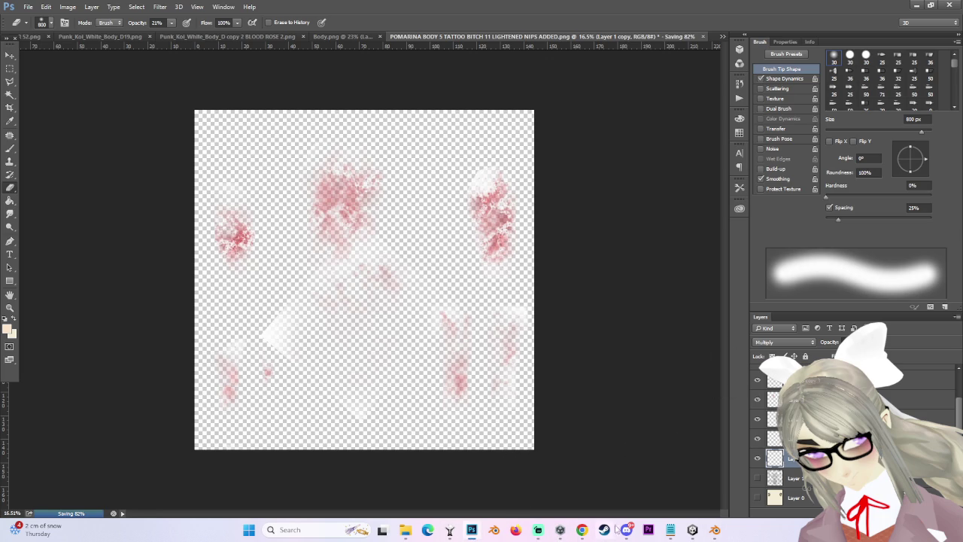
{"action": "left_click", "coordinate": [693, 530]}
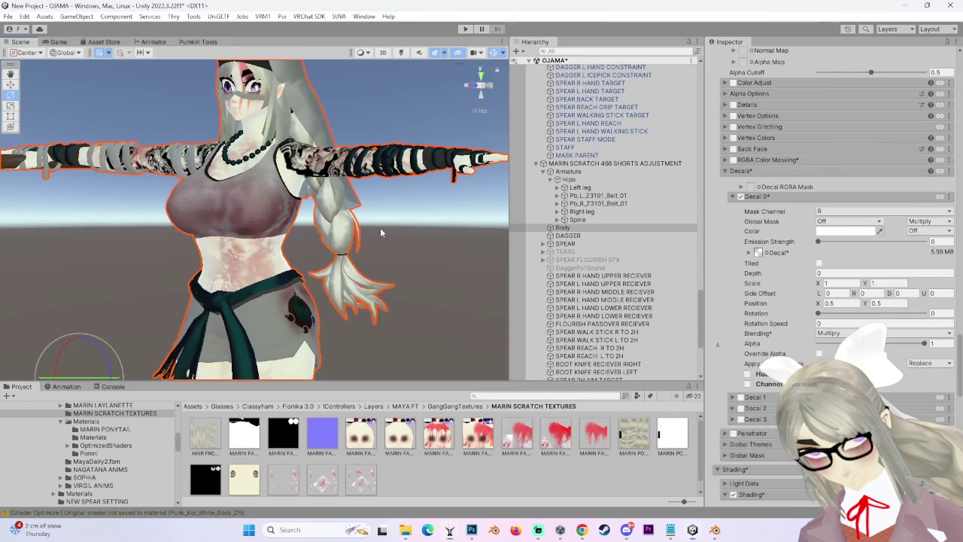
Enable Alpha Is Transparency on the new POMARINA body texture and apply the import settings.
{"action": "left_click", "coordinate": [399, 471]}
{"action": "left_click", "coordinate": [815, 130]}
{"action": "left_click", "coordinate": [950, 265]}
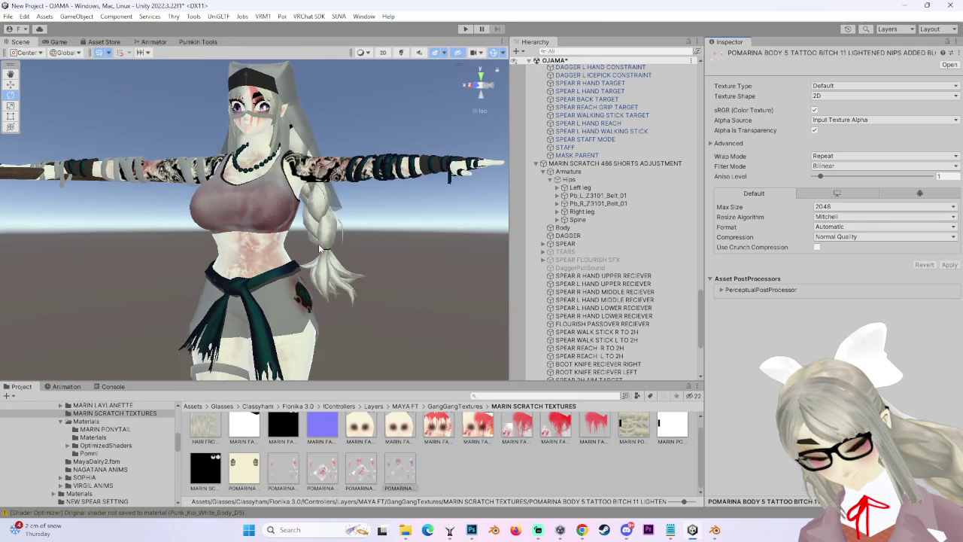
Select and frame the Body mesh, scrolling its Inspector down toward the Poiyomi Decals section.
{"action": "double_click", "coordinate": [563, 228]}
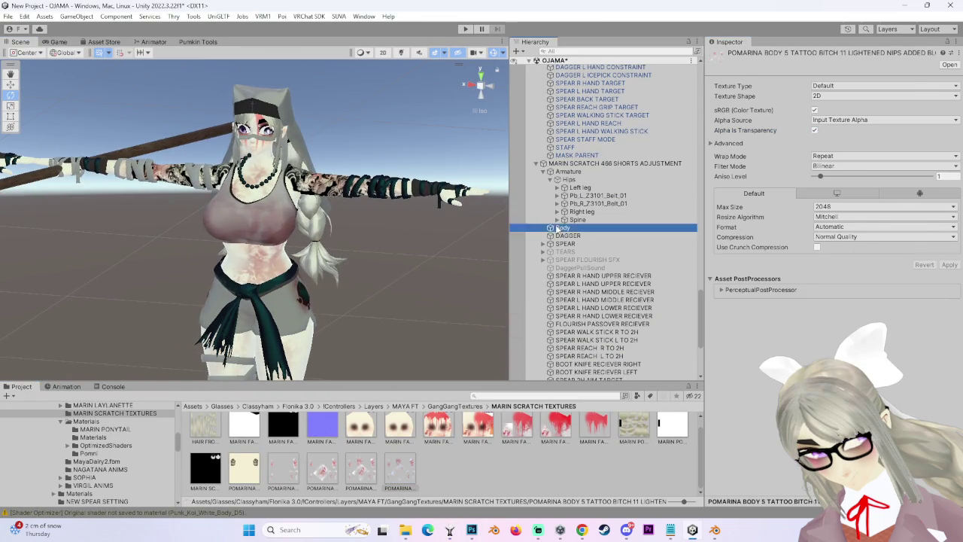
{"action": "scroll", "coordinate": [828, 301], "scroll_direction": "down", "scroll_amount": 15}
{"action": "scroll", "coordinate": [734, 360], "scroll_direction": "down", "scroll_amount": 2}
{"action": "scroll", "coordinate": [733, 360], "scroll_direction": "down", "scroll_amount": 5}
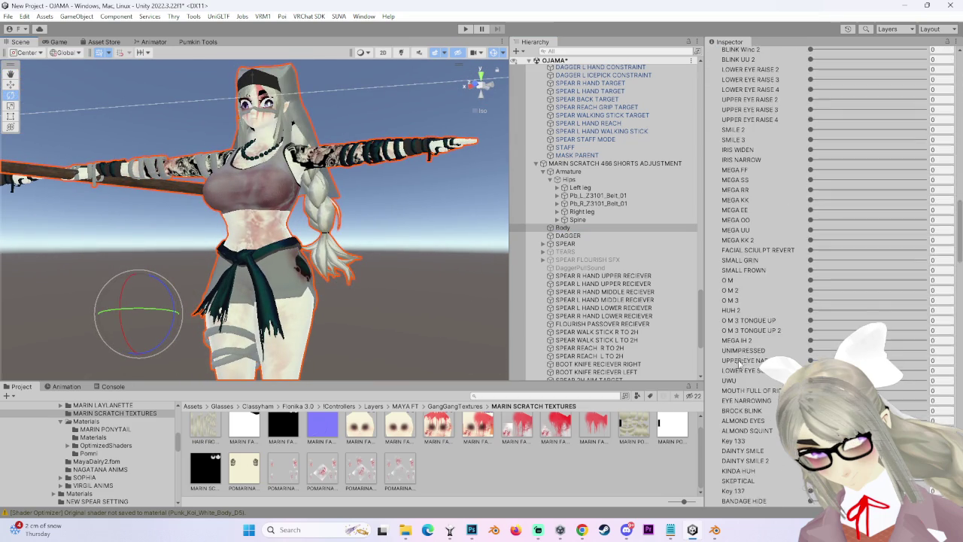
{"action": "scroll", "coordinate": [734, 360], "scroll_direction": "down", "scroll_amount": 5}
{"action": "scroll", "coordinate": [734, 359], "scroll_direction": "down", "scroll_amount": 5}
{"action": "scroll", "coordinate": [735, 360], "scroll_direction": "down", "scroll_amount": 3}
{"action": "scroll", "coordinate": [736, 362], "scroll_direction": "down", "scroll_amount": 3}
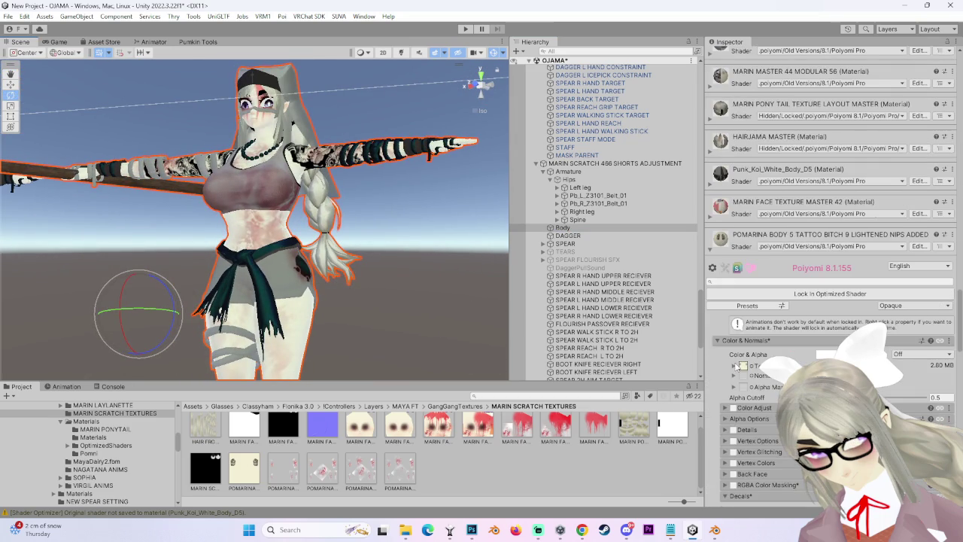
{"action": "scroll", "coordinate": [828, 339], "scroll_direction": "down", "scroll_amount": 3}
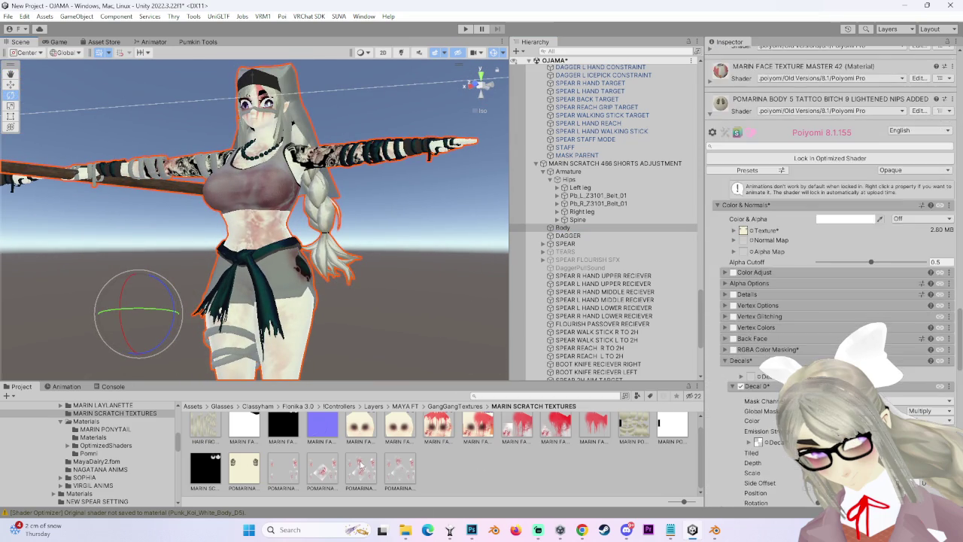
Reselect the newest POMARINA texture, then the Body object, and recheck its decal settings.
{"action": "left_click", "coordinate": [361, 468]}
{"action": "left_click", "coordinate": [389, 476]}
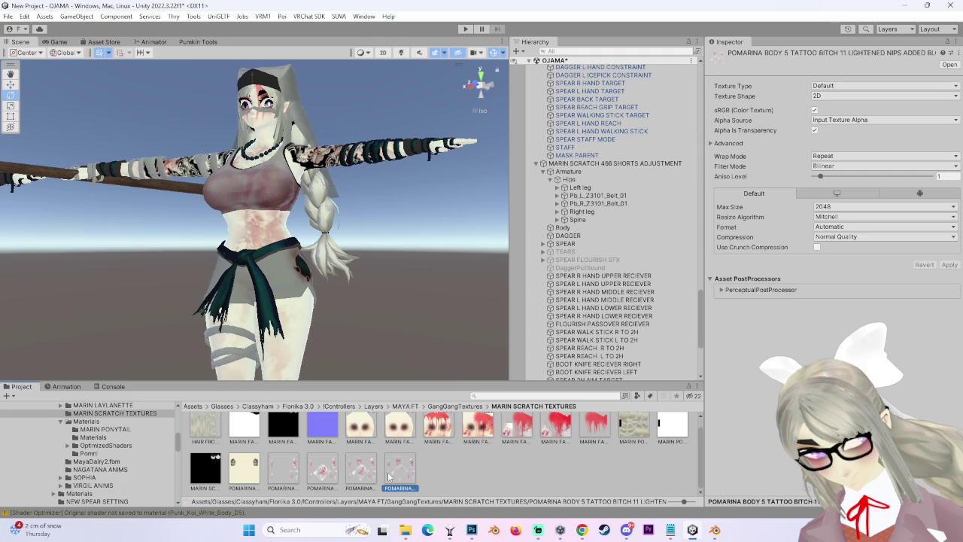
{"action": "left_click", "coordinate": [563, 228]}
{"action": "scroll", "coordinate": [760, 373], "scroll_direction": "down", "scroll_amount": 5}
{"action": "scroll", "coordinate": [761, 373], "scroll_direction": "down", "scroll_amount": 3}
{"action": "scroll", "coordinate": [757, 375], "scroll_direction": "down", "scroll_amount": 5}
{"action": "scroll", "coordinate": [753, 378], "scroll_direction": "down", "scroll_amount": 5}
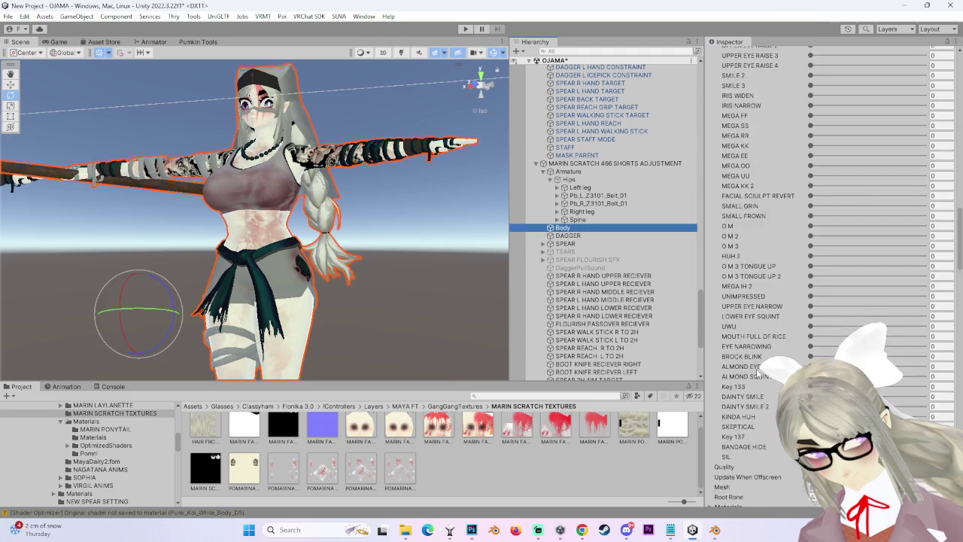
{"action": "scroll", "coordinate": [750, 380], "scroll_direction": "down", "scroll_amount": 5}
{"action": "scroll", "coordinate": [753, 377], "scroll_direction": "down", "scroll_amount": 5}
{"action": "scroll", "coordinate": [767, 346], "scroll_direction": "down", "scroll_amount": 1}
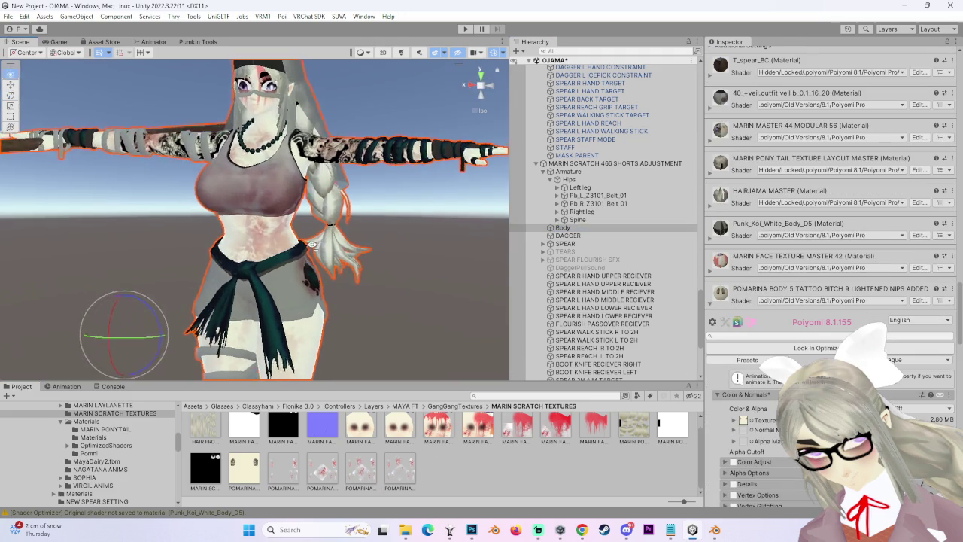
{"action": "scroll", "coordinate": [788, 317], "scroll_direction": "down", "scroll_amount": 5}
{"action": "scroll", "coordinate": [828, 352], "scroll_direction": "down", "scroll_amount": 5}
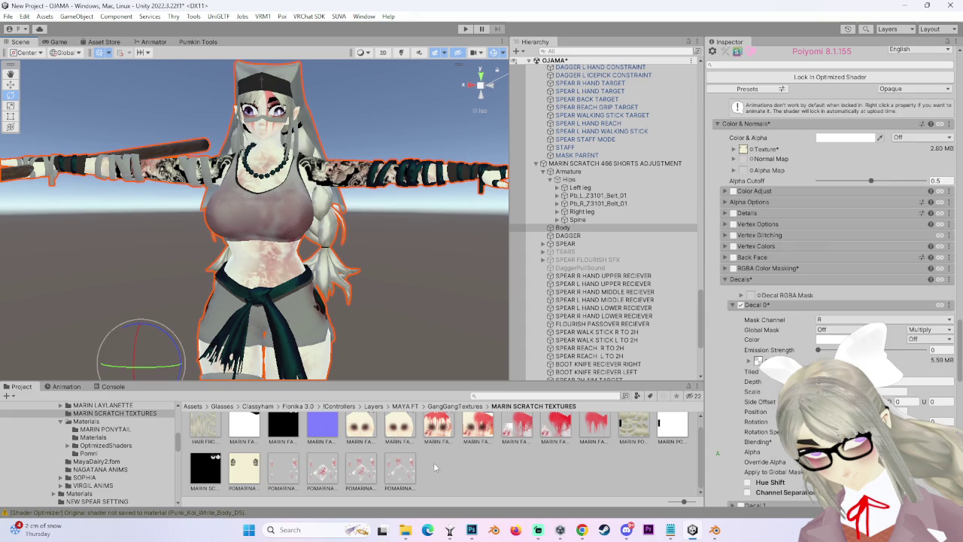
{"action": "scroll", "coordinate": [438, 473], "scroll_direction": "up", "scroll_amount": 1}
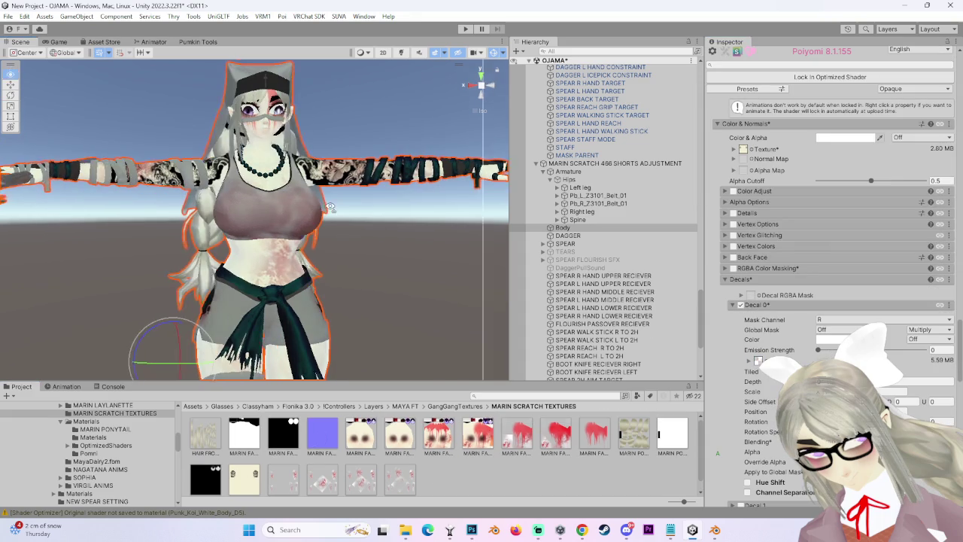
{"action": "mouse_move", "coordinate": [405, 238]}
{"action": "left_mouse_down"}
{"action": "mouse_move", "coordinate": [320, 240]}
{"action": "mouse_move", "coordinate": [413, 220]}
{"action": "left_mouse_up"}
Orbit and zoom the Scene view to a torso close-up of the faded blood, then return to Photoshop.
{"action": "mouse_move", "coordinate": [286, 160]}
{"action": "left_mouse_down"}
{"action": "mouse_move", "coordinate": [344, 229]}
{"action": "mouse_move", "coordinate": [328, 261]}
{"action": "mouse_move", "coordinate": [304, 230]}
{"action": "mouse_move", "coordinate": [324, 237]}
{"action": "mouse_move", "coordinate": [309, 216]}
{"action": "mouse_move", "coordinate": [328, 322]}
{"action": "mouse_move", "coordinate": [374, 256]}
{"action": "mouse_move", "coordinate": [349, 220]}
{"action": "mouse_move", "coordinate": [370, 254]}
{"action": "mouse_move", "coordinate": [332, 254]}
{"action": "mouse_move", "coordinate": [287, 319]}
{"action": "mouse_move", "coordinate": [302, 312]}
{"action": "left_mouse_up"}
{"action": "scroll", "coordinate": [287, 319], "scroll_direction": "up", "scroll_amount": 3}
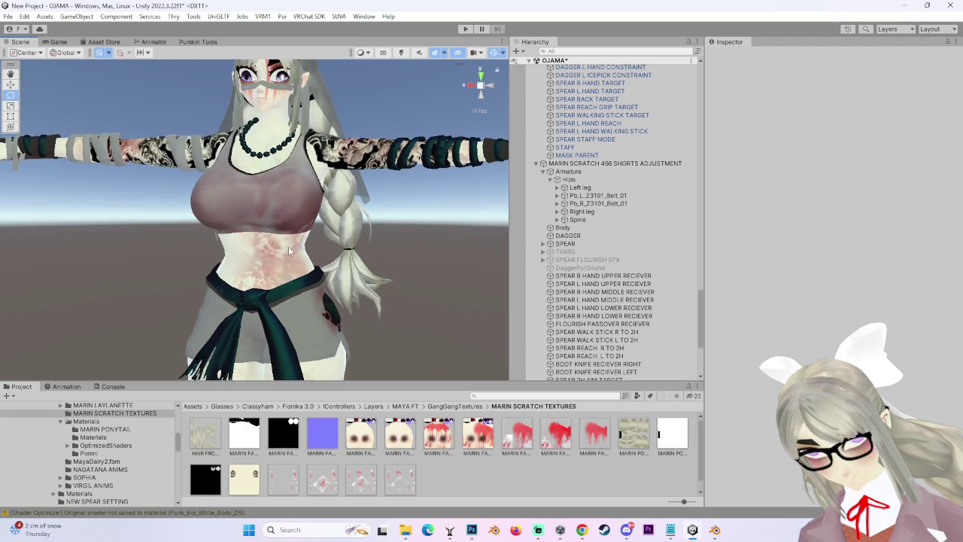
{"action": "left_click_drag", "start_coordinate": [266, 197], "coordinate": [269, 248]}
{"action": "left_click_drag", "start_coordinate": [316, 182], "coordinate": [278, 225]}
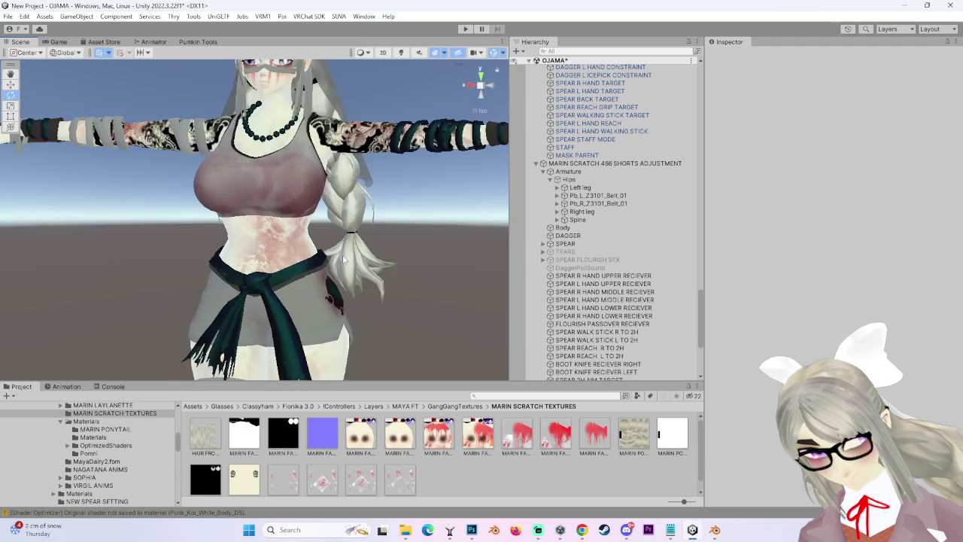
{"action": "key", "text": "alt+Tab"}
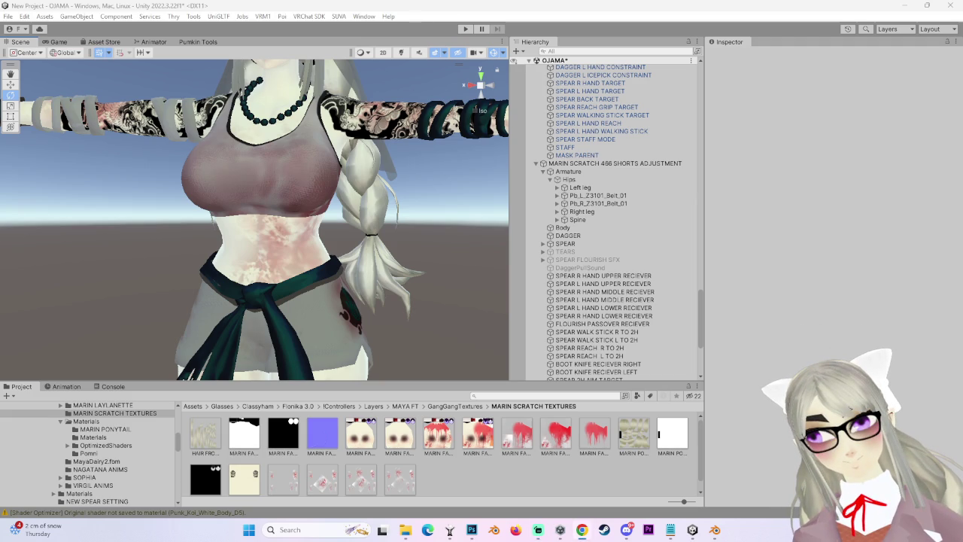
{"action": "left_click", "coordinate": [472, 531]}
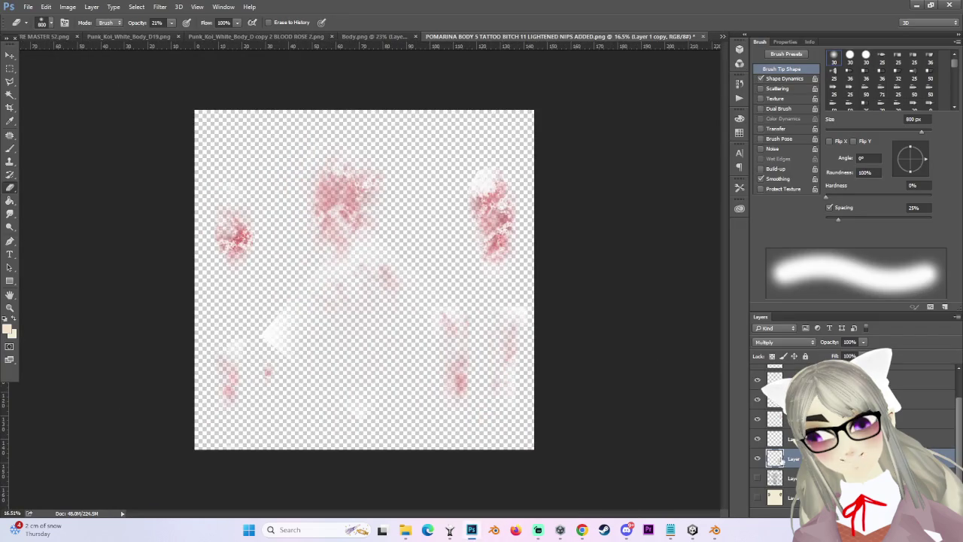
Show the UV wireframe and move the claw scratch layer up onto the chest.
{"action": "left_click", "coordinate": [757, 478]}
{"action": "scroll", "coordinate": [361, 248], "scroll_direction": "up", "scroll_amount": 3}
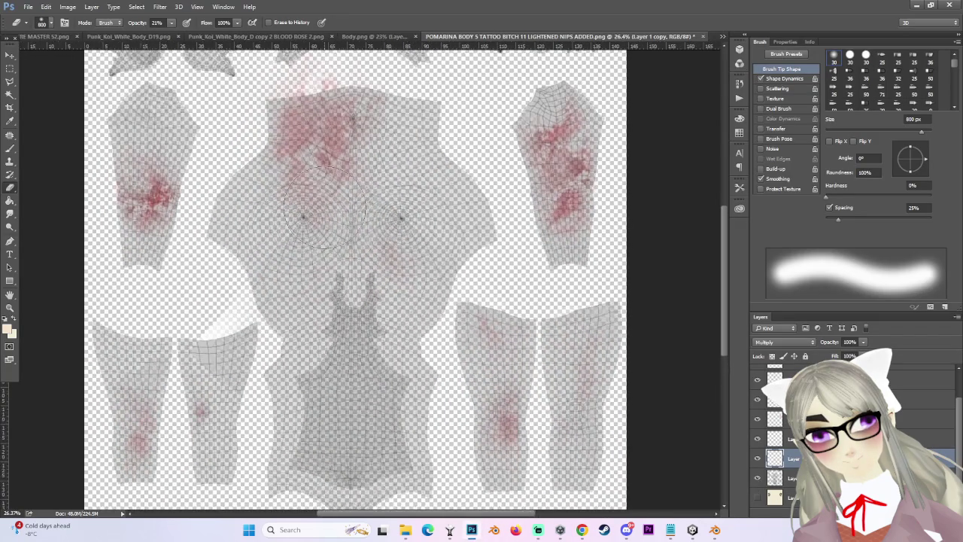
{"action": "scroll", "coordinate": [325, 213], "scroll_direction": "down", "scroll_amount": 2}
{"action": "scroll", "coordinate": [329, 162], "scroll_direction": "up", "scroll_amount": 2}
{"action": "key", "text": "alt+bracketright"}
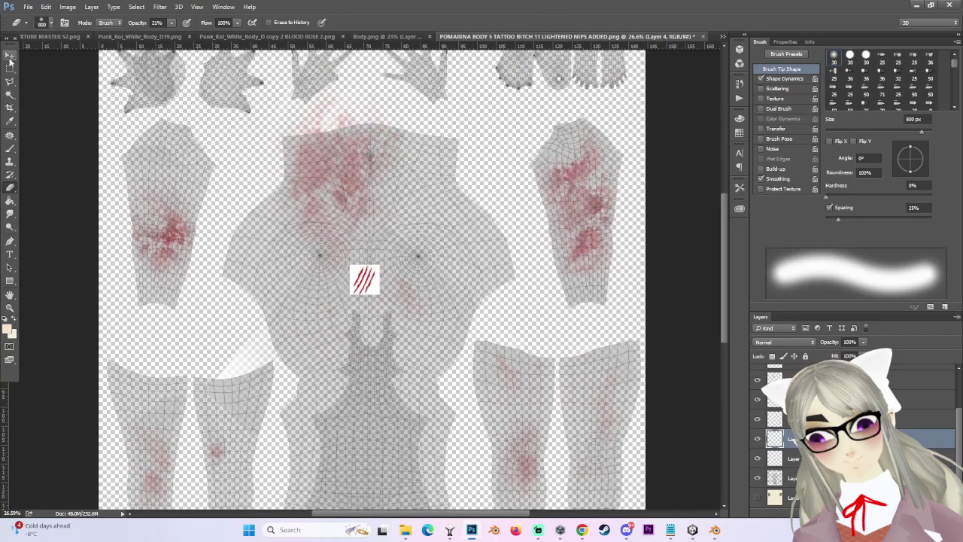
{"action": "left_click", "coordinate": [10, 56]}
{"action": "left_click_drag", "start_coordinate": [376, 280], "coordinate": [334, 170]}
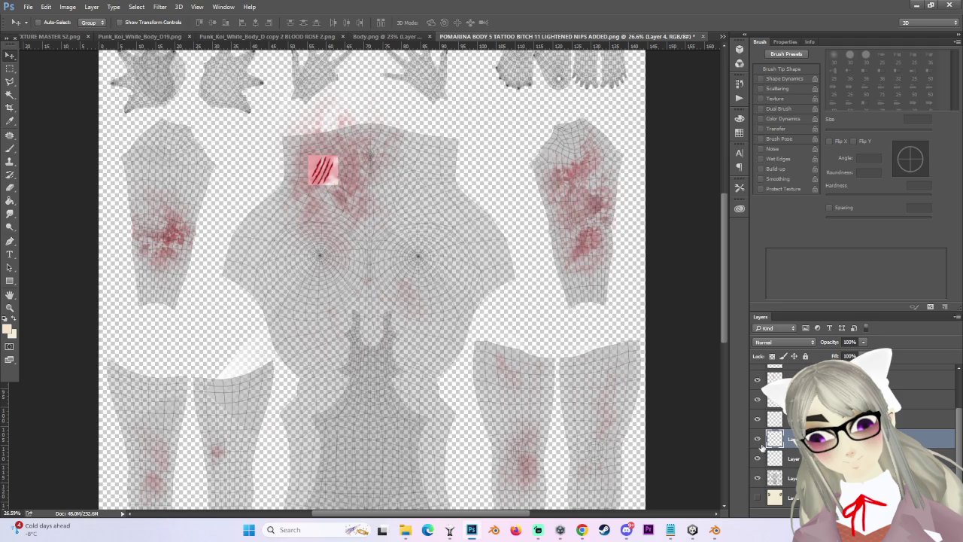
Toggle the base and wireframe layers, trying Multiply on the cream base before reverting it to Normal.
{"action": "left_click", "coordinate": [758, 497]}
{"action": "left_click", "coordinate": [775, 497]}
{"action": "left_click", "coordinate": [757, 478]}
{"action": "scroll", "coordinate": [337, 160], "scroll_direction": "up", "scroll_amount": 2}
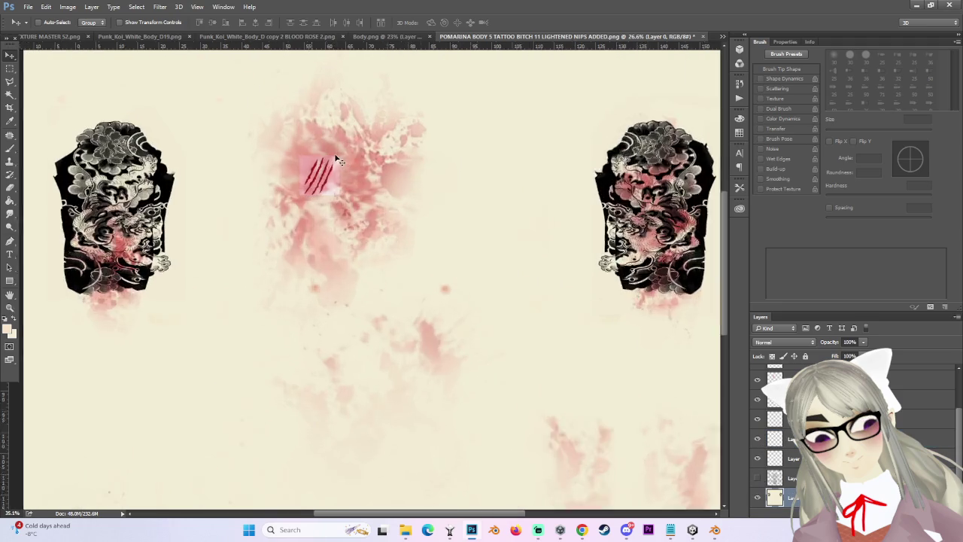
{"action": "scroll", "coordinate": [337, 160], "scroll_direction": "up", "scroll_amount": 3}
{"action": "left_click", "coordinate": [783, 341]}
{"action": "left_click", "coordinate": [775, 376]}
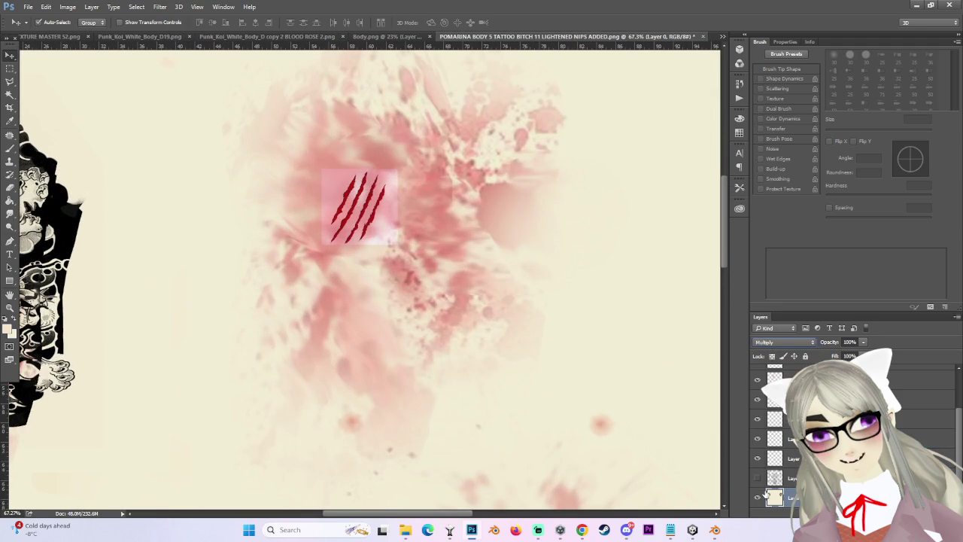
{"action": "left_click", "coordinate": [783, 341]}
{"action": "left_click", "coordinate": [775, 351]}
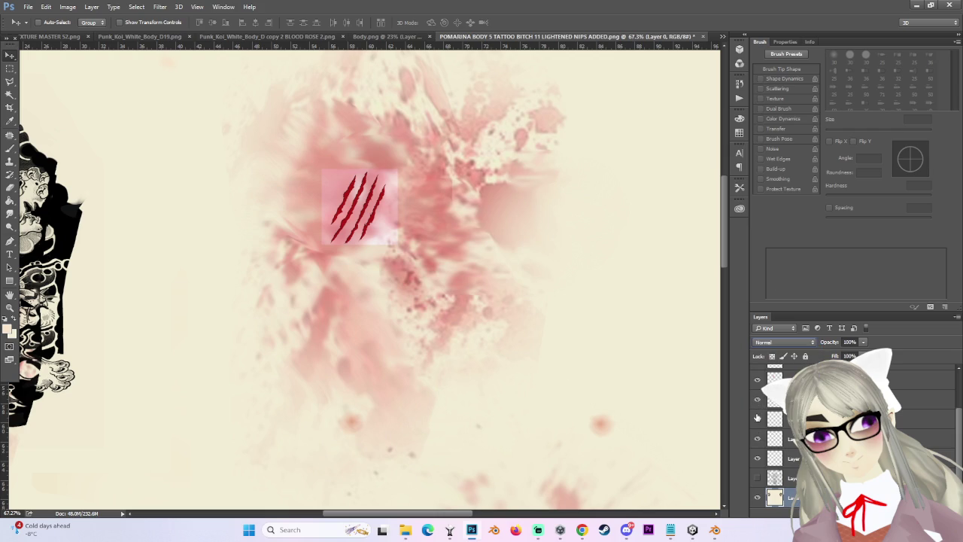
Set the claw scratch layer's blend mode to Multiply so its pink square disappears.
{"action": "left_click", "coordinate": [757, 440]}
{"action": "left_click", "coordinate": [758, 440]}
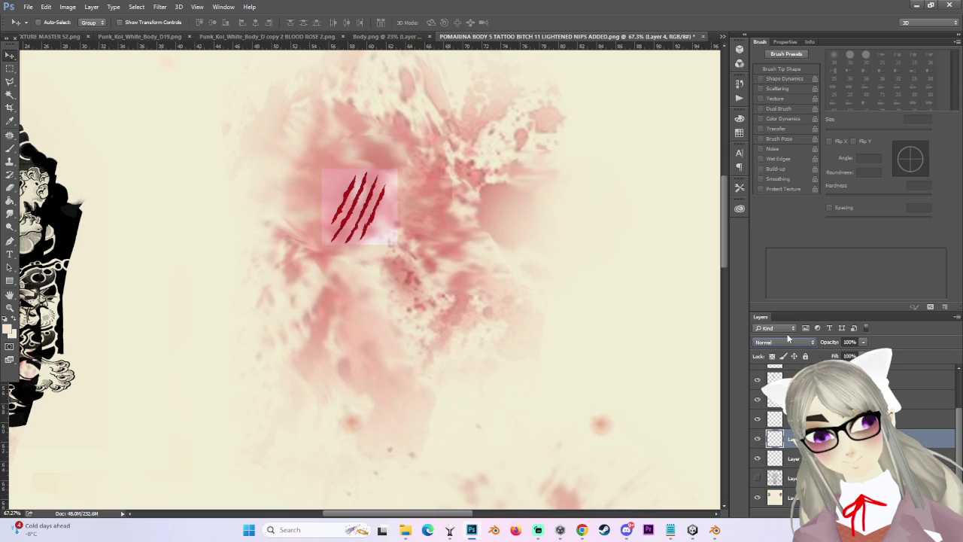
{"action": "left_click", "coordinate": [777, 437]}
{"action": "left_click", "coordinate": [782, 342]}
{"action": "left_click", "coordinate": [762, 374]}
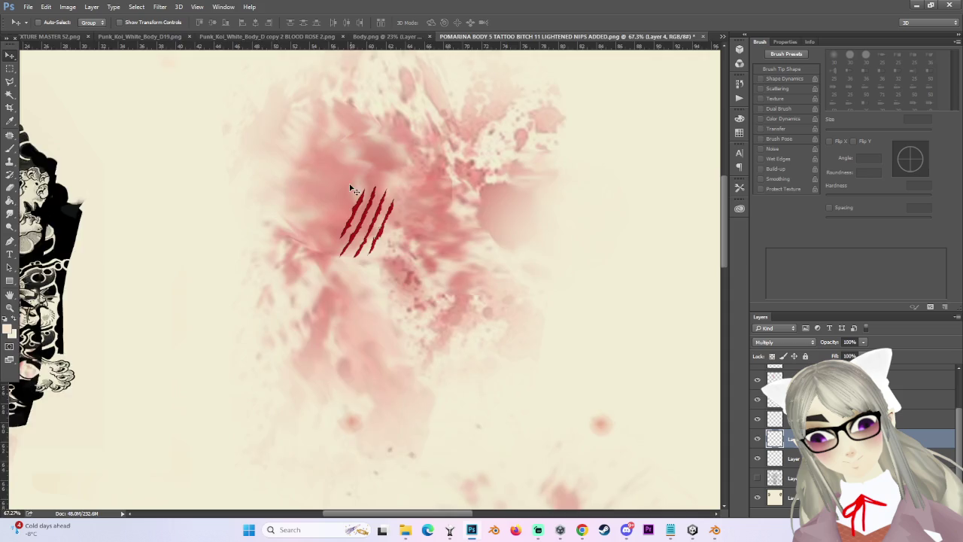
With the wireframe shown again, drag the claw marks up and right onto the chest UV island.
{"action": "scroll", "coordinate": [364, 194], "scroll_direction": "up", "scroll_amount": 3}
{"action": "left_click_drag", "start_coordinate": [377, 241], "coordinate": [397, 222]}
{"action": "scroll", "coordinate": [421, 189], "scroll_direction": "down", "scroll_amount": 2}
{"action": "scroll", "coordinate": [411, 217], "scroll_direction": "down", "scroll_amount": 3}
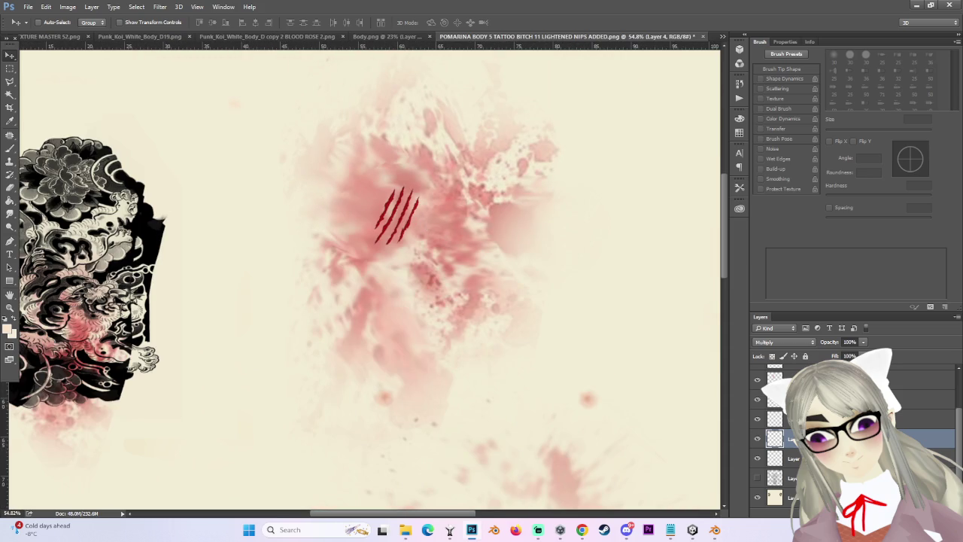
{"action": "left_click", "coordinate": [758, 479]}
{"action": "scroll", "coordinate": [407, 226], "scroll_direction": "up", "scroll_amount": 2}
{"action": "mouse_move", "coordinate": [424, 229]}
{"action": "left_mouse_down"}
{"action": "mouse_move", "coordinate": [462, 259]}
{"action": "mouse_move", "coordinate": [577, 197]}
{"action": "mouse_move", "coordinate": [504, 218]}
{"action": "mouse_move", "coordinate": [495, 234]}
{"action": "left_mouse_up"}
{"action": "scroll", "coordinate": [462, 259], "scroll_direction": "down", "scroll_amount": 1}
{"action": "scroll", "coordinate": [462, 259], "scroll_direction": "down", "scroll_amount": 1}
{"action": "key", "text": "ctrl+t"}
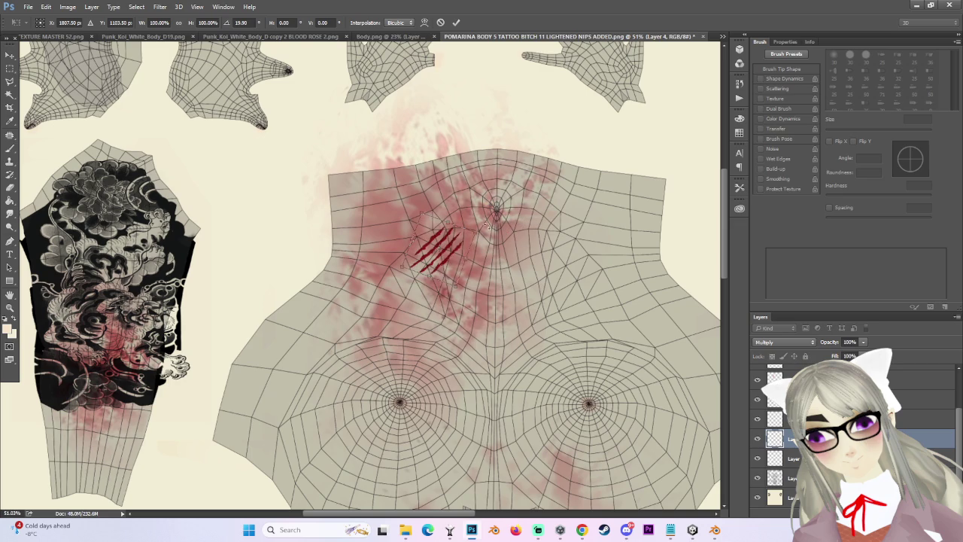
Commit the claw marks' rotation and set up a small Smudge brush.
{"action": "key", "text": "Return"}
{"action": "scroll", "coordinate": [362, 263], "scroll_direction": "up", "scroll_amount": 1}
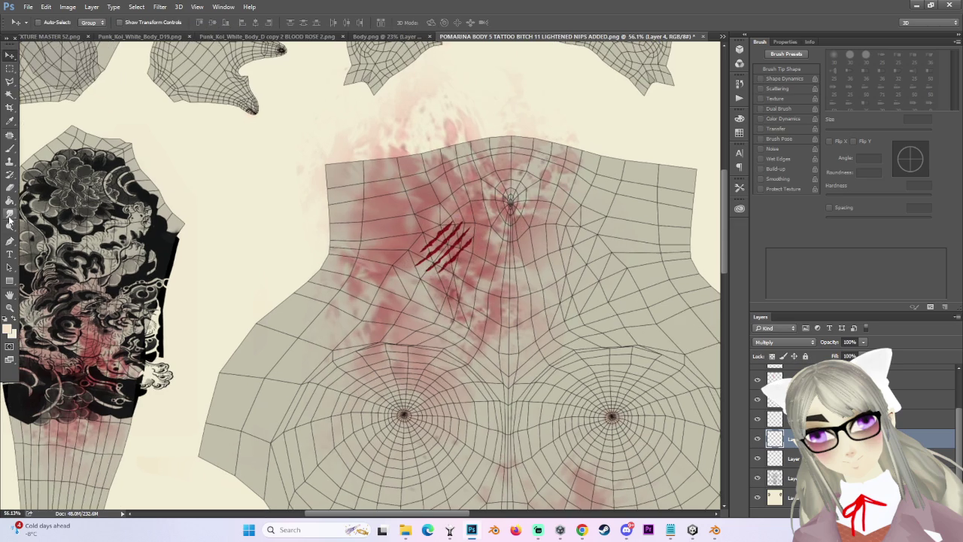
{"action": "key", "text": "r"}
{"action": "scroll", "coordinate": [510, 194], "scroll_direction": "up", "scroll_amount": 4}
{"action": "key", "text": "bracketleft"}
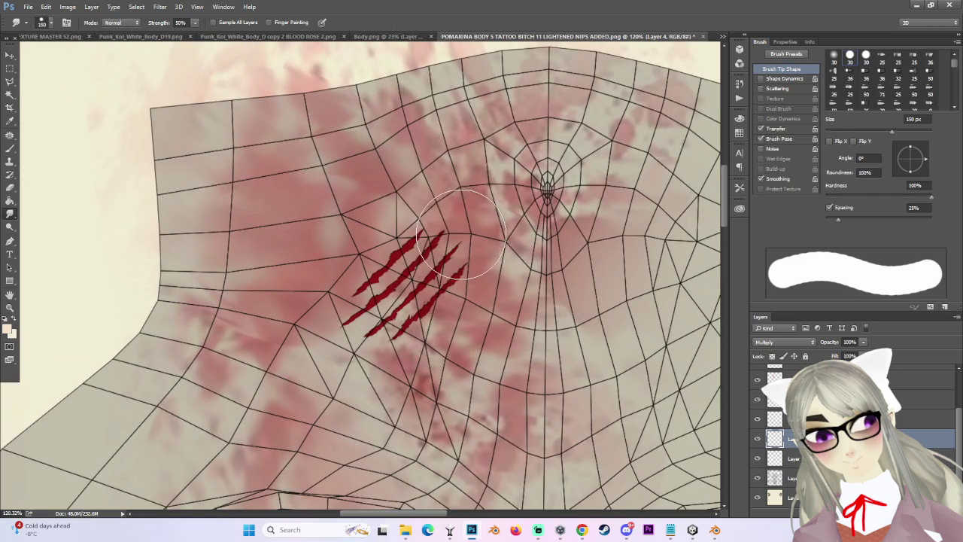
{"action": "key", "text": "bracketleft"}
{"action": "key", "text": "bracketleft"}
{"action": "key", "text": "bracketleft"}
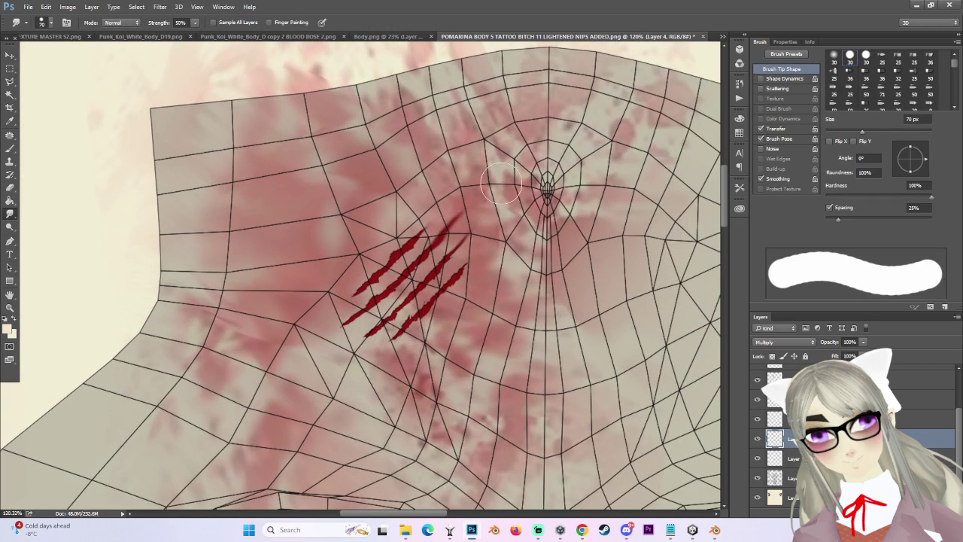
{"action": "scroll", "coordinate": [357, 376], "scroll_direction": "up", "scroll_amount": 1}
{"action": "key", "text": "bracketleft"}
{"action": "key", "text": "bracketleft"}
{"action": "key", "text": "bracketleft"}
{"action": "key", "text": "bracketleft"}
{"action": "key", "text": "bracketleft"}
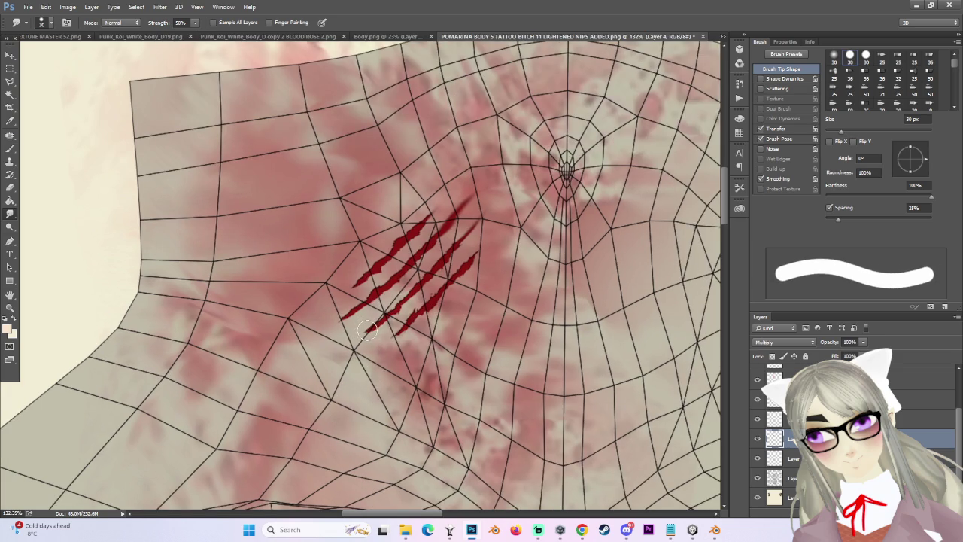
{"action": "key", "text": "bracketleft"}
{"action": "key", "text": "bracketleft"}
{"action": "key", "text": "bracketleft"}
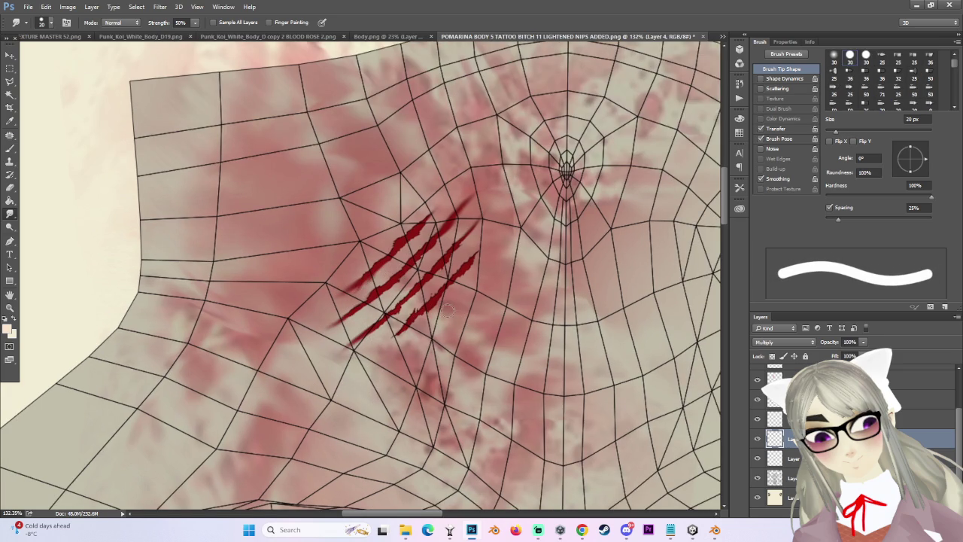
Smudge the scratch tips with an even finer brush, then partly erase the scratches to fade them.
{"action": "scroll", "coordinate": [469, 311], "scroll_direction": "down", "scroll_amount": 1}
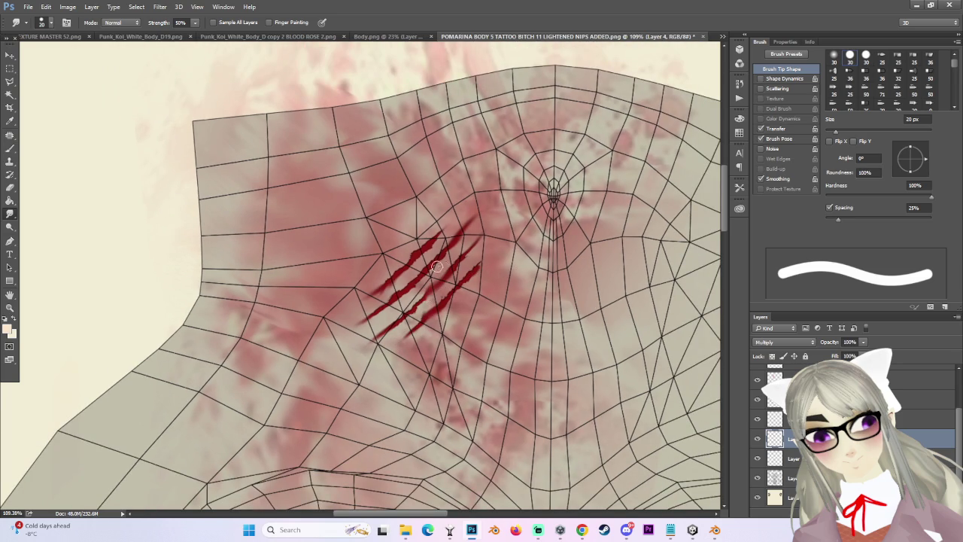
{"action": "scroll", "coordinate": [486, 265], "scroll_direction": "up", "scroll_amount": 2}
{"action": "scroll", "coordinate": [481, 271], "scroll_direction": "up", "scroll_amount": 3}
{"action": "key", "text": "bracketleft"}
{"action": "key", "text": "bracketleft"}
{"action": "key", "text": "bracketleft"}
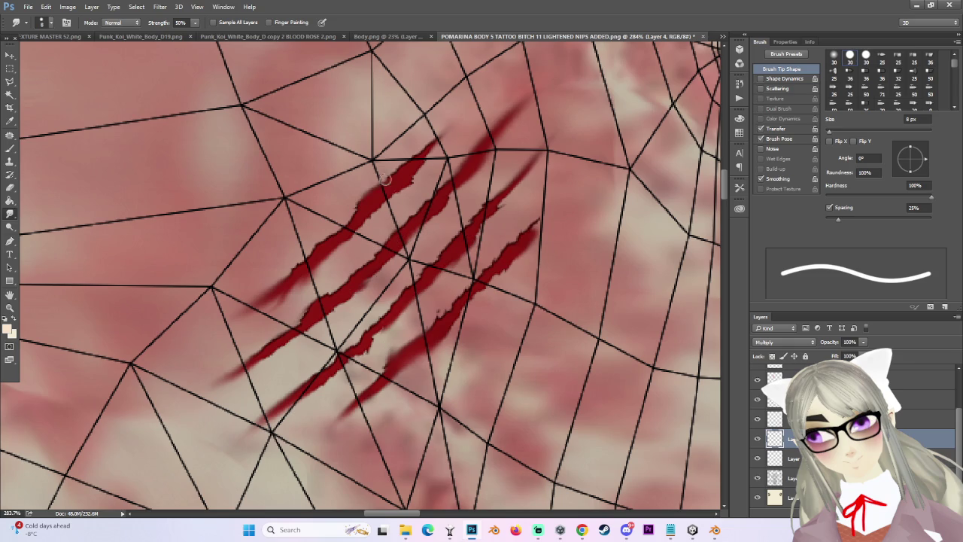
{"action": "scroll", "coordinate": [385, 178], "scroll_direction": "down", "scroll_amount": 5}
{"action": "scroll", "coordinate": [398, 195], "scroll_direction": "down", "scroll_amount": 3}
{"action": "scroll", "coordinate": [392, 147], "scroll_direction": "up", "scroll_amount": 4}
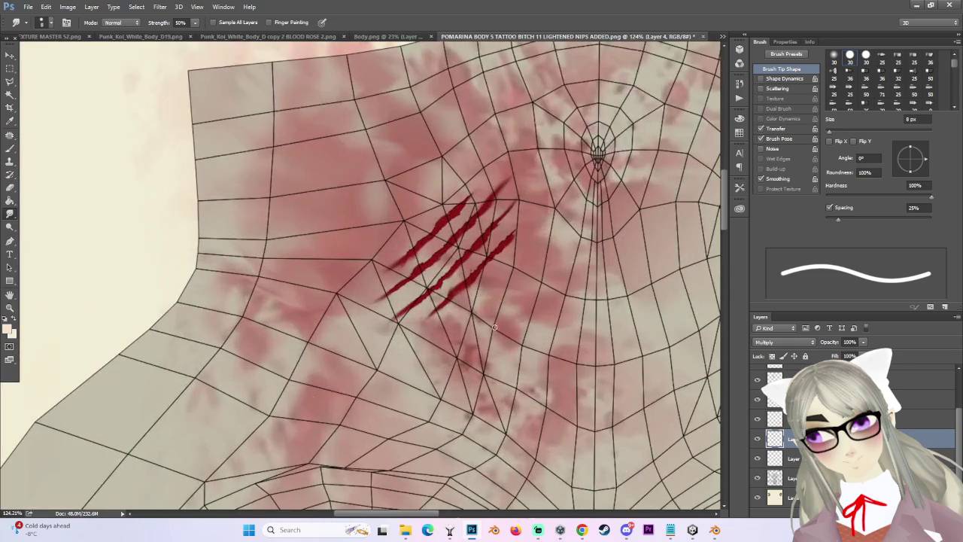
{"action": "key", "text": "e"}
{"action": "left_click_drag", "start_coordinate": [460, 241], "coordinate": [447, 291]}
{"action": "scroll", "coordinate": [502, 322], "scroll_direction": "down", "scroll_amount": 1}
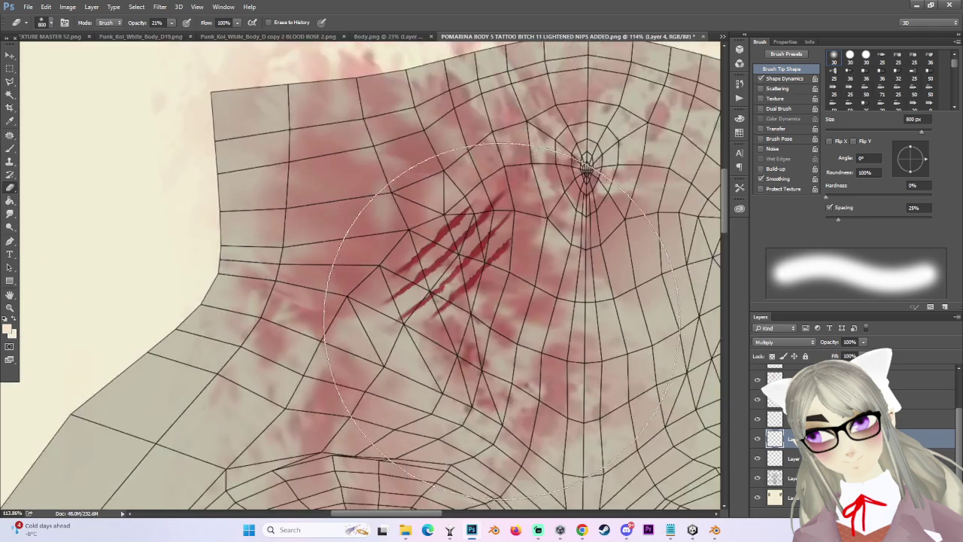
Undo the scratch erasing and shrink the eraser brush.
{"action": "scroll", "coordinate": [502, 322], "scroll_direction": "down", "scroll_amount": 3}
{"action": "key", "text": "ctrl+alt+z"}
{"action": "key", "text": "ctrl+alt+z"}
{"action": "key", "text": "ctrl+alt+z"}
{"action": "scroll", "coordinate": [504, 328], "scroll_direction": "up", "scroll_amount": 2}
{"action": "scroll", "coordinate": [512, 338], "scroll_direction": "up", "scroll_amount": 3}
{"action": "key", "text": "bracketleft"}
{"action": "key", "text": "bracketleft"}
{"action": "key", "text": "bracketleft"}
{"action": "key", "text": "bracketleft"}
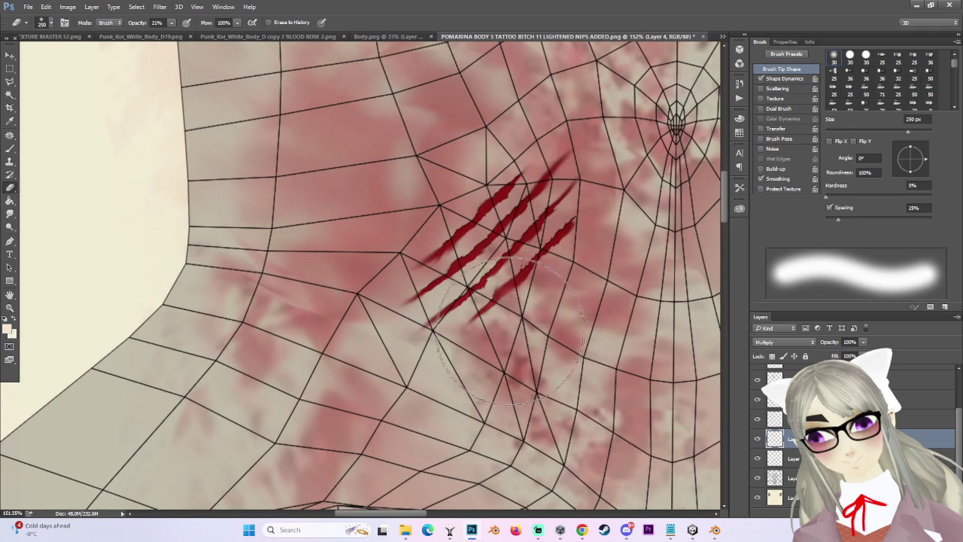
{"action": "key", "text": "bracketleft"}
{"action": "key", "text": "bracketleft"}
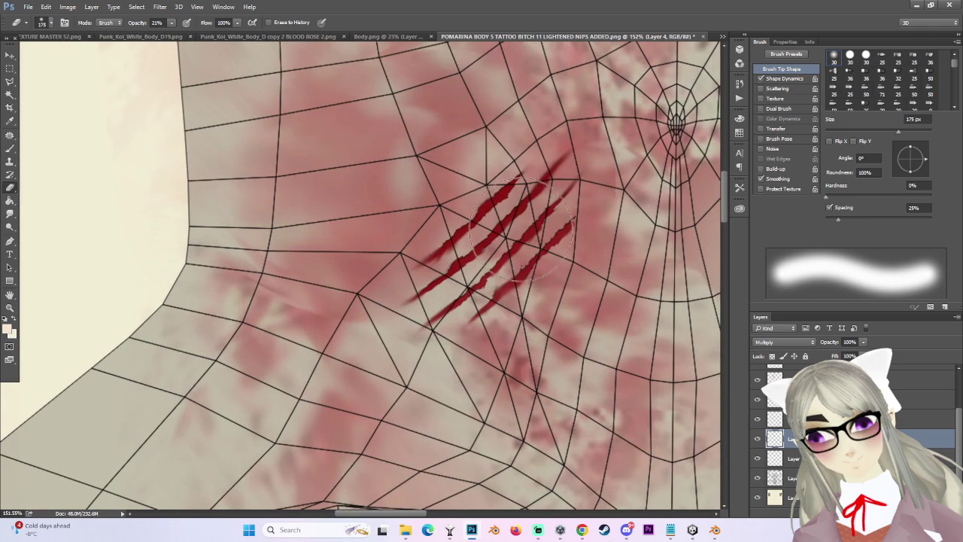
{"action": "key", "text": "bracketleft"}
{"action": "key", "text": "bracketleft"}
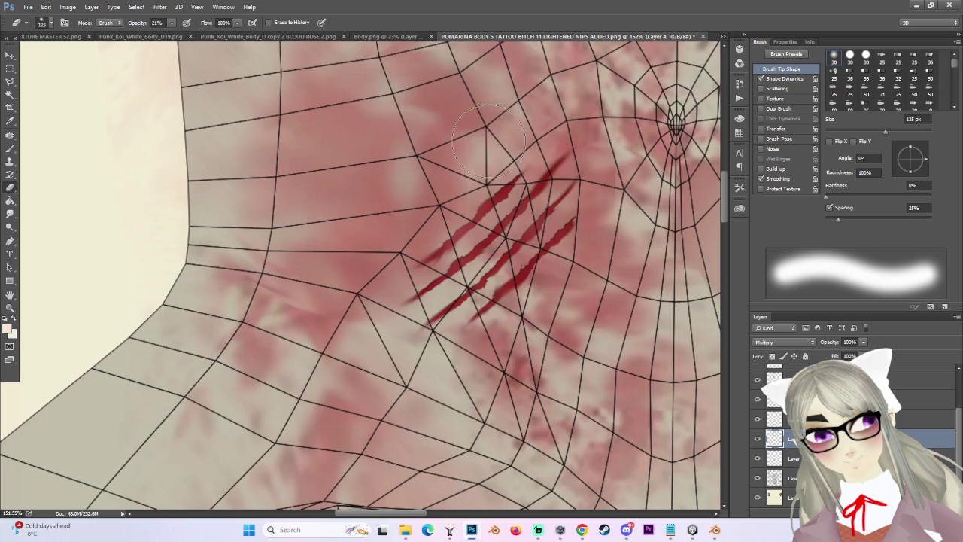
{"action": "scroll", "coordinate": [488, 142], "scroll_direction": "down", "scroll_amount": 5}
{"action": "scroll", "coordinate": [488, 141], "scroll_direction": "down", "scroll_amount": 2}
{"action": "scroll", "coordinate": [589, 258], "scroll_direction": "up", "scroll_amount": 5}
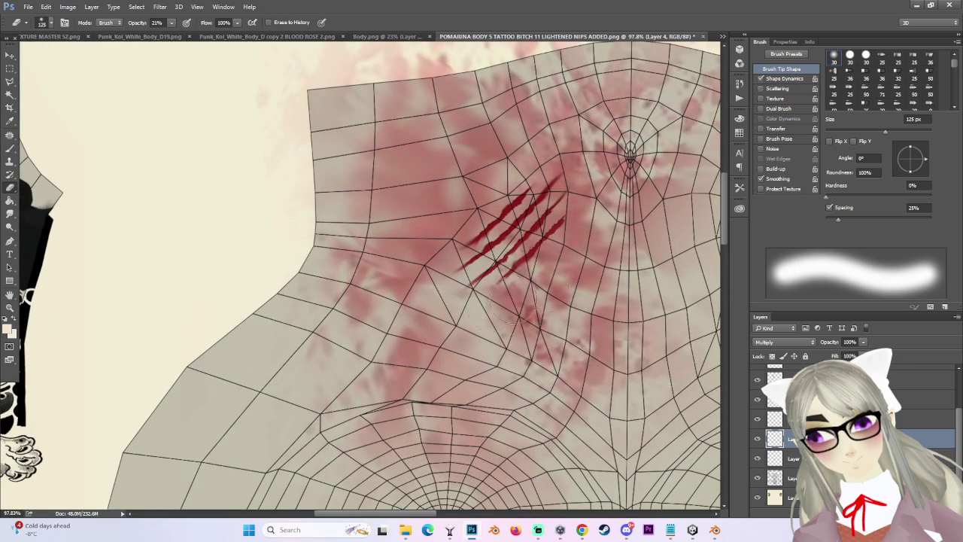
{"action": "scroll", "coordinate": [538, 288], "scroll_direction": "down", "scroll_amount": 4}
{"action": "scroll", "coordinate": [538, 288], "scroll_direction": "up", "scroll_amount": 3}
Scale the scratch marks down to about 94% and nudge them up and right.
{"action": "key", "text": "ctrl+t"}
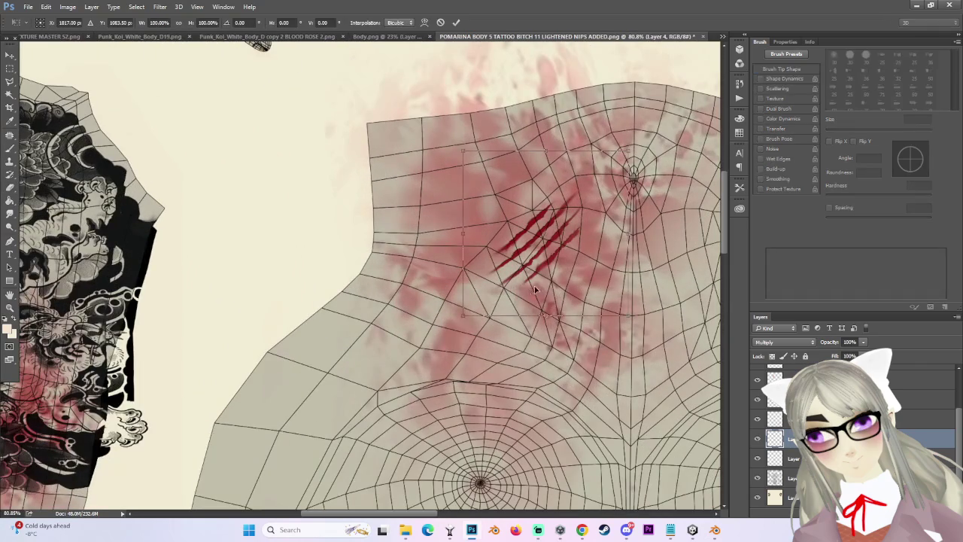
{"action": "left_click_drag", "start_coordinate": [456, 315], "coordinate": [476, 308]}
{"action": "left_click_drag", "start_coordinate": [553, 244], "coordinate": [570, 246]}
{"action": "scroll", "coordinate": [570, 246], "scroll_direction": "down", "scroll_amount": 2}
{"action": "scroll", "coordinate": [571, 246], "scroll_direction": "down", "scroll_amount": 2}
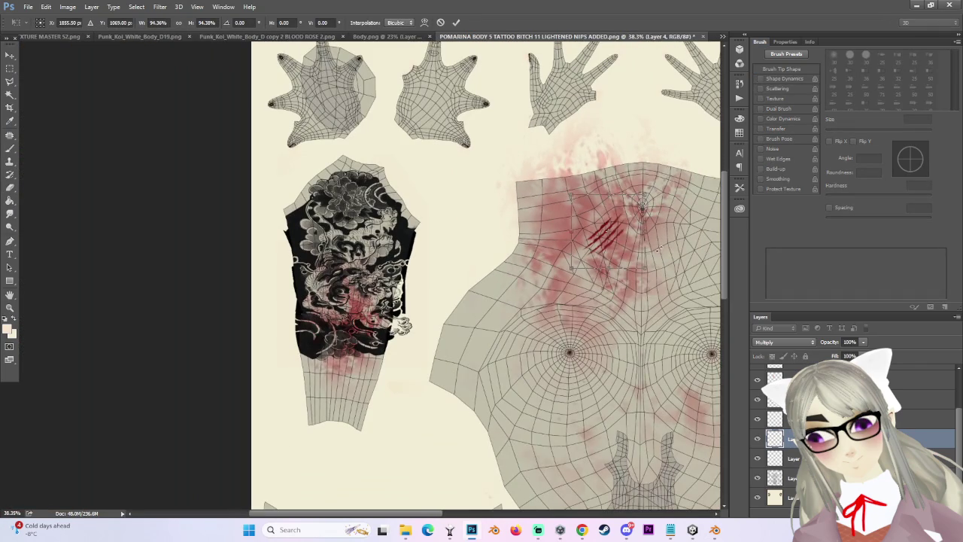
{"action": "key", "text": "Return"}
Reposition the scratch marks on the chest with the Move tool.
{"action": "key", "text": "e"}
{"action": "scroll", "coordinate": [678, 235], "scroll_direction": "down", "scroll_amount": 2}
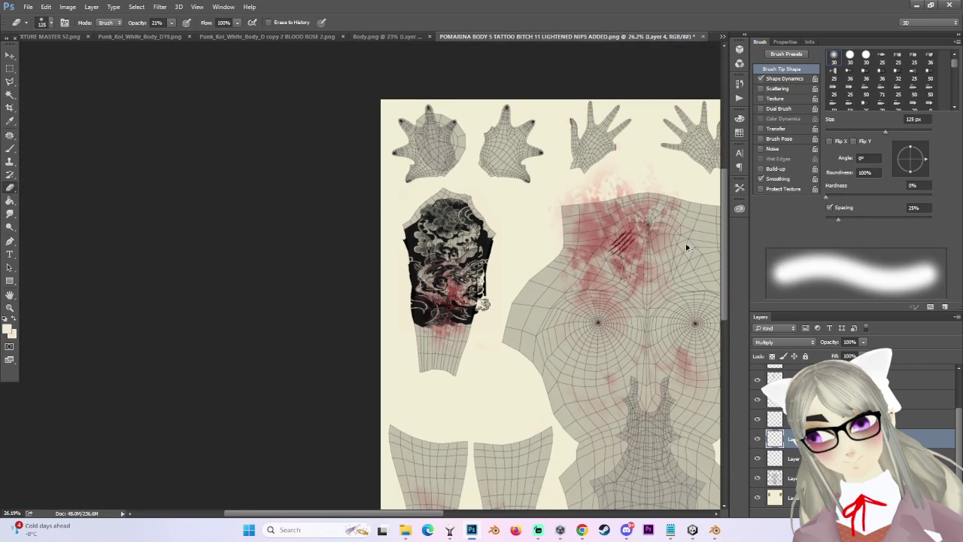
{"action": "scroll", "coordinate": [684, 244], "scroll_direction": "up", "scroll_amount": 1}
{"action": "scroll", "coordinate": [684, 244], "scroll_direction": "up", "scroll_amount": 1}
{"action": "left_click", "coordinate": [9, 57]}
{"action": "left_click_drag", "start_coordinate": [629, 238], "coordinate": [642, 250]}
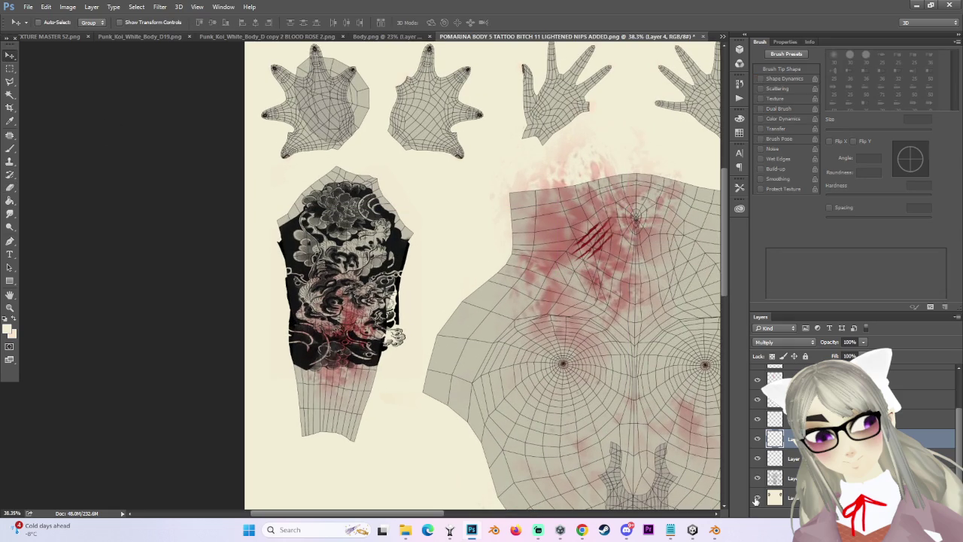
Hide the UV wireframe layer and lower the scratch layer's opacity to 71%.
{"action": "left_click", "coordinate": [758, 498]}
{"action": "left_click", "coordinate": [758, 496]}
{"action": "left_click", "coordinate": [758, 478]}
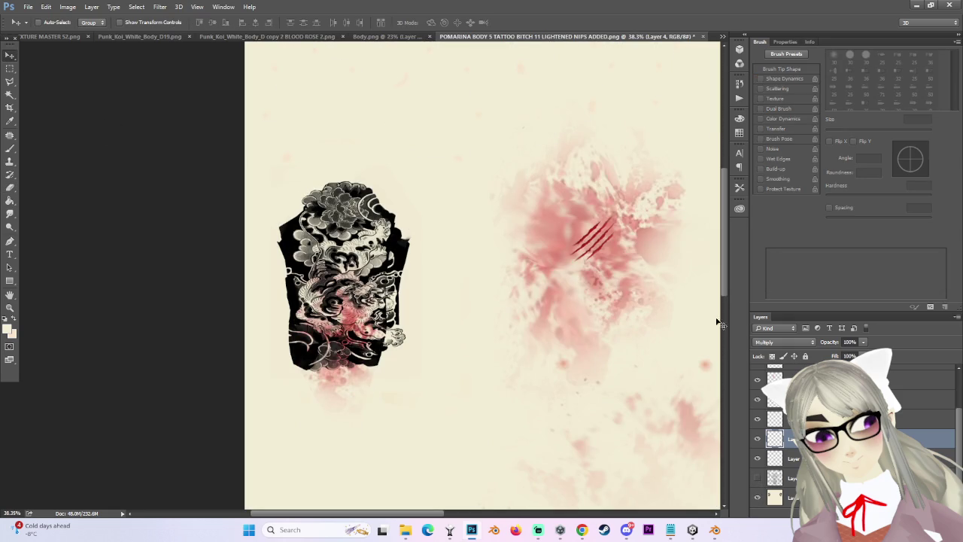
{"action": "scroll", "coordinate": [636, 275], "scroll_direction": "up", "scroll_amount": 2}
{"action": "mouse_move", "coordinate": [864, 350]}
{"action": "left_mouse_down"}
{"action": "mouse_move", "coordinate": [850, 355]}
{"action": "mouse_move", "coordinate": [904, 358]}
{"action": "left_mouse_up"}
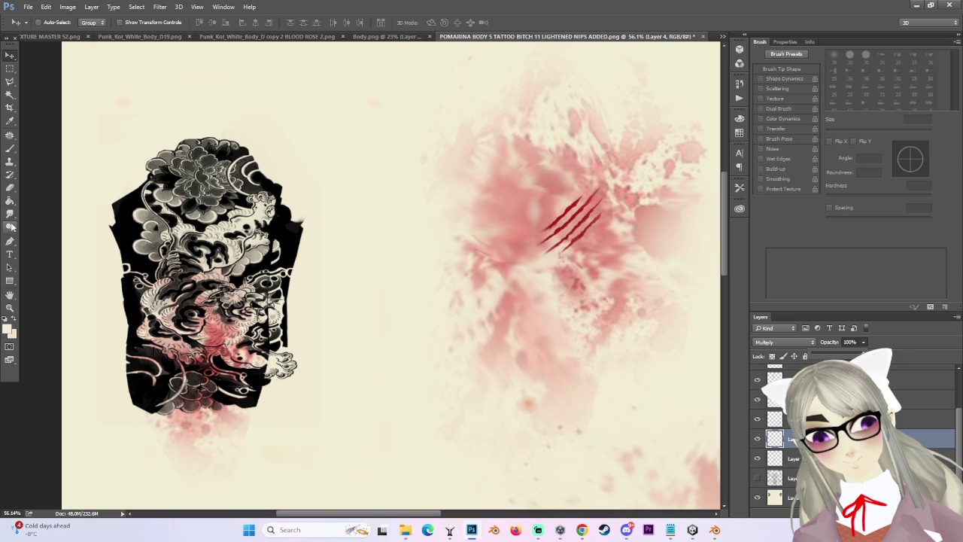
Streak the chest splatter with a 55° Motion Blur instead of a Gaussian Blur.
{"action": "left_click", "coordinate": [178, 6]}
{"action": "mouse_move", "coordinate": [165, 118]}
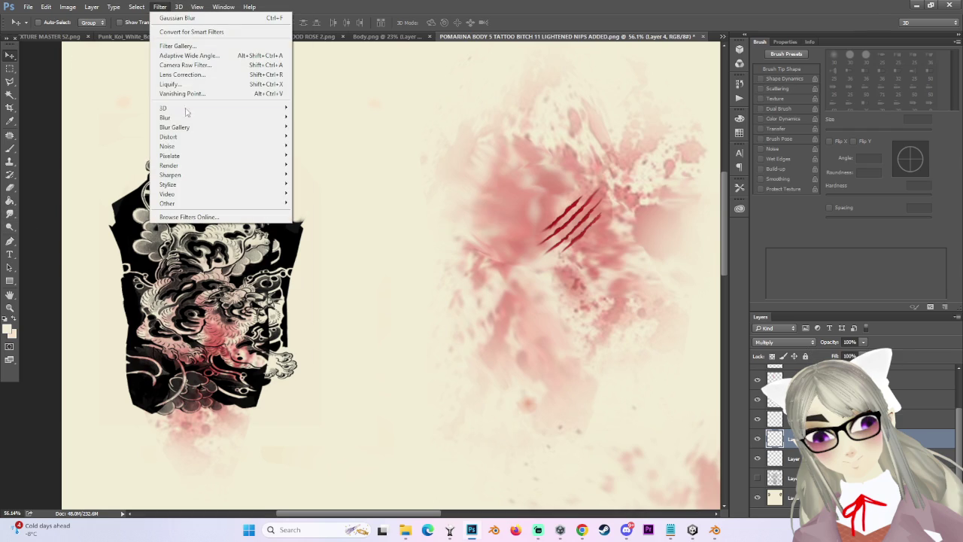
{"action": "left_click", "coordinate": [319, 155]}
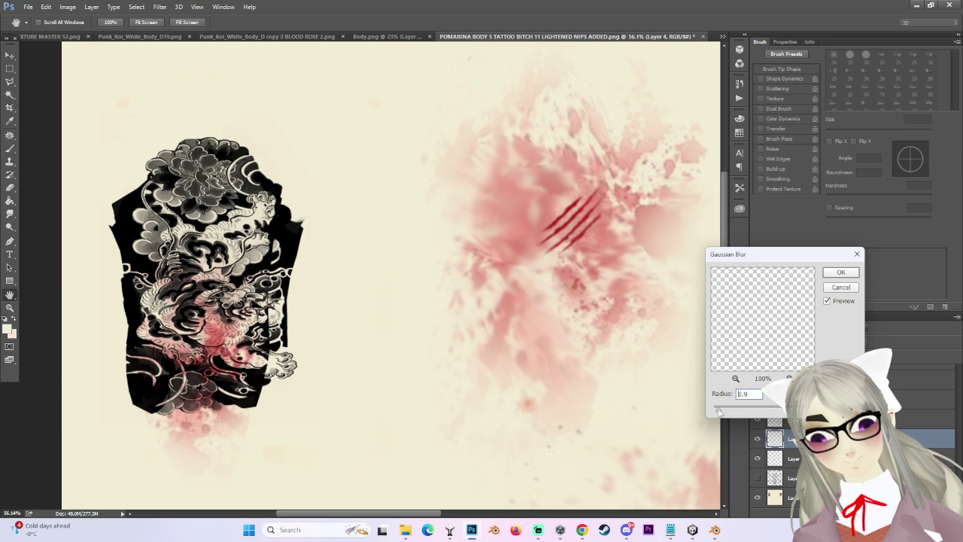
{"action": "left_click_drag", "start_coordinate": [720, 412], "coordinate": [714, 413]}
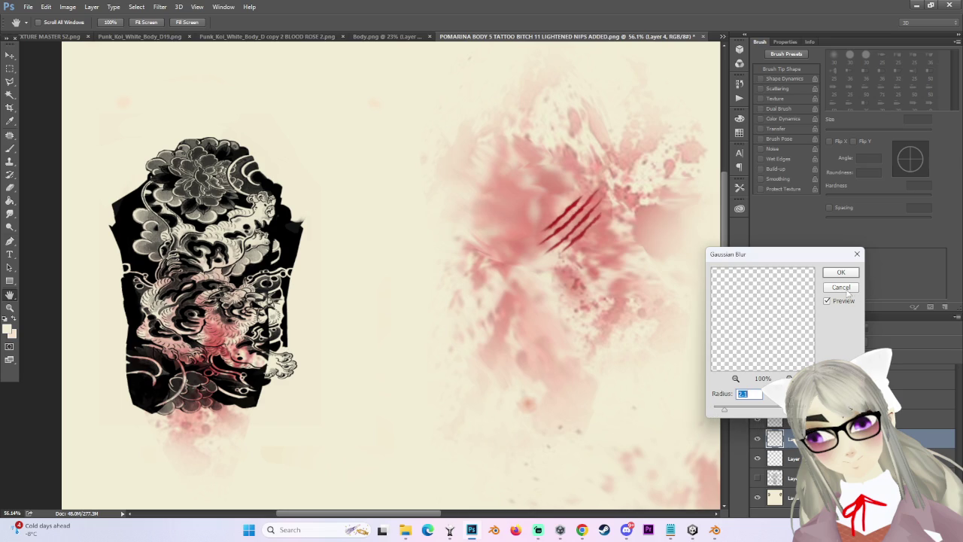
{"action": "left_click", "coordinate": [843, 289]}
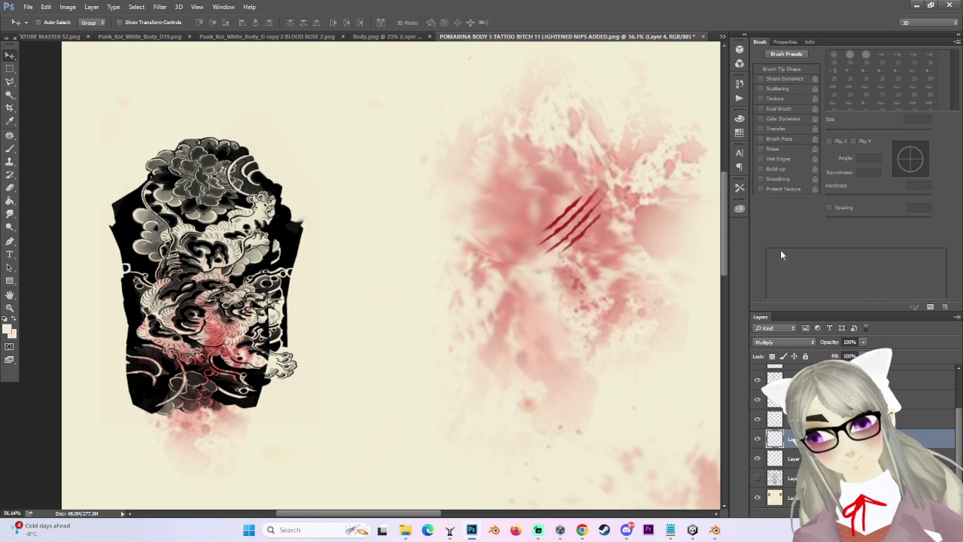
{"action": "left_click", "coordinate": [160, 7]}
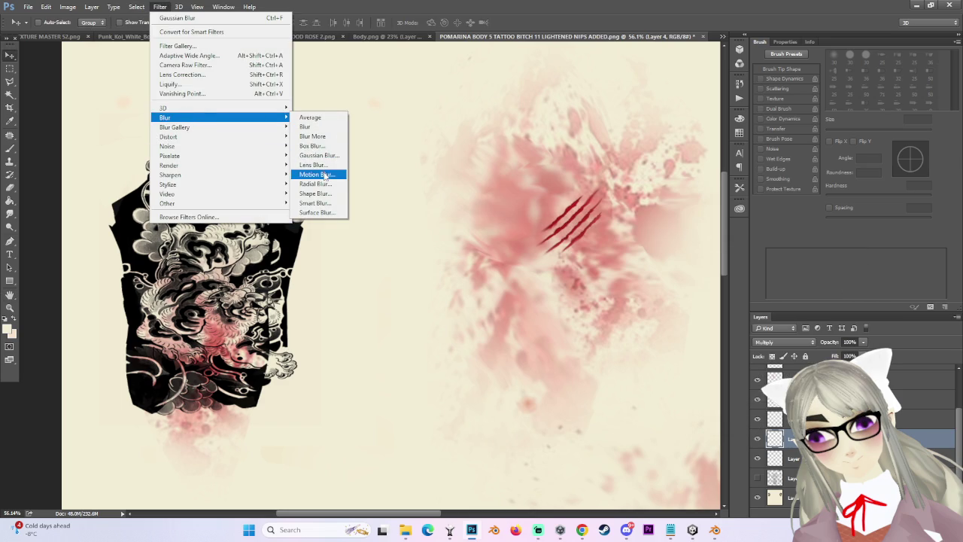
{"action": "left_click", "coordinate": [325, 176]}
{"action": "left_click_drag", "start_coordinate": [481, 331], "coordinate": [471, 328]}
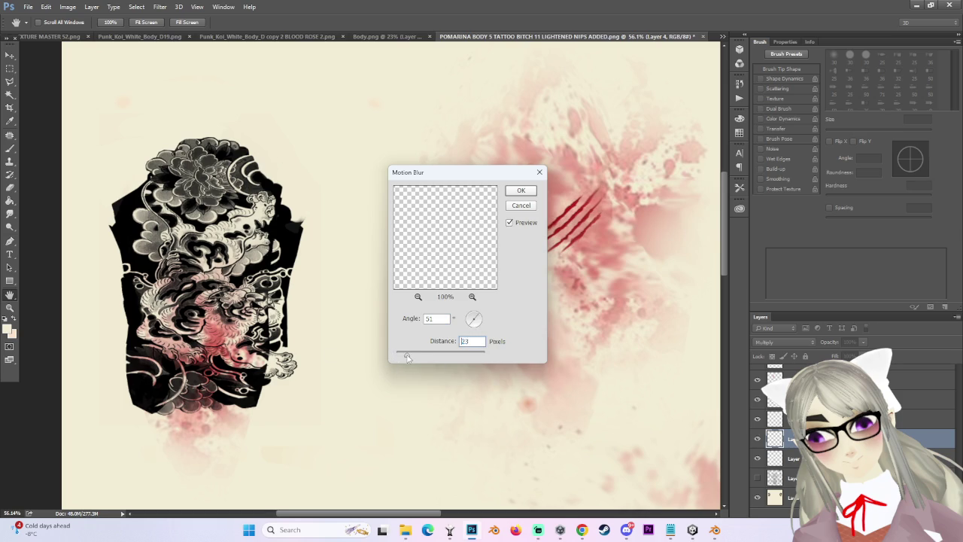
{"action": "left_click", "coordinate": [521, 192]}
Switch to the Eraser and scroll around to inspect the motion-blurred splatter.
{"action": "scroll", "coordinate": [527, 189], "scroll_direction": "down", "scroll_amount": 2}
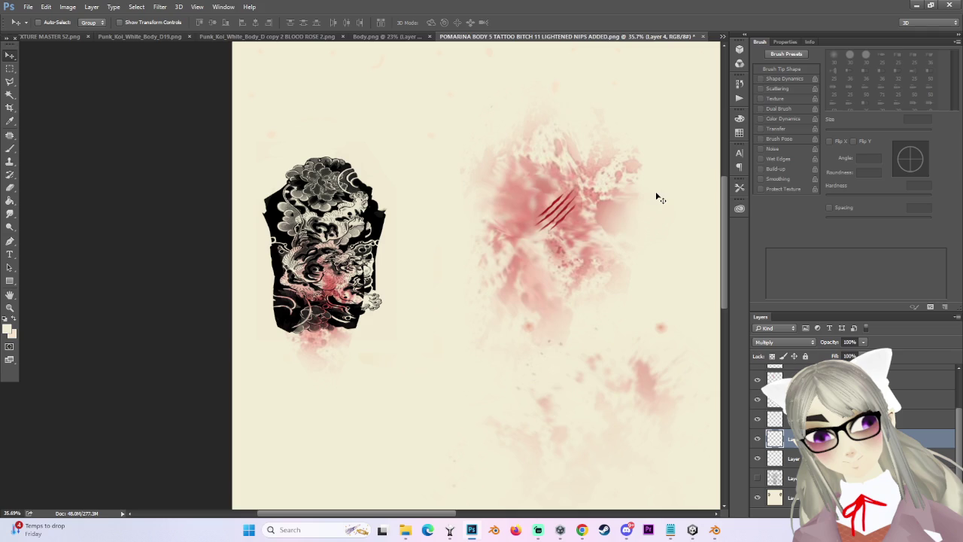
{"action": "scroll", "coordinate": [615, 178], "scroll_direction": "up", "scroll_amount": 2}
{"action": "scroll", "coordinate": [574, 161], "scroll_direction": "up", "scroll_amount": 3}
{"action": "scroll", "coordinate": [574, 162], "scroll_direction": "up", "scroll_amount": 1}
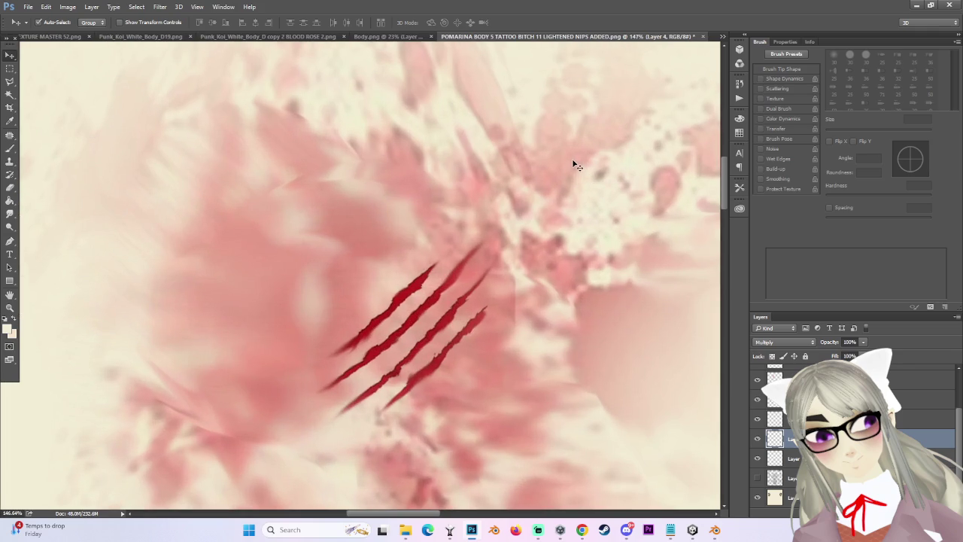
{"action": "scroll", "coordinate": [480, 271], "scroll_direction": "down", "scroll_amount": 2}
{"action": "scroll", "coordinate": [493, 211], "scroll_direction": "down", "scroll_amount": 1}
{"action": "scroll", "coordinate": [526, 151], "scroll_direction": "down", "scroll_amount": 1}
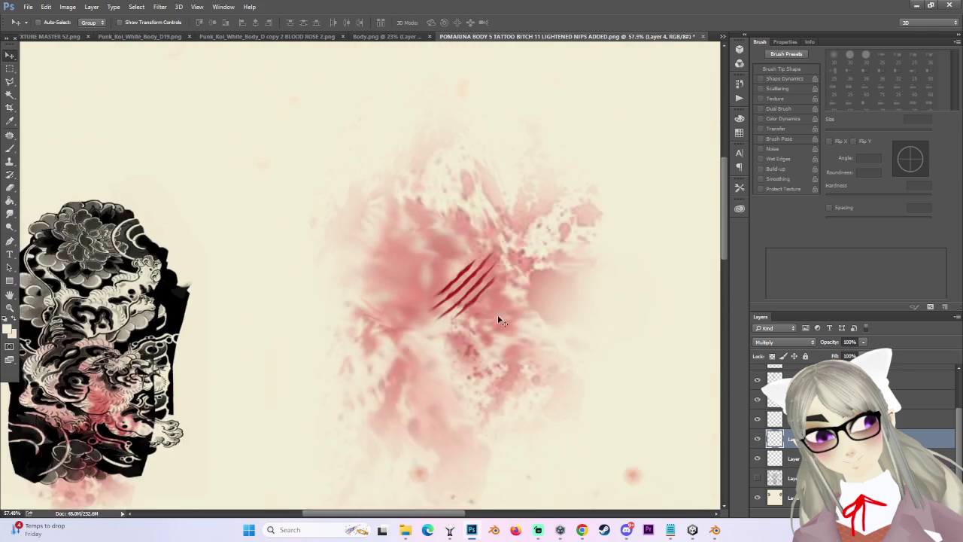
{"action": "scroll", "coordinate": [517, 307], "scroll_direction": "up", "scroll_amount": 2}
{"action": "scroll", "coordinate": [476, 294], "scroll_direction": "up", "scroll_amount": 1}
{"action": "key", "text": "e"}
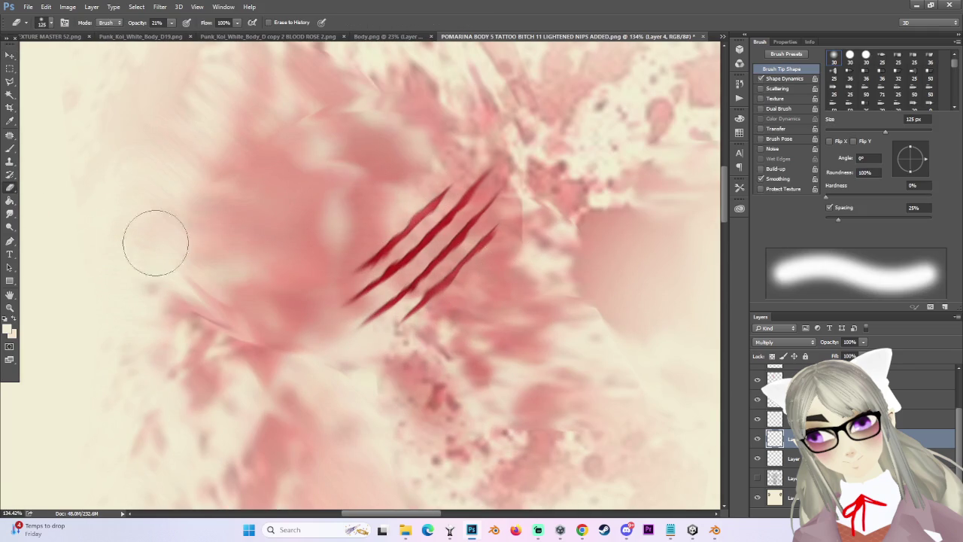
{"action": "scroll", "coordinate": [358, 305], "scroll_direction": "down", "scroll_amount": 2}
{"action": "scroll", "coordinate": [452, 316], "scroll_direction": "down", "scroll_amount": 1}
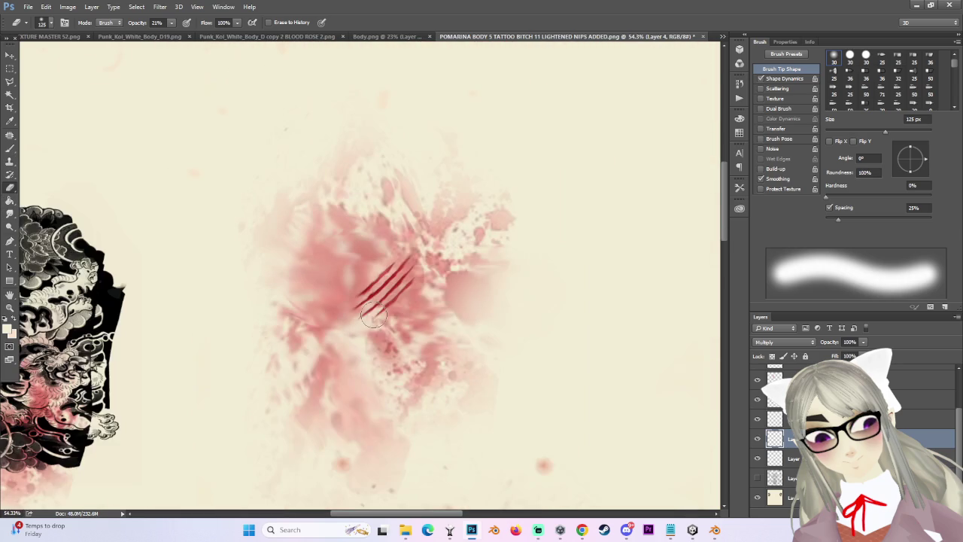
{"action": "scroll", "coordinate": [474, 293], "scroll_direction": "down", "scroll_amount": 1}
{"action": "scroll", "coordinate": [422, 271], "scroll_direction": "up", "scroll_amount": 1}
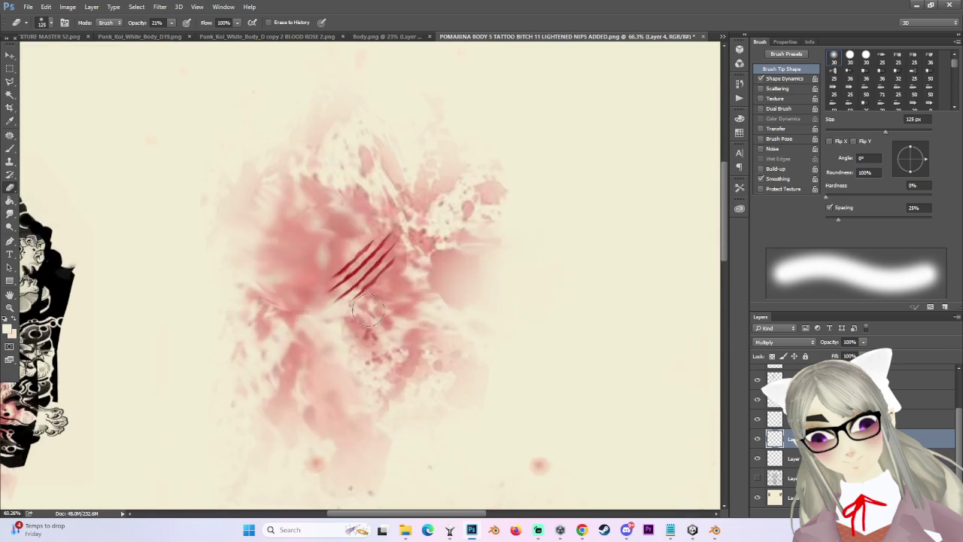
{"action": "scroll", "coordinate": [377, 241], "scroll_direction": "up", "scroll_amount": 2}
{"action": "scroll", "coordinate": [346, 222], "scroll_direction": "up", "scroll_amount": 2}
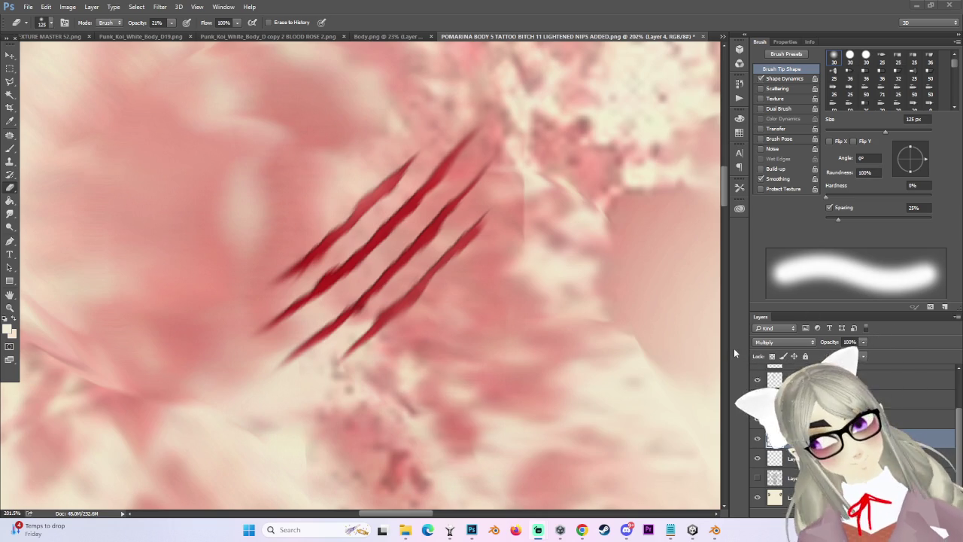
{"action": "scroll", "coordinate": [471, 249], "scroll_direction": "down", "scroll_amount": 2}
{"action": "scroll", "coordinate": [457, 223], "scroll_direction": "down", "scroll_amount": 1}
{"action": "scroll", "coordinate": [456, 223], "scroll_direction": "down", "scroll_amount": 1}
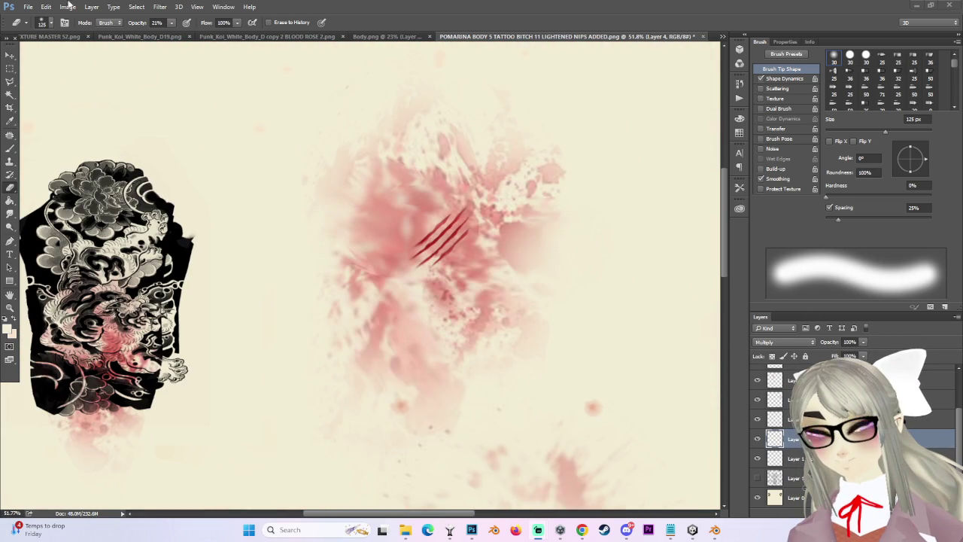
Make Layer 1 the working layer and show the UV wireframe over the texture.
{"action": "left_click", "coordinate": [27, 7]}
{"action": "left_click", "coordinate": [663, 145]}
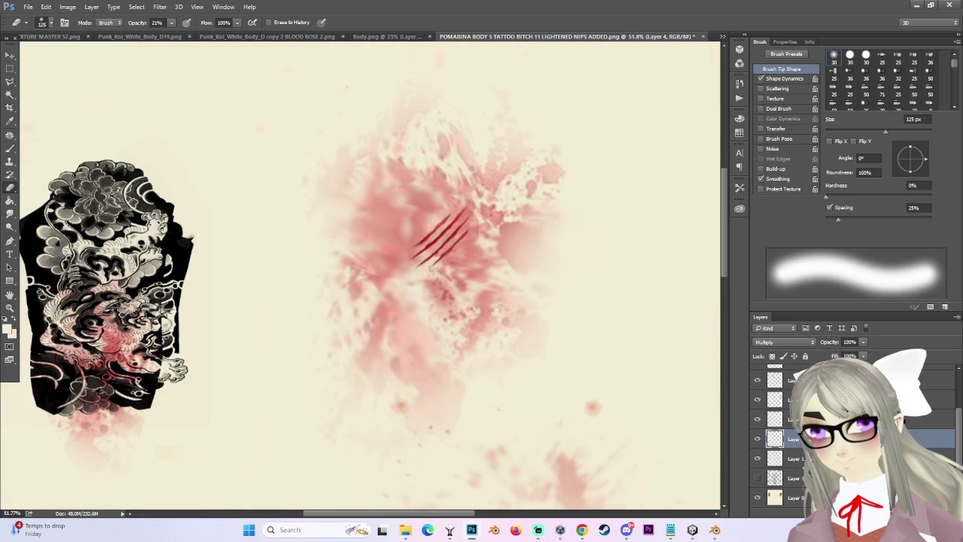
{"action": "left_click", "coordinate": [783, 478]}
{"action": "left_click", "coordinate": [757, 478]}
{"action": "left_click", "coordinate": [757, 478]}
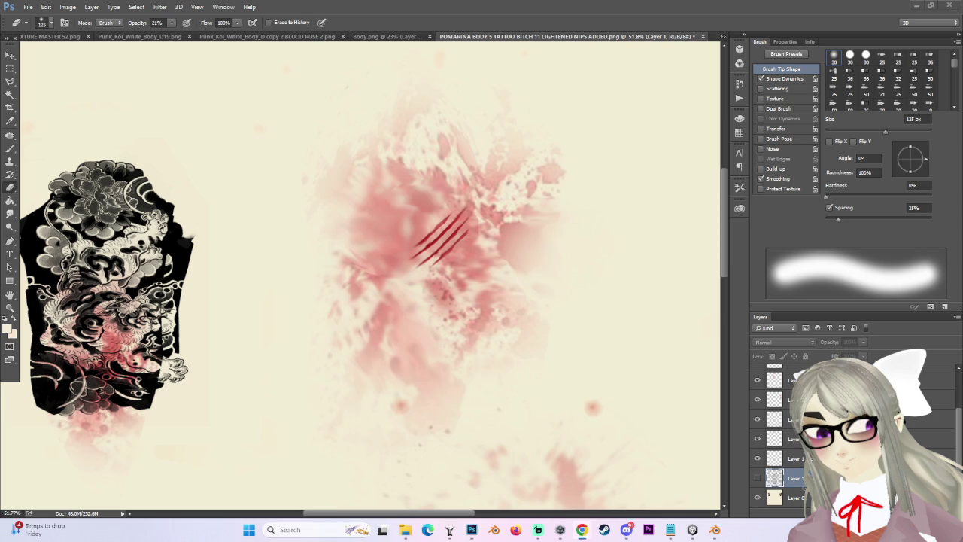
{"action": "scroll", "coordinate": [480, 329], "scroll_direction": "down", "scroll_amount": 3}
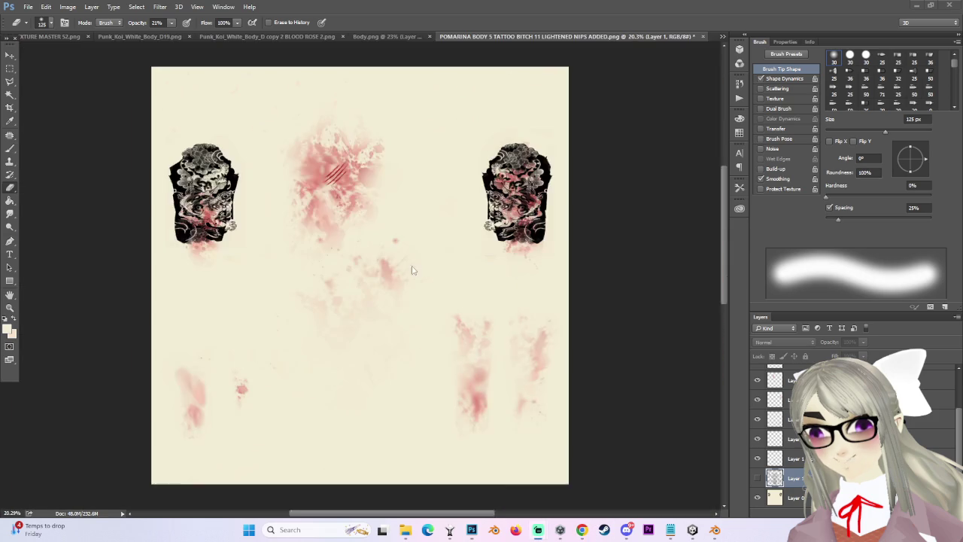
{"action": "left_click", "coordinate": [757, 478]}
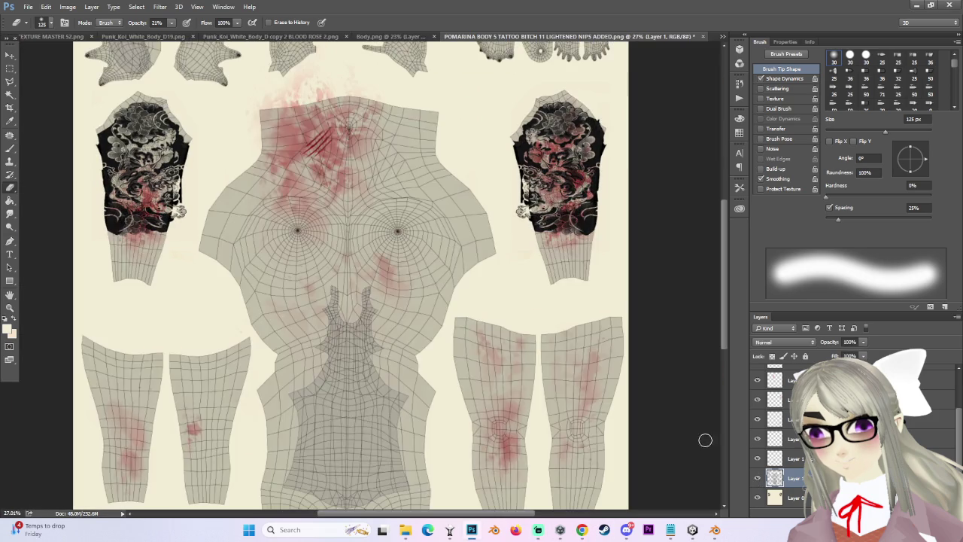
Toggle the chest blood layers to compare, leaving the extra chest splatter visible.
{"action": "scroll", "coordinate": [670, 177], "scroll_direction": "down", "scroll_amount": 1}
{"action": "scroll", "coordinate": [670, 177], "scroll_direction": "up", "scroll_amount": 2}
{"action": "scroll", "coordinate": [670, 177], "scroll_direction": "up", "scroll_amount": 1}
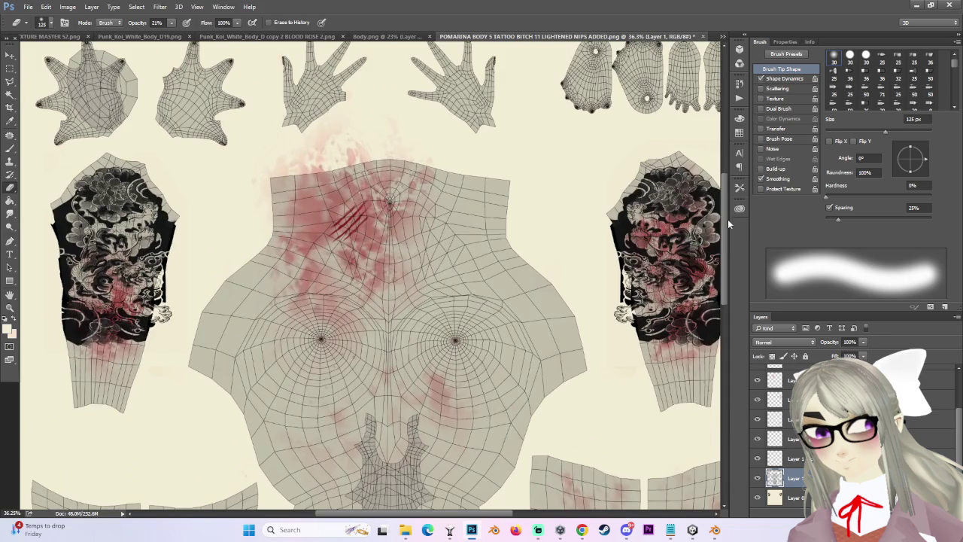
{"action": "left_click_drag", "start_coordinate": [728, 220], "coordinate": [720, 192]}
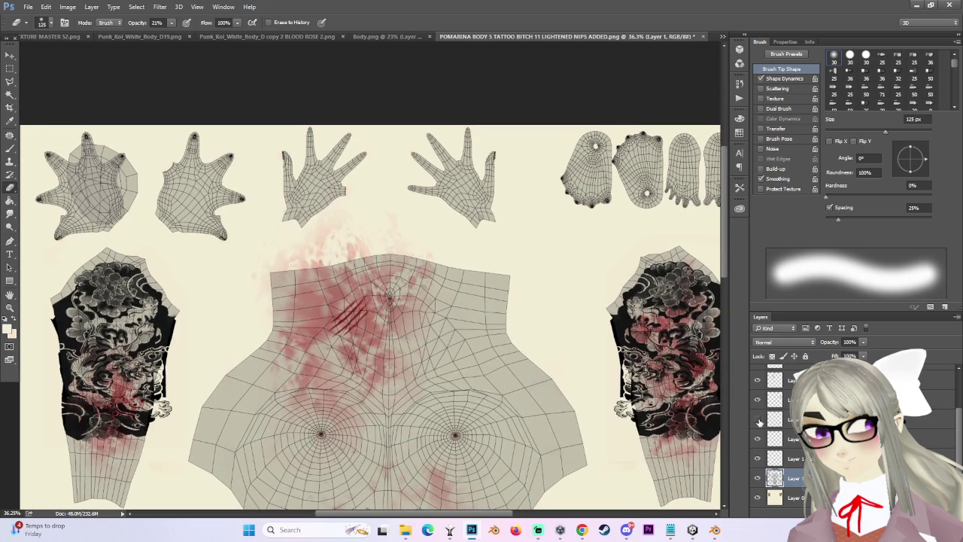
{"action": "scroll", "coordinate": [759, 421], "scroll_direction": "up", "scroll_amount": 3}
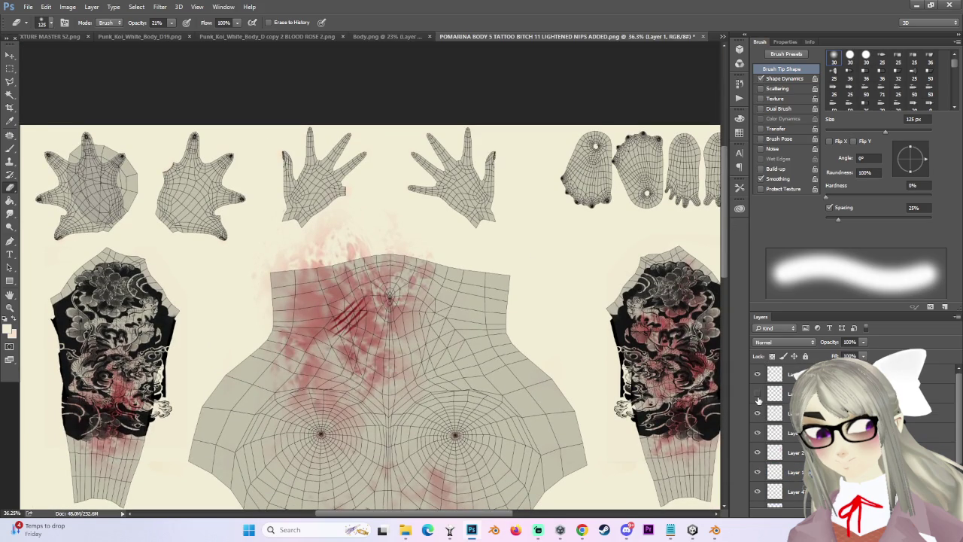
{"action": "left_click", "coordinate": [758, 414]}
{"action": "left_click", "coordinate": [757, 414]}
{"action": "left_click", "coordinate": [776, 414]}
{"action": "left_click", "coordinate": [758, 416]}
{"action": "left_click", "coordinate": [758, 414]}
{"action": "left_click", "coordinate": [758, 433]}
{"action": "left_click", "coordinate": [758, 433]}
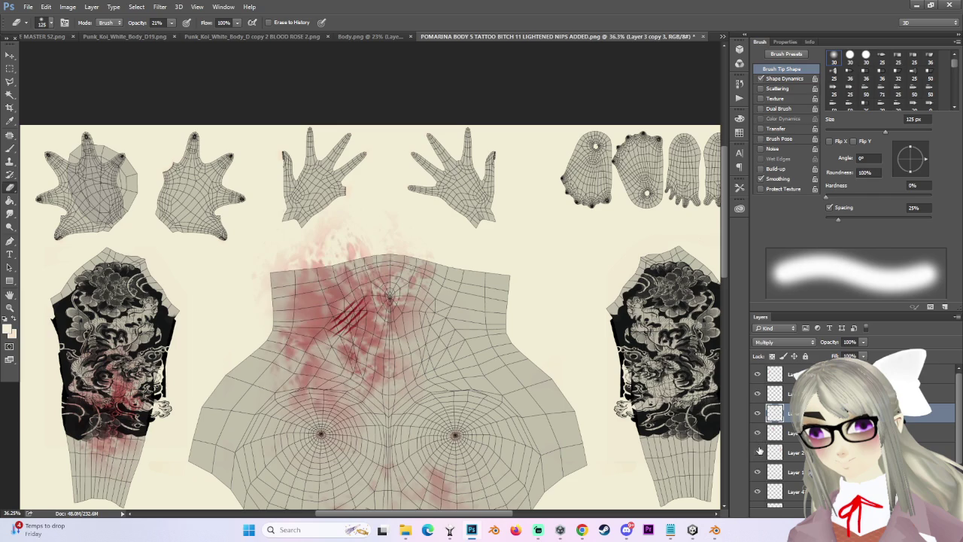
Move the red splatter from the face texture into the body texture, near its centre.
{"action": "left_click", "coordinate": [51, 37]}
{"action": "key", "text": "ctrl+alt+z"}
{"action": "key", "text": "ctrl+alt+z"}
{"action": "left_click", "coordinate": [668, 36]}
{"action": "key", "text": "ctrl+v"}
{"action": "scroll", "coordinate": [270, 221], "scroll_direction": "up", "scroll_amount": 2}
{"action": "scroll", "coordinate": [427, 290], "scroll_direction": "down", "scroll_amount": 2}
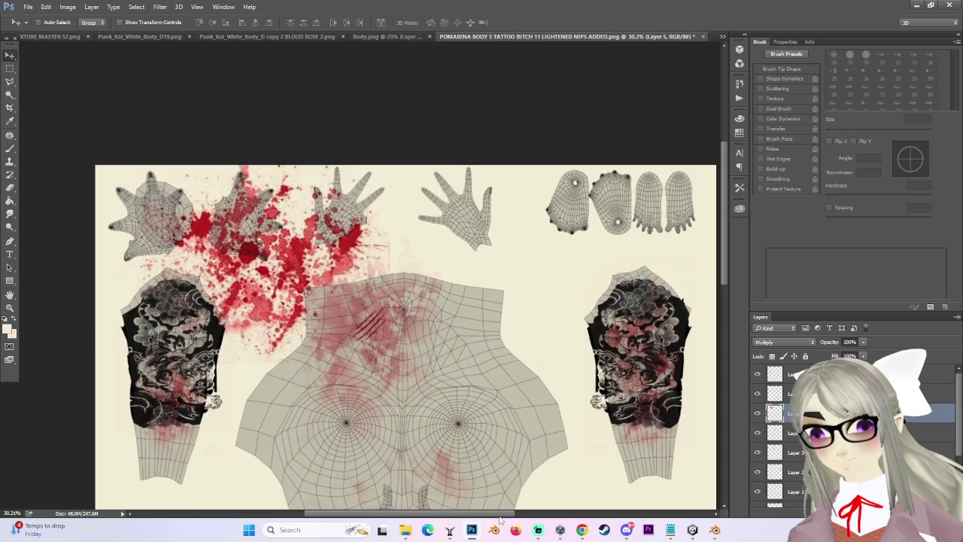
{"action": "scroll", "coordinate": [316, 226], "scroll_direction": "up", "scroll_amount": 3}
{"action": "mouse_move", "coordinate": [384, 237]}
{"action": "left_mouse_down"}
{"action": "mouse_move", "coordinate": [354, 180]}
{"action": "mouse_move", "coordinate": [465, 229]}
{"action": "left_mouse_up"}
{"action": "scroll", "coordinate": [413, 355], "scroll_direction": "up", "scroll_amount": 2}
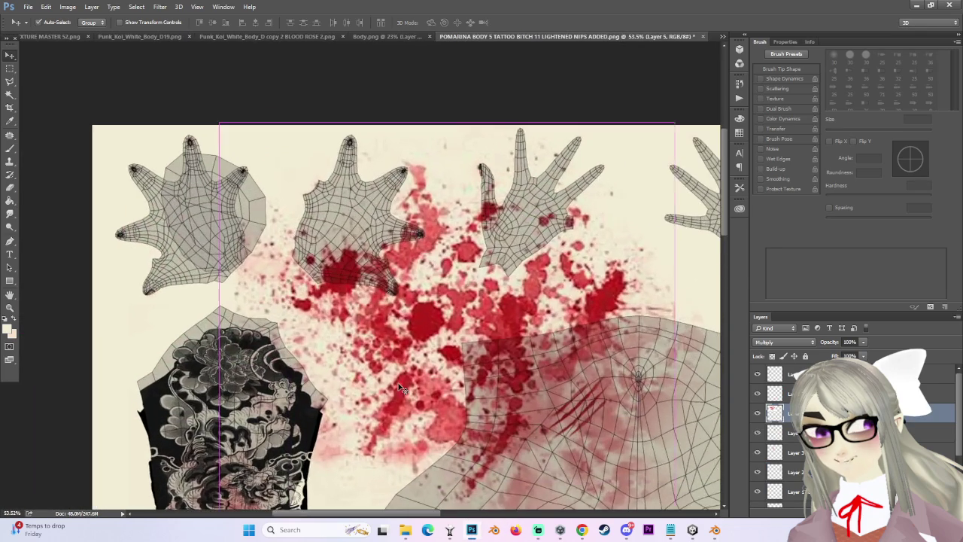
{"action": "scroll", "coordinate": [413, 355], "scroll_direction": "down", "scroll_amount": 2}
Free-transform the splatter to about 64% and fit it over the top-left hand.
{"action": "key", "text": "ctrl+t"}
{"action": "mouse_move", "coordinate": [269, 487]}
{"action": "left_mouse_down"}
{"action": "mouse_move", "coordinate": [469, 441]}
{"action": "mouse_move", "coordinate": [537, 412]}
{"action": "left_mouse_up"}
{"action": "mouse_move", "coordinate": [564, 301]}
{"action": "left_mouse_down"}
{"action": "mouse_move", "coordinate": [146, 249]}
{"action": "mouse_move", "coordinate": [241, 233]}
{"action": "mouse_move", "coordinate": [290, 288]}
{"action": "mouse_move", "coordinate": [246, 261]}
{"action": "left_mouse_up"}
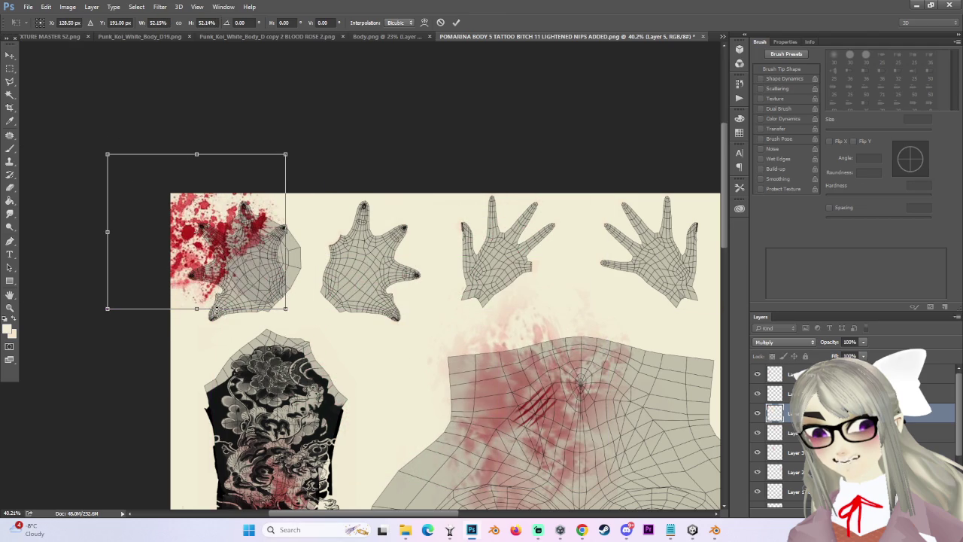
{"action": "left_click_drag", "start_coordinate": [284, 310], "coordinate": [297, 317]}
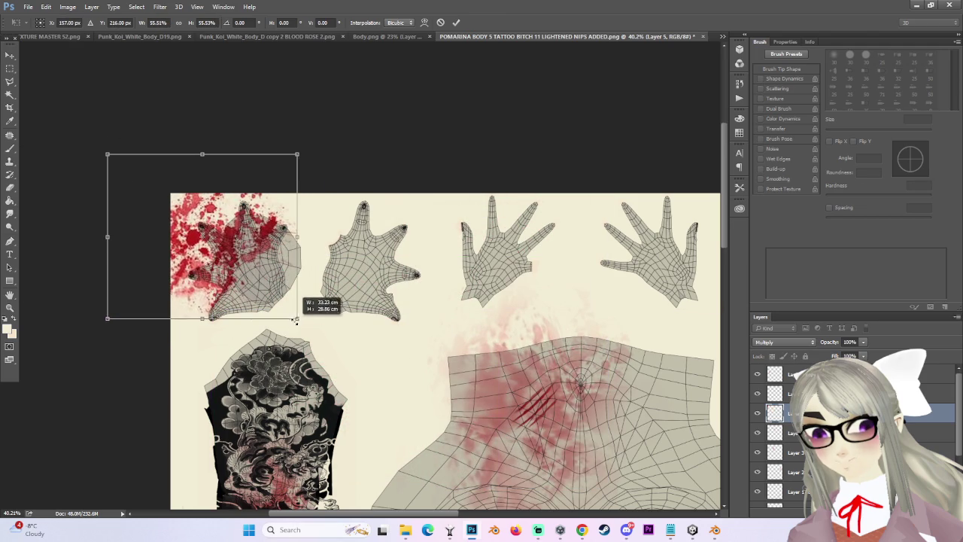
{"action": "scroll", "coordinate": [241, 273], "scroll_direction": "up", "scroll_amount": 2}
{"action": "left_click_drag", "start_coordinate": [244, 231], "coordinate": [234, 245]}
{"action": "scroll", "coordinate": [234, 245], "scroll_direction": "up", "scroll_amount": 2}
{"action": "scroll", "coordinate": [234, 246], "scroll_direction": "up", "scroll_amount": 2}
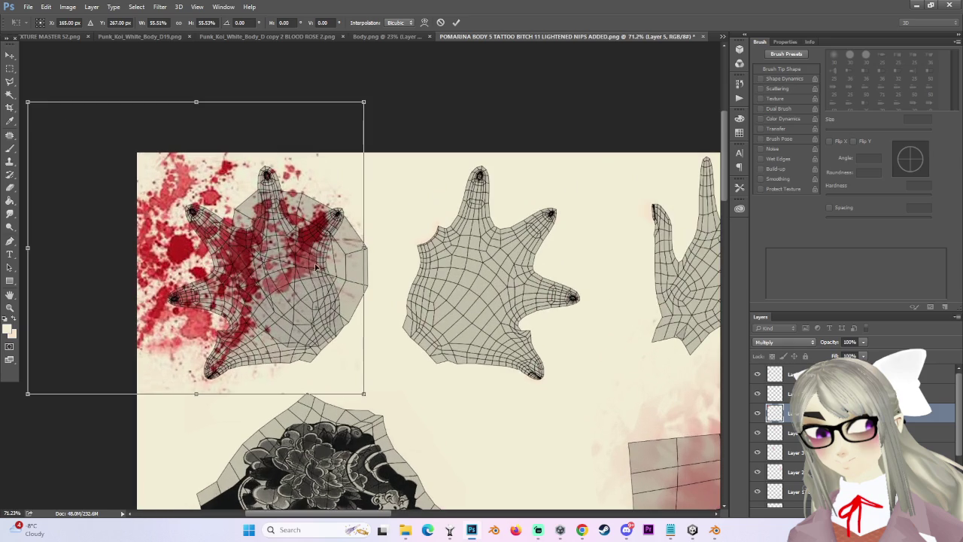
{"action": "key", "text": "Return"}
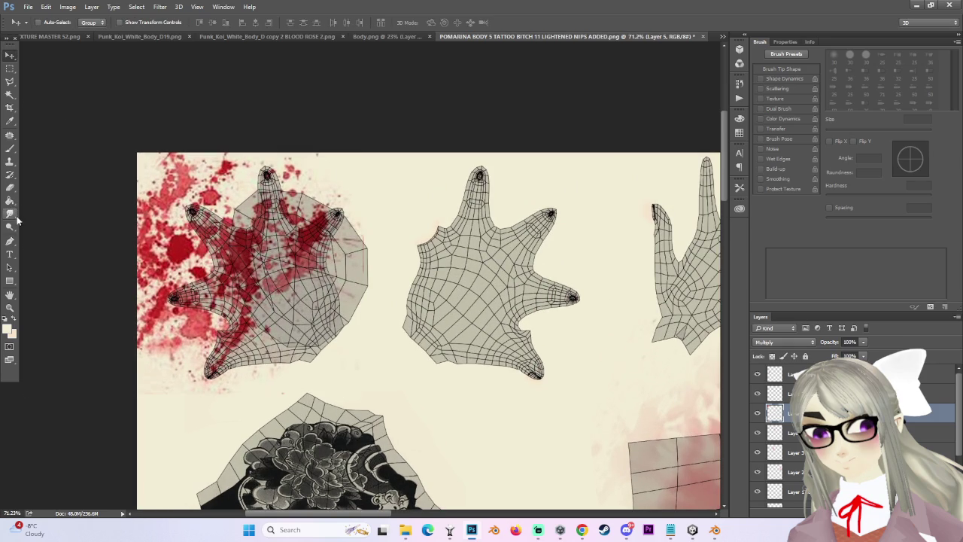
Set up the Smudge tool with a brush of roughly 100–150 px.
{"action": "left_click", "coordinate": [11, 214]}
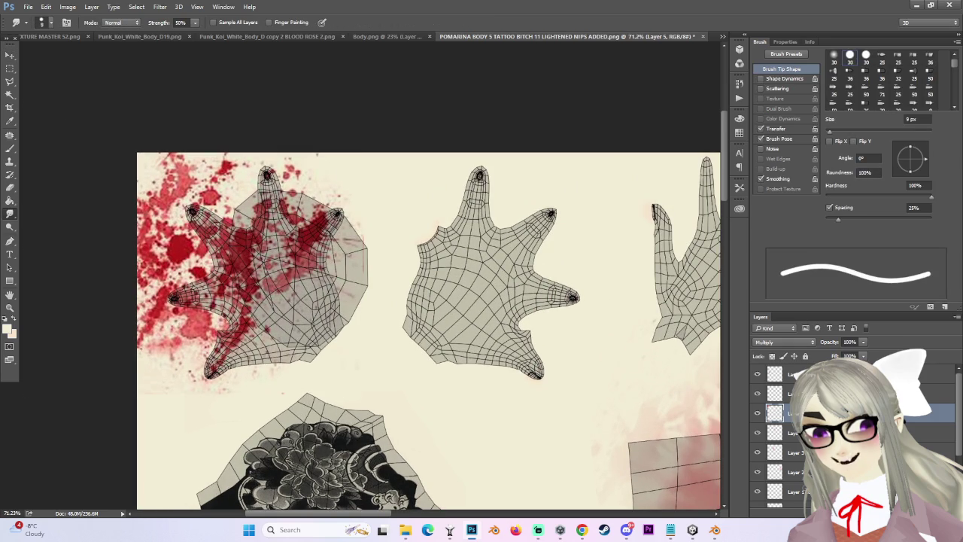
{"action": "key", "text": "bracketright"}
{"action": "key", "text": "bracketright"}
{"action": "key", "text": "bracketright"}
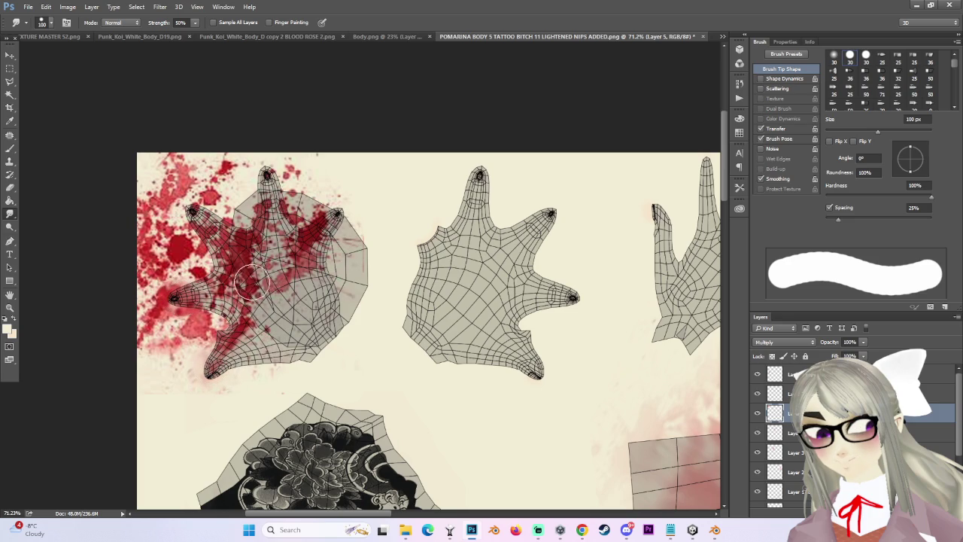
{"action": "scroll", "coordinate": [251, 286], "scroll_direction": "down", "scroll_amount": 2}
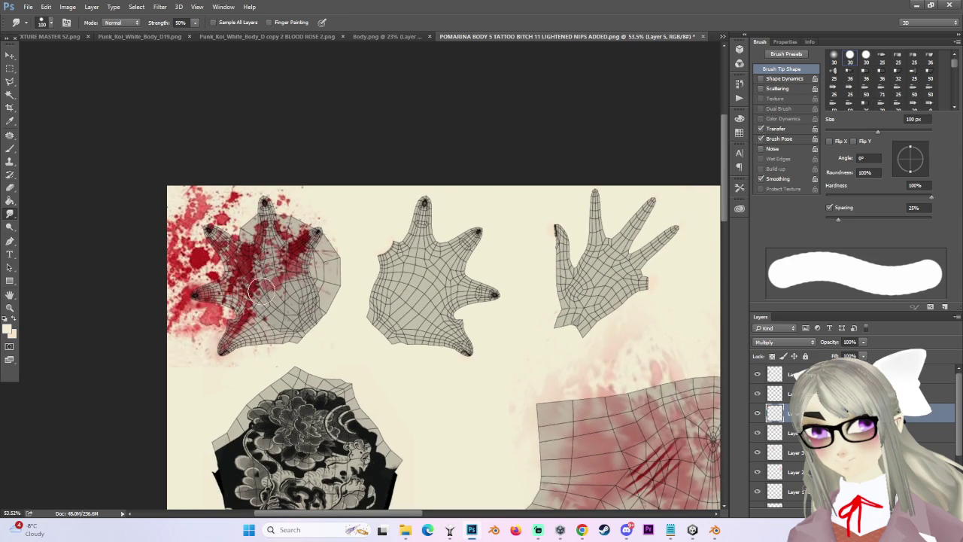
{"action": "key", "text": "bracketright"}
{"action": "key", "text": "bracketright"}
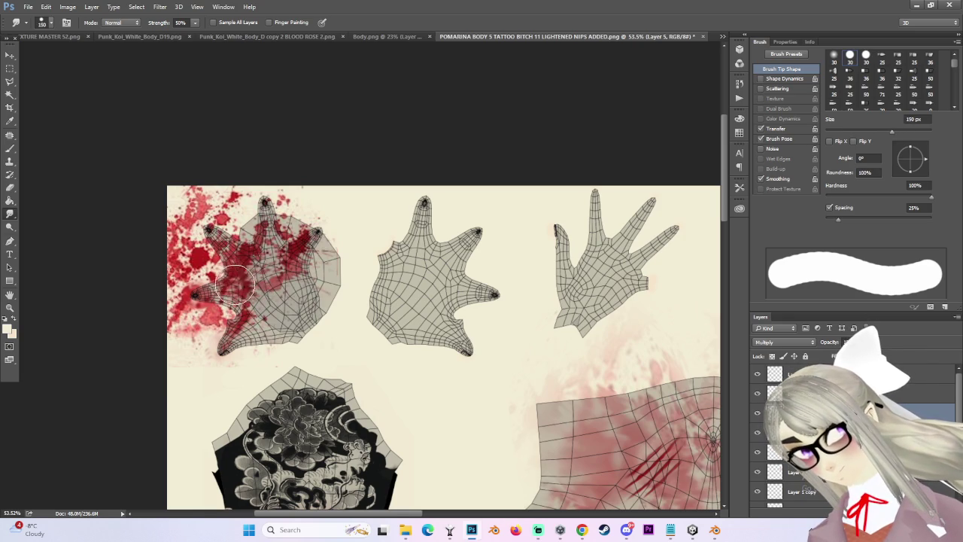
{"action": "key", "text": "bracketleft"}
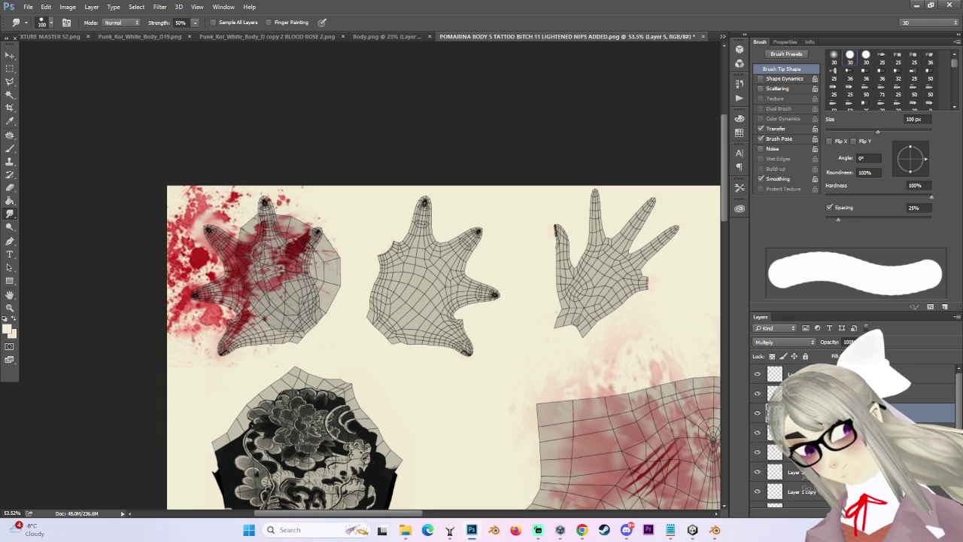
Erase-fade the red left of the first hand and over its palm, fingers and thumb.
{"action": "key", "text": "e"}
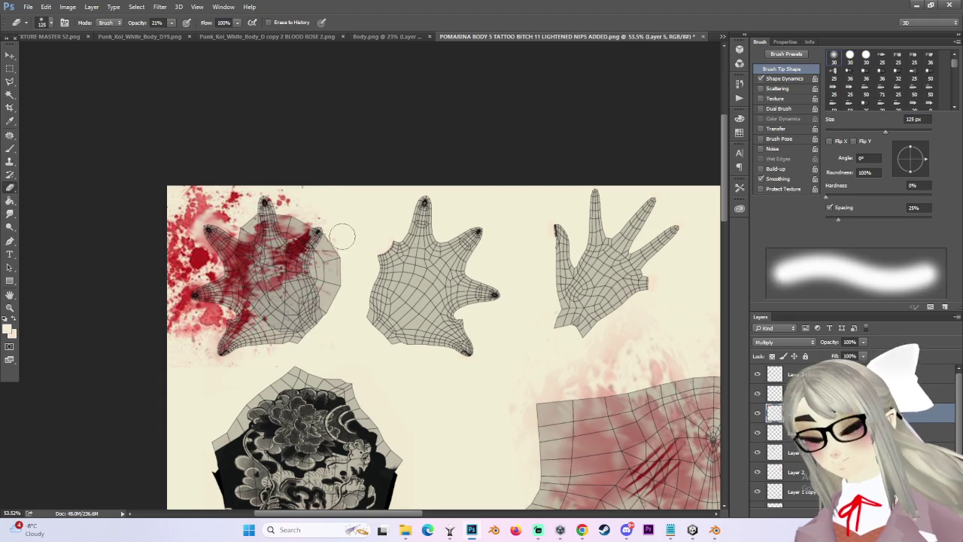
{"action": "key", "text": "bracketright"}
{"action": "key", "text": "bracketright"}
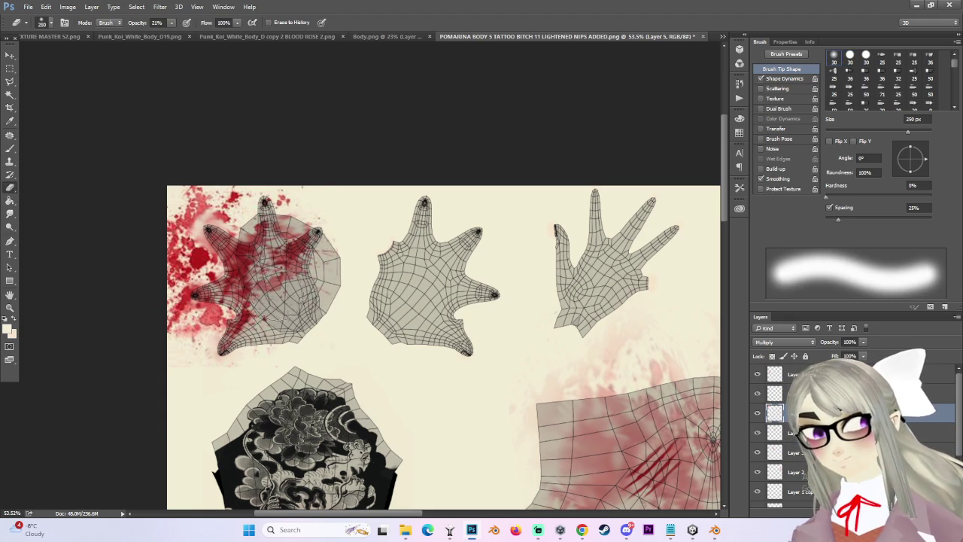
{"action": "left_click_drag", "start_coordinate": [224, 282], "coordinate": [181, 301]}
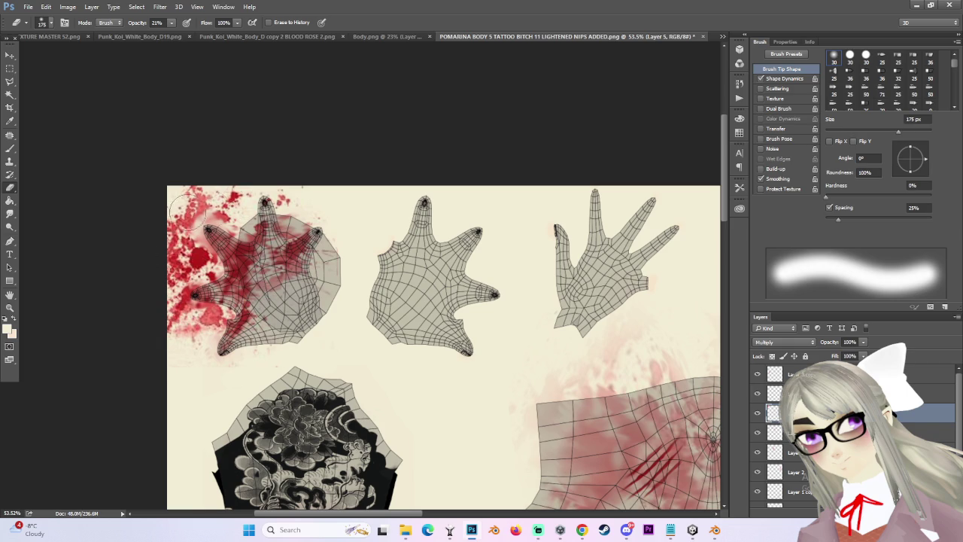
{"action": "left_click_drag", "start_coordinate": [218, 211], "coordinate": [184, 241]}
{"action": "key", "text": "bracketright"}
{"action": "key", "text": "bracketright"}
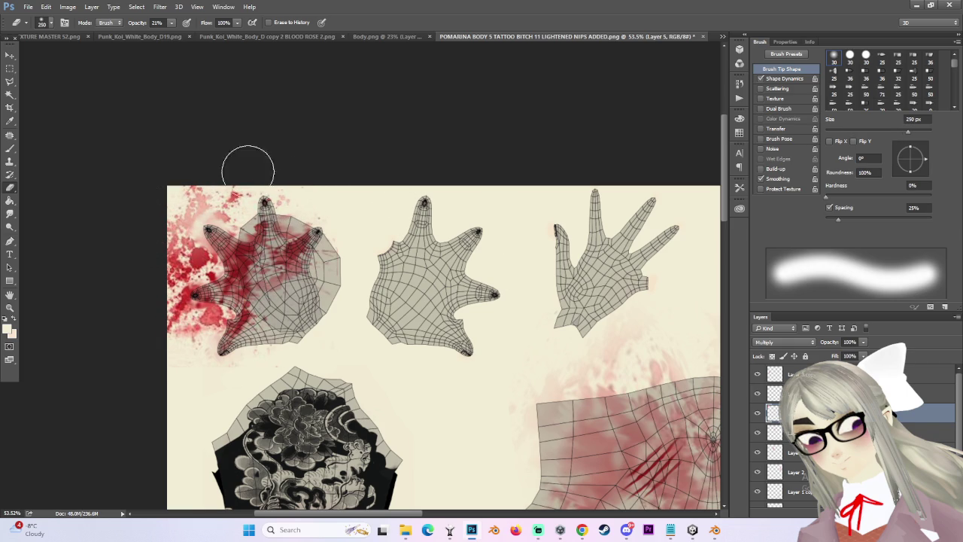
{"action": "scroll", "coordinate": [233, 334], "scroll_direction": "up", "scroll_amount": 3}
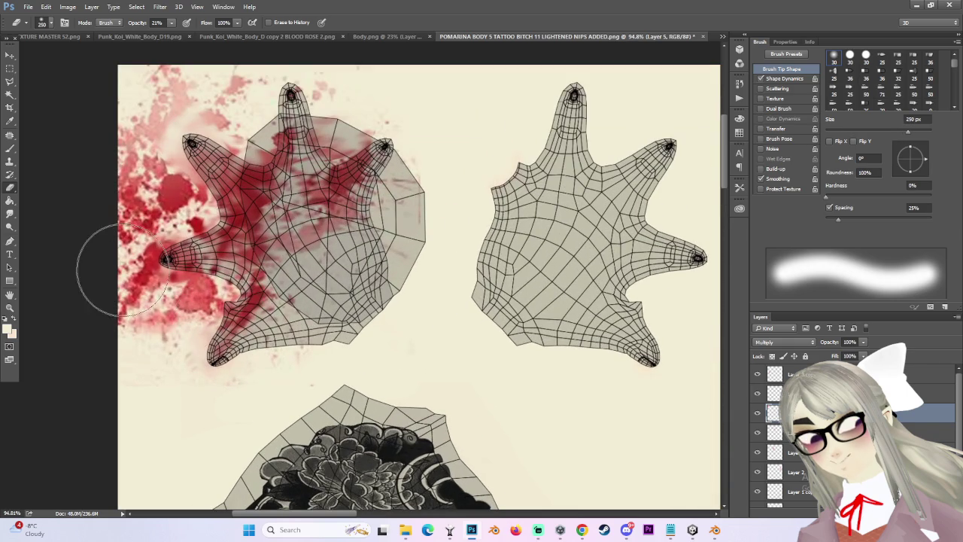
{"action": "scroll", "coordinate": [450, 352], "scroll_direction": "down", "scroll_amount": 2}
{"action": "scroll", "coordinate": [366, 269], "scroll_direction": "up", "scroll_amount": 1}
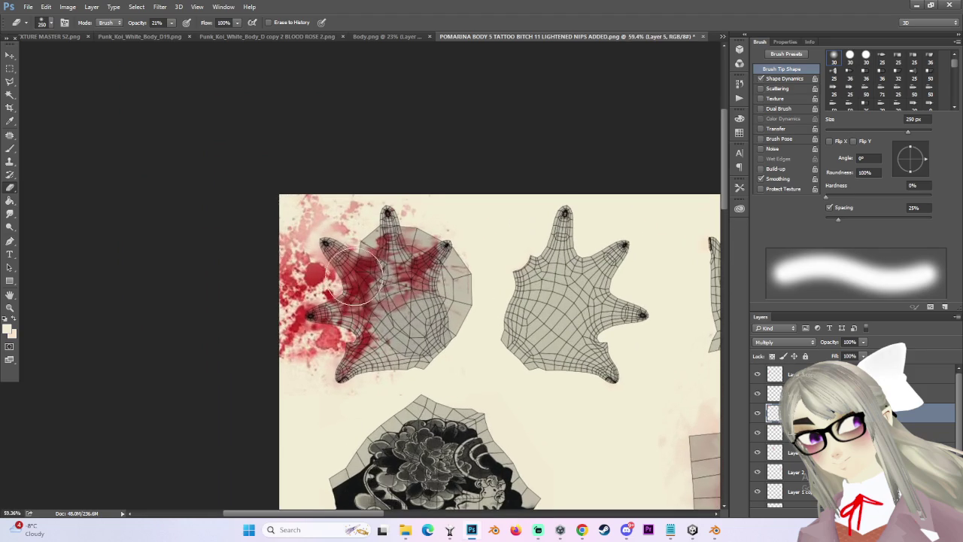
{"action": "left_click_drag", "start_coordinate": [357, 275], "coordinate": [327, 284]}
{"action": "left_click_drag", "start_coordinate": [319, 317], "coordinate": [358, 369]}
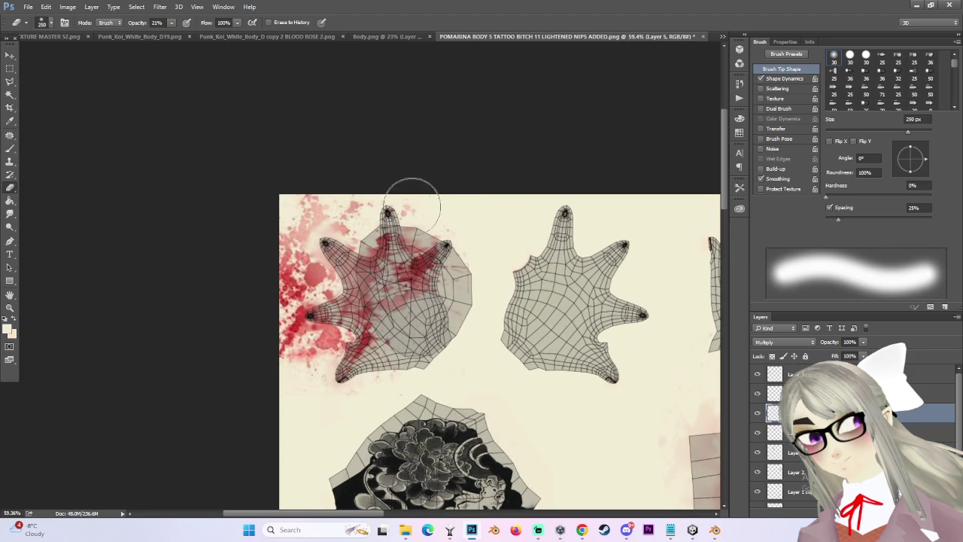
Duplicate the hand blood splatter layer.
{"action": "scroll", "coordinate": [490, 274], "scroll_direction": "up", "scroll_amount": 1}
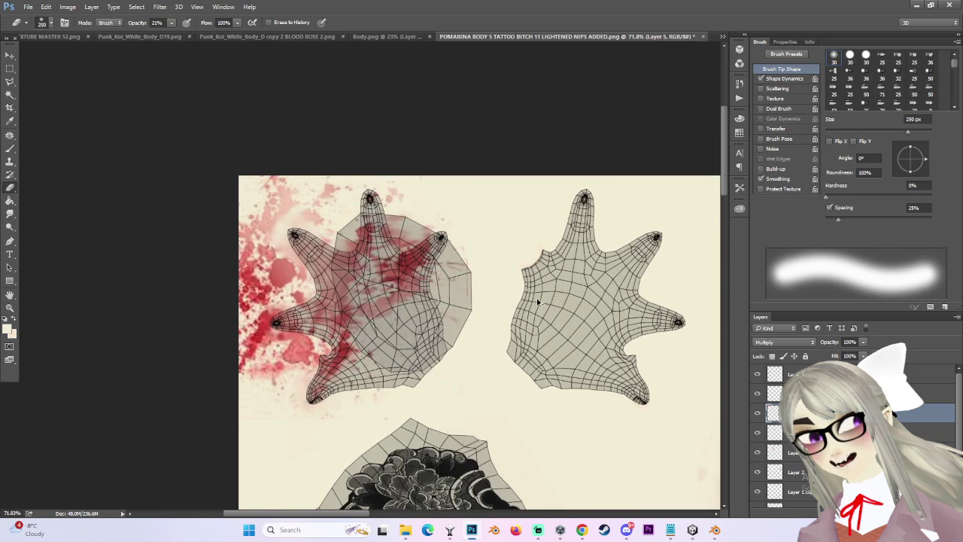
{"action": "scroll", "coordinate": [538, 303], "scroll_direction": "down", "scroll_amount": 1}
{"action": "scroll", "coordinate": [538, 303], "scroll_direction": "down", "scroll_amount": 1}
{"action": "key", "text": "ctrl+j"}
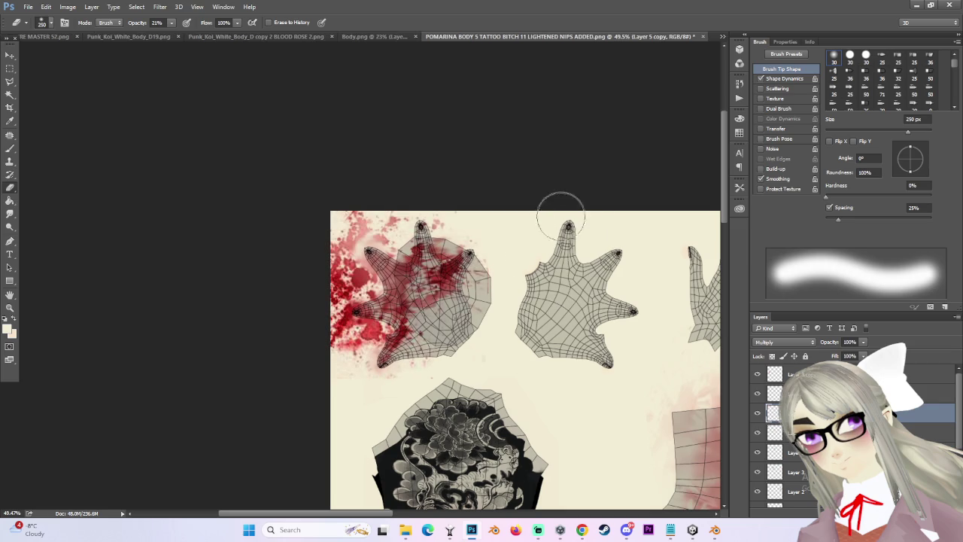
Flip the blood copy horizontally, rotate it onto the second hand, and lighten spots near its tip.
{"action": "key", "text": "ctrl+t"}
{"action": "right_click", "coordinate": [442, 297]}
{"action": "left_click", "coordinate": [482, 446]}
{"action": "mouse_move", "coordinate": [449, 301]}
{"action": "left_mouse_down"}
{"action": "mouse_move", "coordinate": [659, 301]}
{"action": "mouse_move", "coordinate": [688, 322]}
{"action": "mouse_move", "coordinate": [582, 425]}
{"action": "mouse_move", "coordinate": [681, 391]}
{"action": "left_mouse_up"}
{"action": "mouse_move", "coordinate": [616, 292]}
{"action": "left_mouse_down"}
{"action": "mouse_move", "coordinate": [636, 254]}
{"action": "mouse_move", "coordinate": [631, 270]}
{"action": "left_mouse_up"}
{"action": "left_click_drag", "start_coordinate": [647, 399], "coordinate": [583, 413]}
{"action": "mouse_move", "coordinate": [594, 301]}
{"action": "left_mouse_down"}
{"action": "mouse_move", "coordinate": [613, 260]}
{"action": "mouse_move", "coordinate": [710, 286]}
{"action": "mouse_move", "coordinate": [655, 362]}
{"action": "mouse_move", "coordinate": [669, 351]}
{"action": "mouse_move", "coordinate": [642, 303]}
{"action": "mouse_move", "coordinate": [648, 323]}
{"action": "left_mouse_up"}
{"action": "key", "text": "Return"}
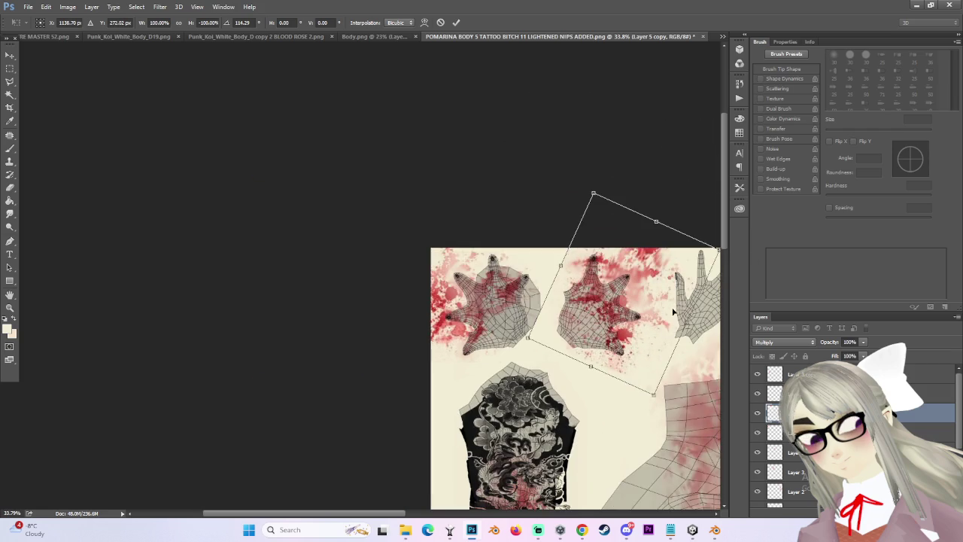
{"action": "key", "text": "e"}
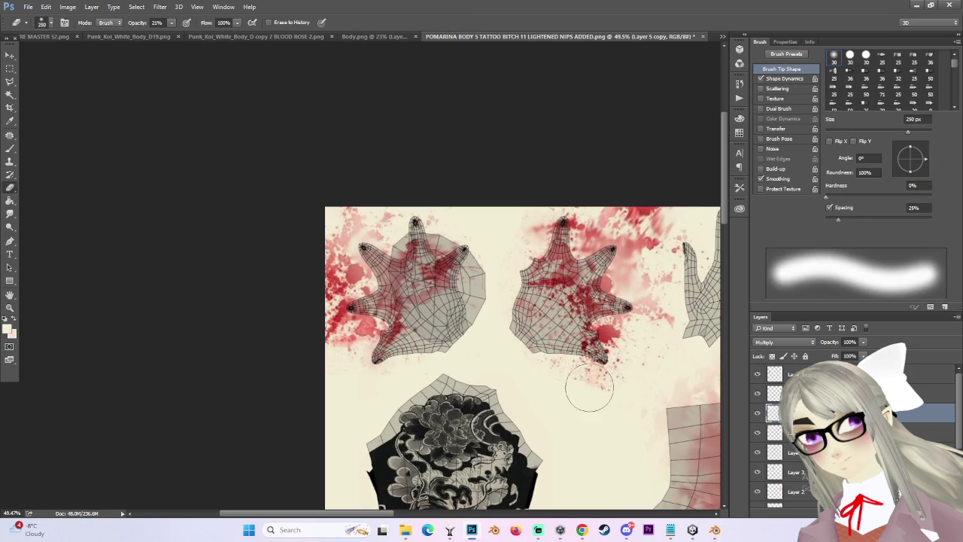
{"action": "left_click_drag", "start_coordinate": [594, 374], "coordinate": [619, 344]}
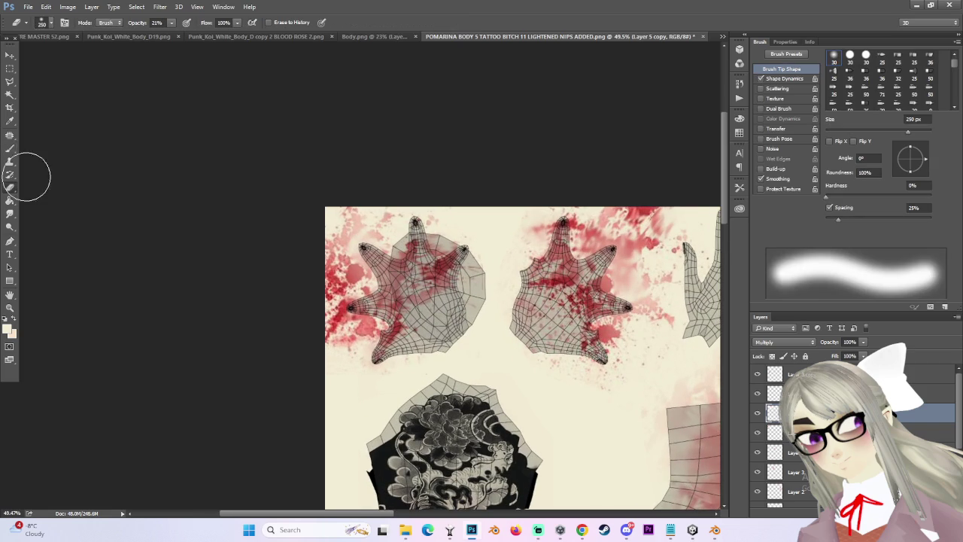
Smudge the red across the second hand's fingertip, lower finger and top finger.
{"action": "left_click", "coordinate": [10, 215]}
{"action": "key", "text": "bracketright"}
{"action": "key", "text": "bracketright"}
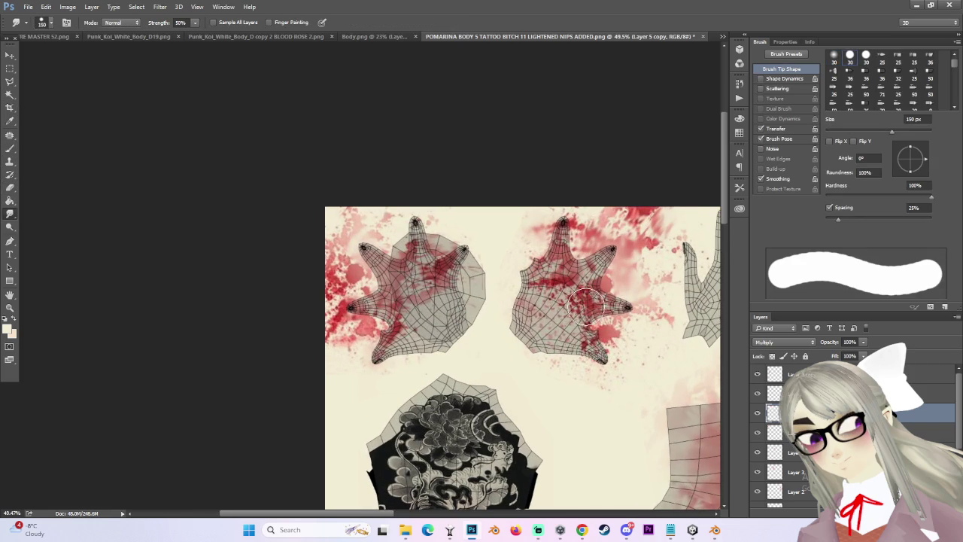
{"action": "scroll", "coordinate": [580, 301], "scroll_direction": "up", "scroll_amount": 1}
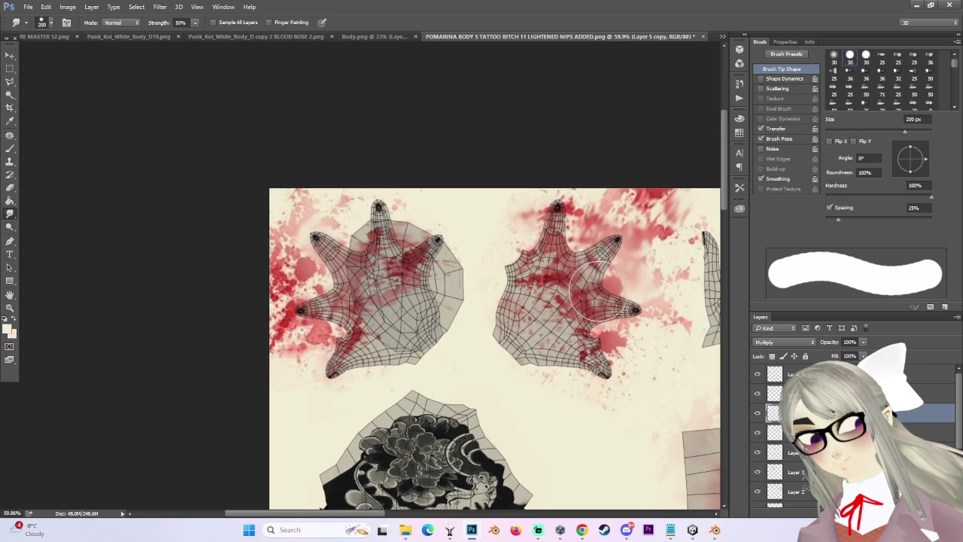
{"action": "left_click_drag", "start_coordinate": [599, 291], "coordinate": [634, 298]}
{"action": "left_click_drag", "start_coordinate": [589, 350], "coordinate": [594, 335]}
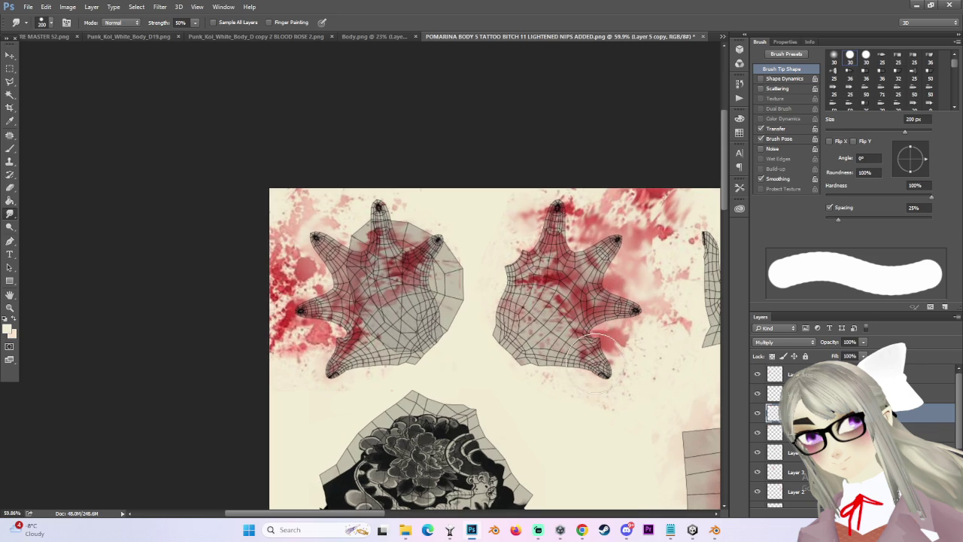
{"action": "mouse_move", "coordinate": [550, 242]}
{"action": "left_mouse_down"}
{"action": "mouse_move", "coordinate": [499, 260]}
{"action": "mouse_move", "coordinate": [555, 187]}
{"action": "mouse_move", "coordinate": [555, 212]}
{"action": "mouse_move", "coordinate": [542, 214]}
{"action": "mouse_move", "coordinate": [550, 189]}
{"action": "mouse_move", "coordinate": [594, 260]}
{"action": "mouse_move", "coordinate": [613, 219]}
{"action": "mouse_move", "coordinate": [566, 292]}
{"action": "left_mouse_up"}
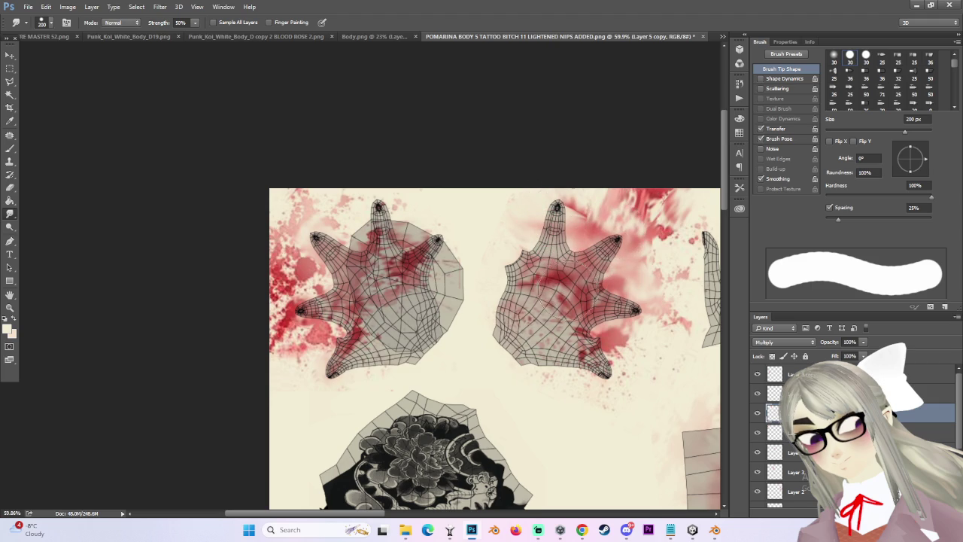
{"action": "scroll", "coordinate": [568, 289], "scroll_direction": "up", "scroll_amount": 2}
{"action": "scroll", "coordinate": [576, 291], "scroll_direction": "up", "scroll_amount": 2}
{"action": "key", "text": "bracketleft"}
{"action": "key", "text": "bracketleft"}
Fade the second hand's lower-right edge and centre patch with smaller erasers, then hide the background.
{"action": "key", "text": "e"}
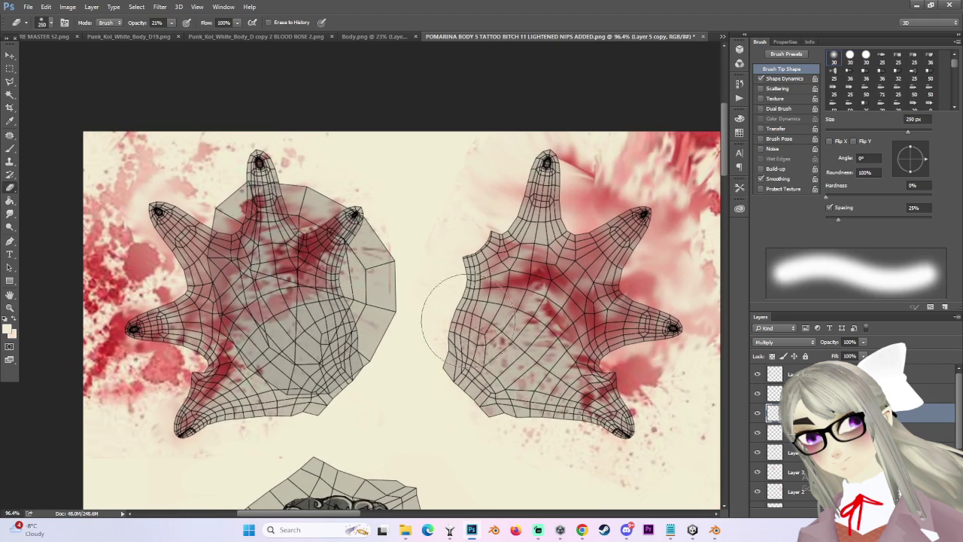
{"action": "mouse_move", "coordinate": [634, 419]}
{"action": "left_mouse_down"}
{"action": "mouse_move", "coordinate": [624, 419]}
{"action": "mouse_move", "coordinate": [624, 392]}
{"action": "left_mouse_up"}
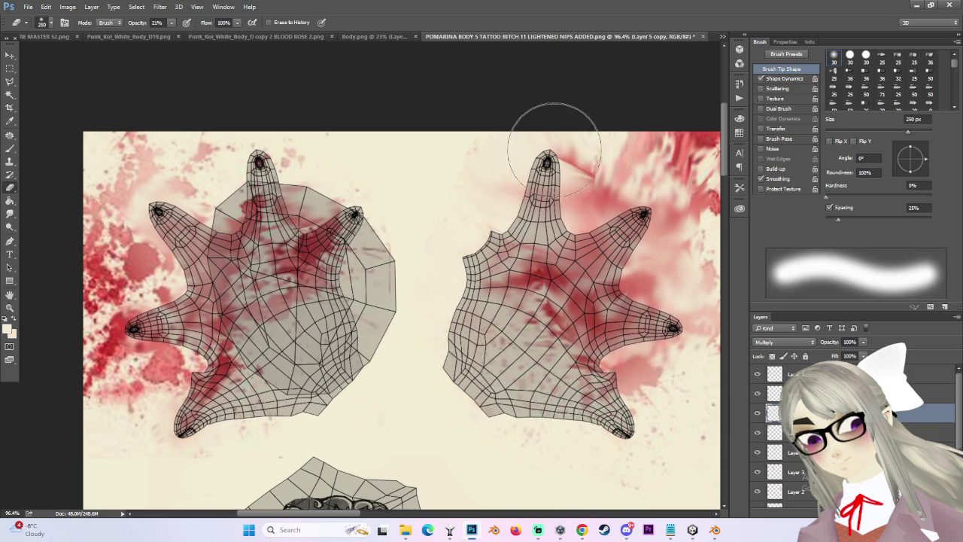
{"action": "scroll", "coordinate": [668, 275], "scroll_direction": "down", "scroll_amount": 1}
{"action": "key", "text": "bracketleft"}
{"action": "scroll", "coordinate": [688, 354], "scroll_direction": "up", "scroll_amount": 1}
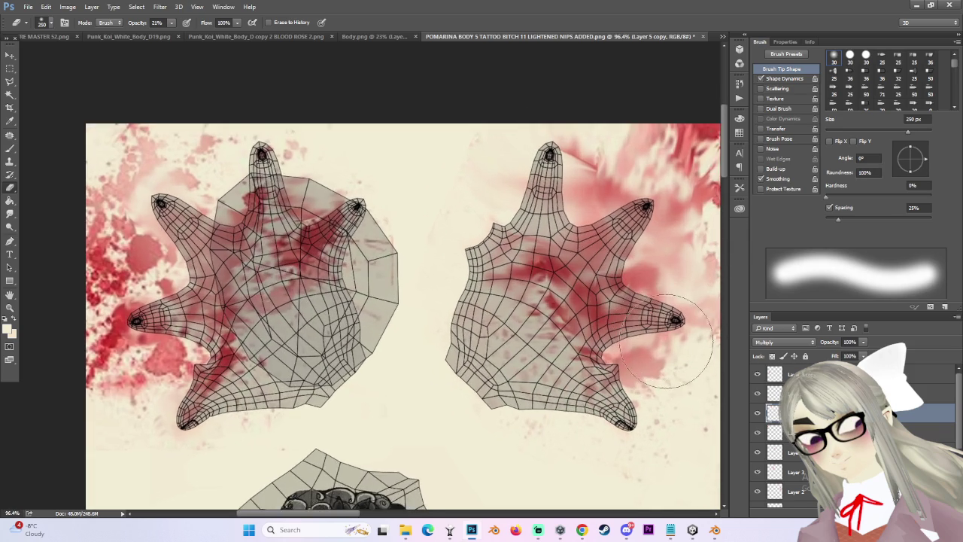
{"action": "scroll", "coordinate": [683, 366], "scroll_direction": "up", "scroll_amount": 1}
{"action": "key", "text": "bracketleft"}
{"action": "scroll", "coordinate": [606, 248], "scroll_direction": "down", "scroll_amount": 1}
{"action": "left_click_drag", "start_coordinate": [536, 275], "coordinate": [541, 286]}
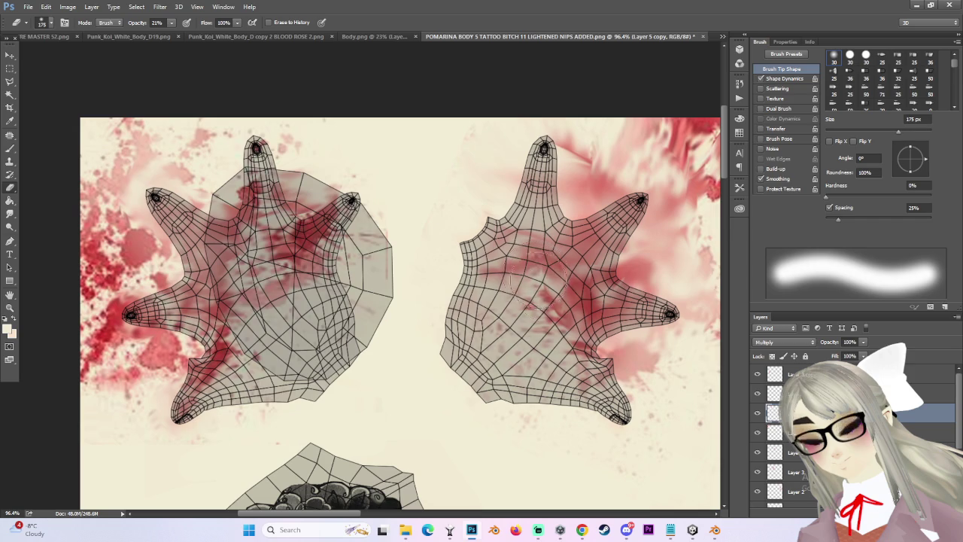
{"action": "key", "text": "bracketleft"}
{"action": "key", "text": "bracketleft"}
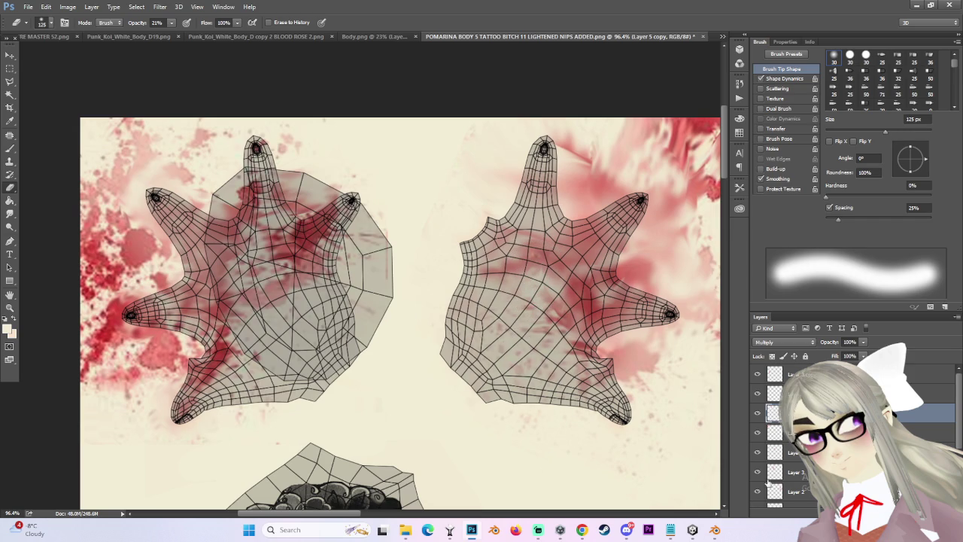
{"action": "scroll", "coordinate": [758, 482], "scroll_direction": "down", "scroll_amount": 2}
{"action": "left_click", "coordinate": [757, 499]}
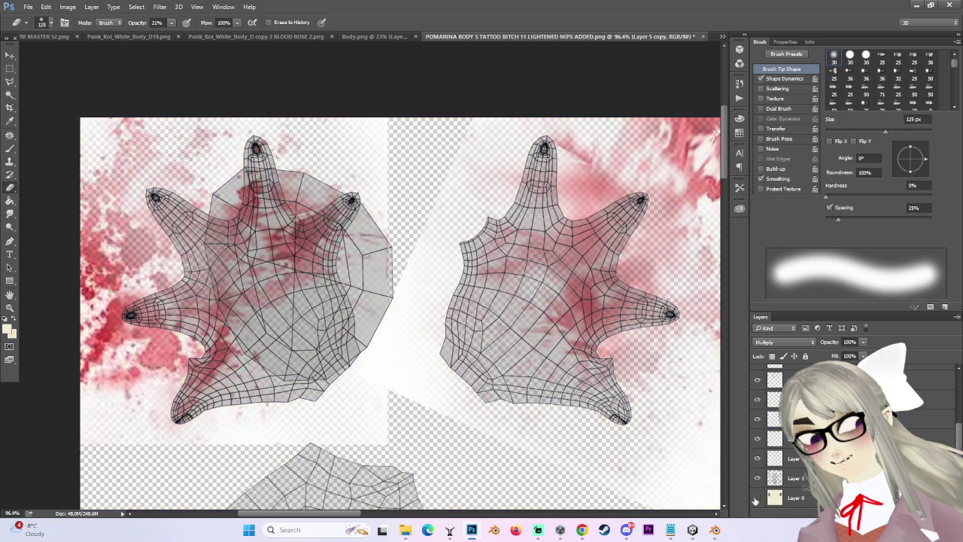
Restore the background and toggle the UV wireframe to compare, zooming out.
{"action": "left_click", "coordinate": [757, 499]}
{"action": "left_click", "coordinate": [756, 480]}
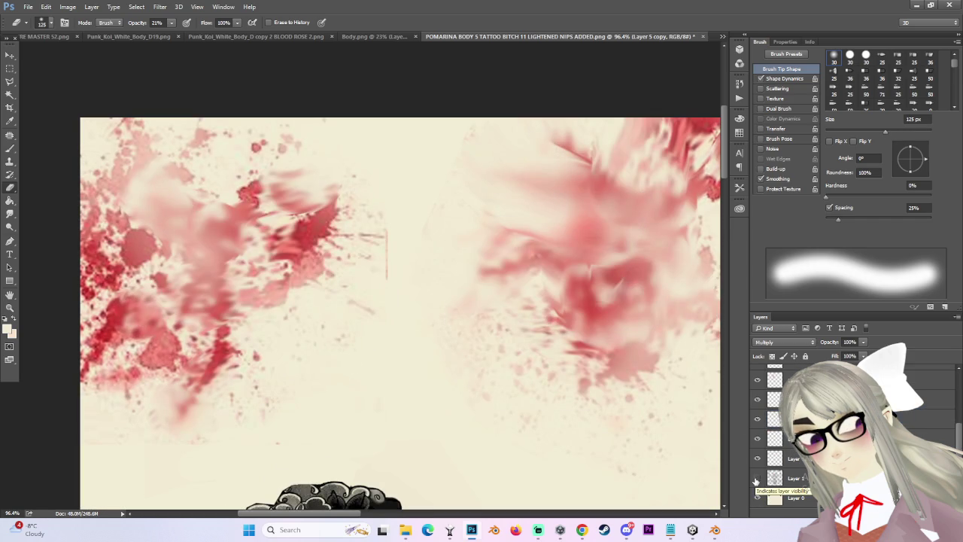
{"action": "left_click", "coordinate": [756, 479]}
{"action": "key", "text": "ctrl+minus"}
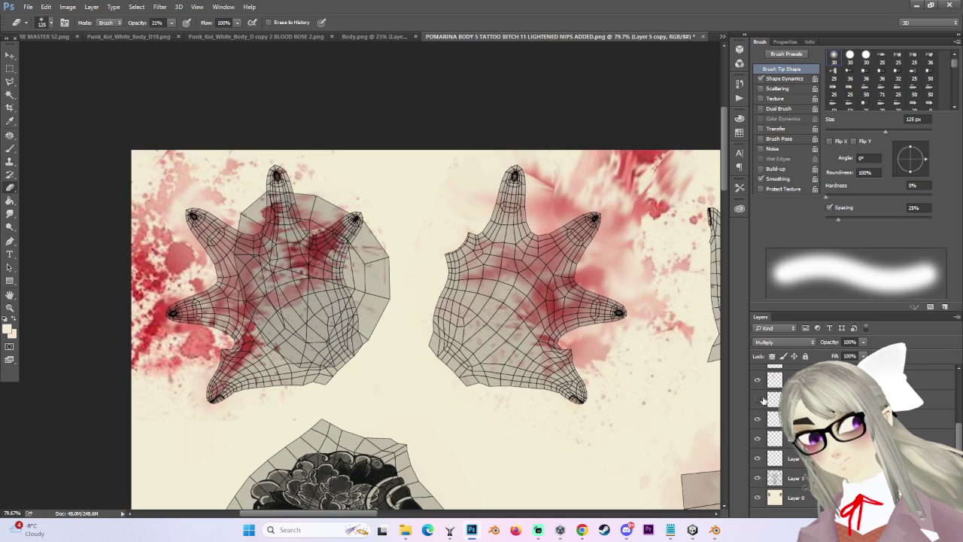
{"action": "left_click", "coordinate": [757, 477]}
{"action": "left_click", "coordinate": [757, 478]}
{"action": "scroll", "coordinate": [768, 452], "scroll_direction": "up", "scroll_amount": 2}
Compare the blood layers' coverage, showing Layer 3 and hiding Layer 2.
{"action": "left_click", "coordinate": [758, 413]}
{"action": "left_click", "coordinate": [758, 393]}
{"action": "left_click", "coordinate": [758, 413]}
{"action": "left_click", "coordinate": [758, 373]}
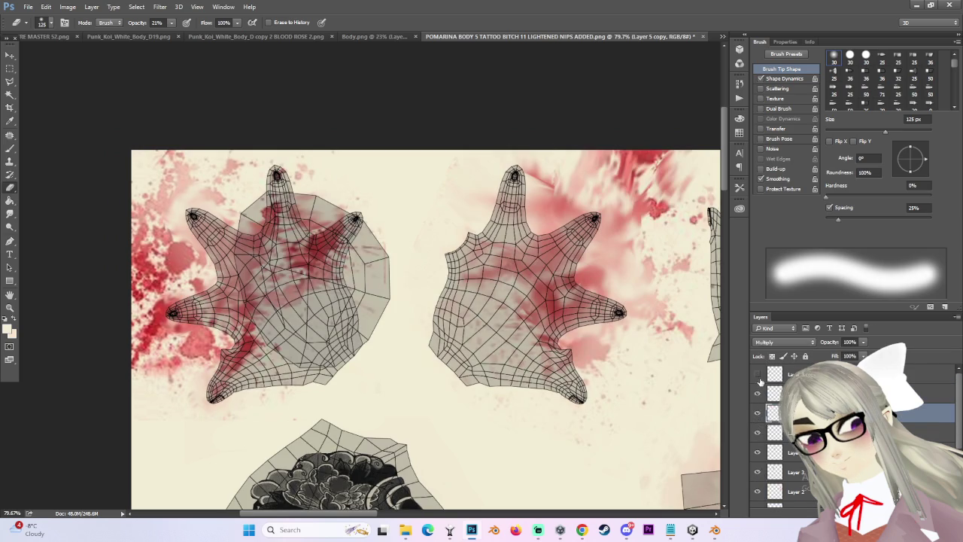
{"action": "left_click", "coordinate": [758, 472]}
{"action": "left_click", "coordinate": [758, 491]}
{"action": "scroll", "coordinate": [759, 482], "scroll_direction": "down", "scroll_amount": 2}
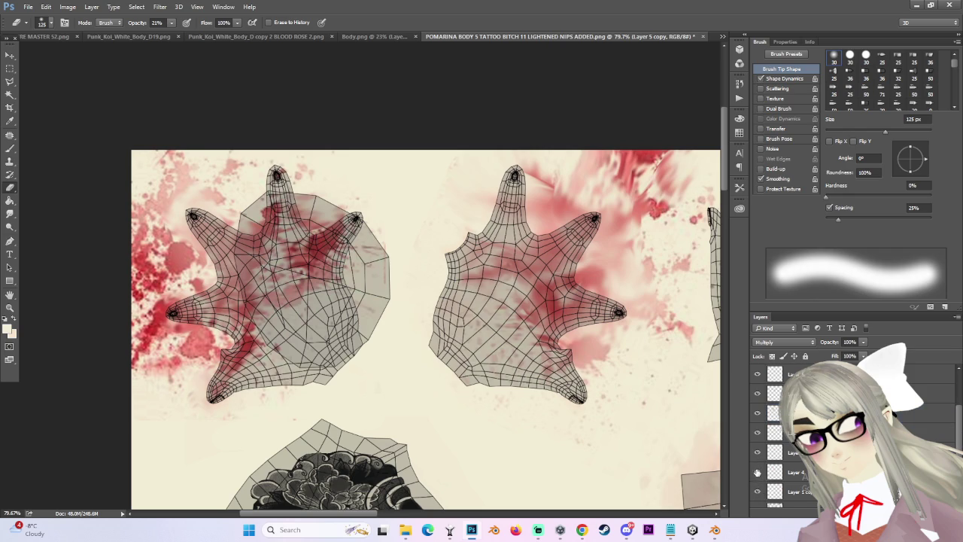
{"action": "scroll", "coordinate": [783, 445], "scroll_direction": "up", "scroll_amount": 2}
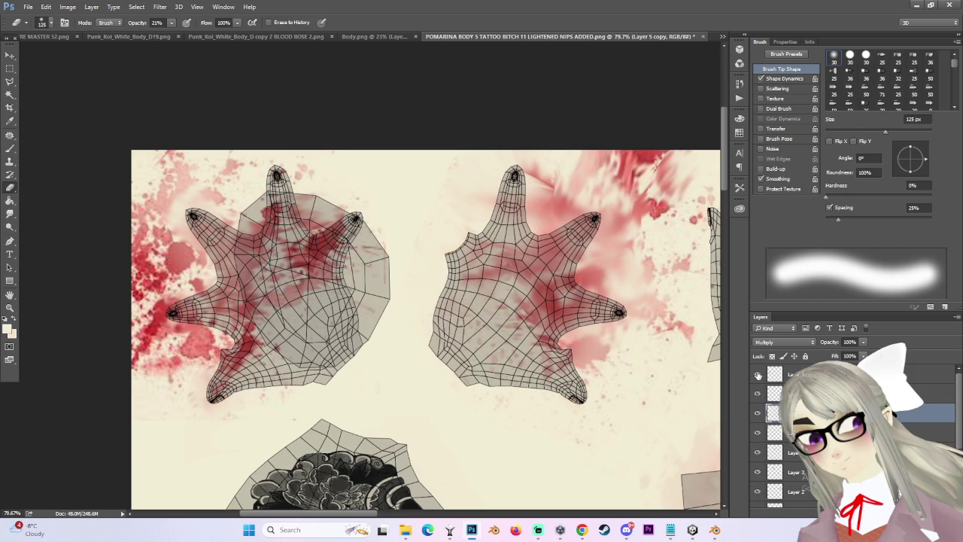
{"action": "scroll", "coordinate": [758, 374], "scroll_direction": "down", "scroll_amount": 2}
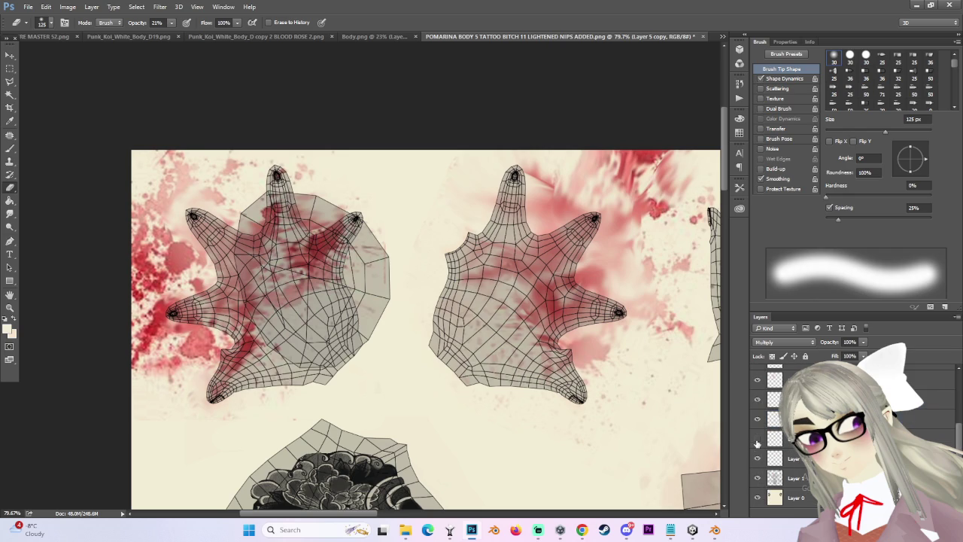
{"action": "scroll", "coordinate": [760, 410], "scroll_direction": "up", "scroll_amount": 2}
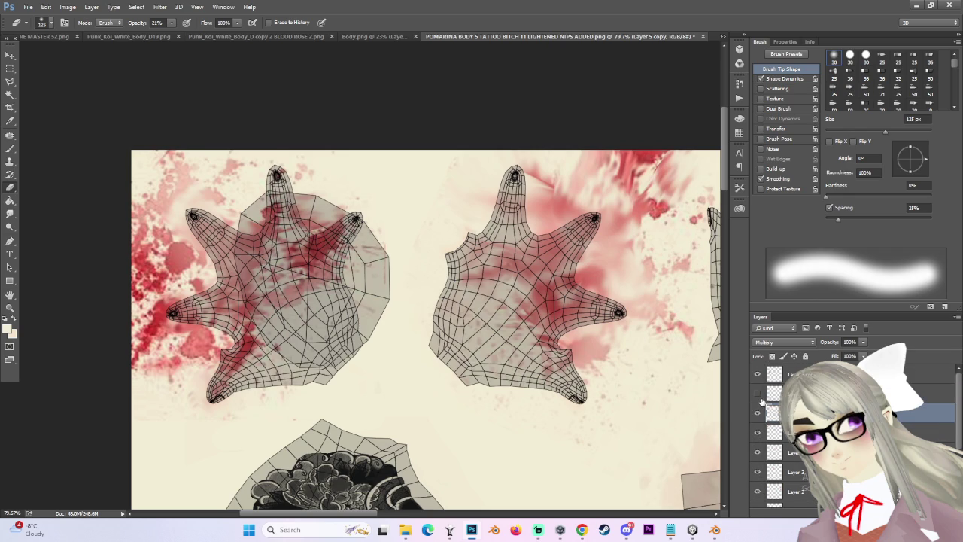
Recheck which splatter layer covers the hand, then duplicate that layer.
{"action": "left_click", "coordinate": [758, 413]}
{"action": "left_click", "coordinate": [758, 413]}
{"action": "left_click", "coordinate": [758, 432]}
{"action": "left_click", "coordinate": [758, 432]}
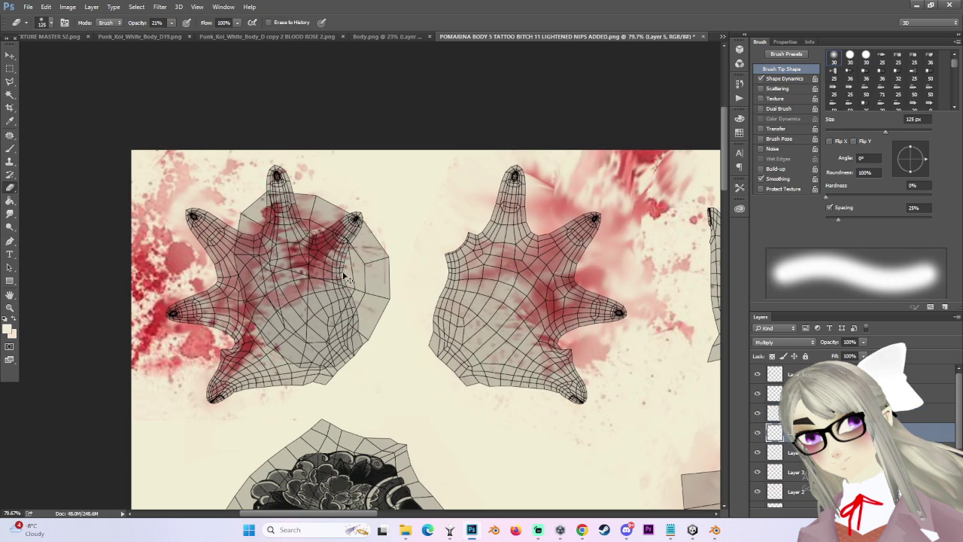
{"action": "key", "text": "ctrl+j"}
Move the copied blood splatter onto the right hand.
{"action": "key", "text": "v"}
{"action": "mouse_move", "coordinate": [350, 255]}
{"action": "left_mouse_down"}
{"action": "mouse_move", "coordinate": [683, 260]}
{"action": "mouse_move", "coordinate": [665, 294]}
{"action": "mouse_move", "coordinate": [638, 258]}
{"action": "left_mouse_up"}
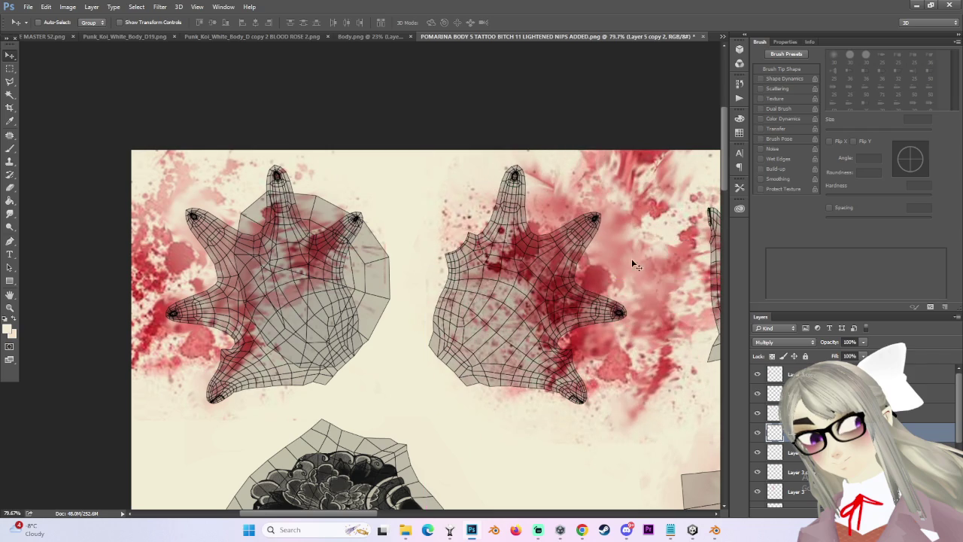
{"action": "scroll", "coordinate": [638, 258], "scroll_direction": "down", "scroll_amount": 2}
Soften the splatter on and beside the right hand with a 300 px, then 175 px soft eraser.
{"action": "key", "text": "e"}
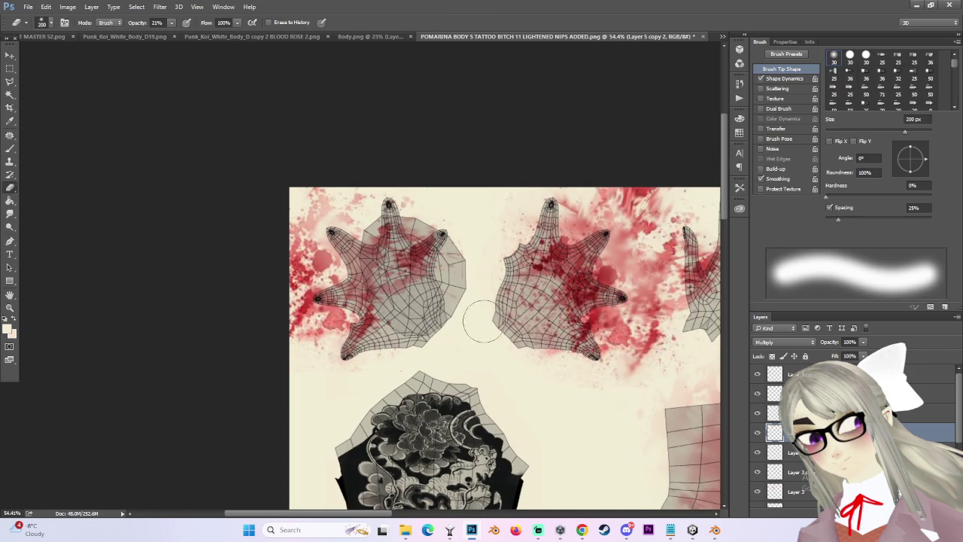
{"action": "key", "text": "bracketright"}
{"action": "key", "text": "bracketright"}
{"action": "key", "text": "bracketleft"}
{"action": "left_click_drag", "start_coordinate": [640, 275], "coordinate": [638, 267]}
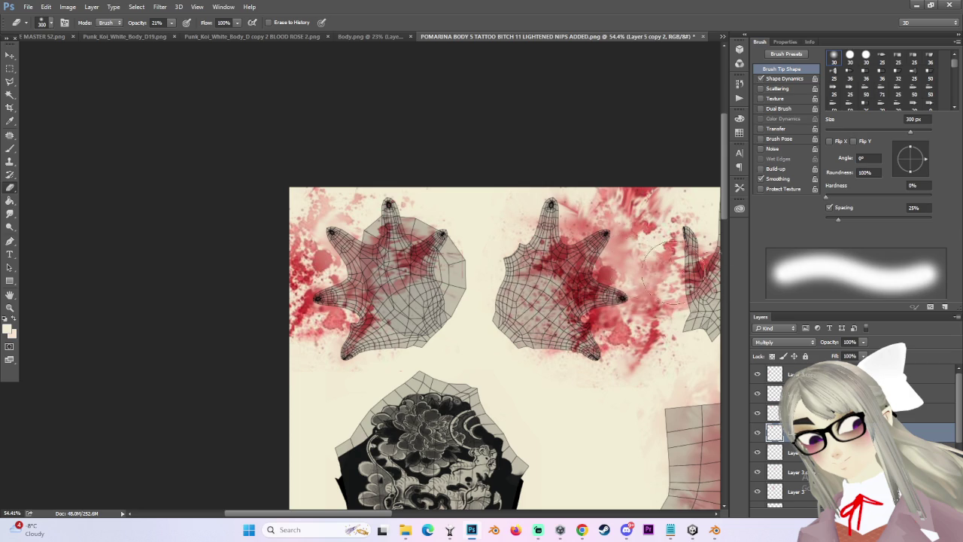
{"action": "key", "text": "bracketleft"}
{"action": "key", "text": "bracketleft"}
{"action": "key", "text": "bracketleft"}
{"action": "left_click_drag", "start_coordinate": [611, 337], "coordinate": [601, 326]}
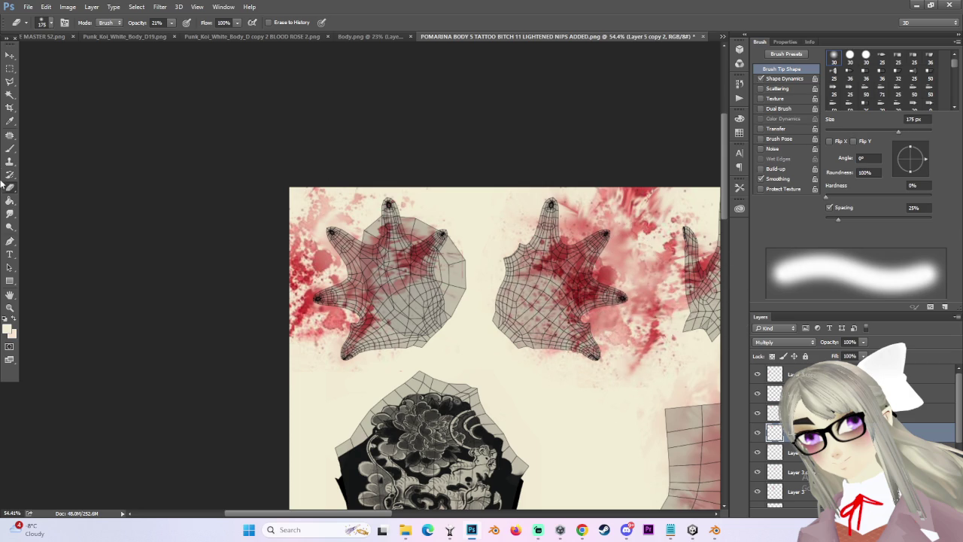
Fade the blood near the top of the right hand with a 200 px eraser.
{"action": "key", "text": "r"}
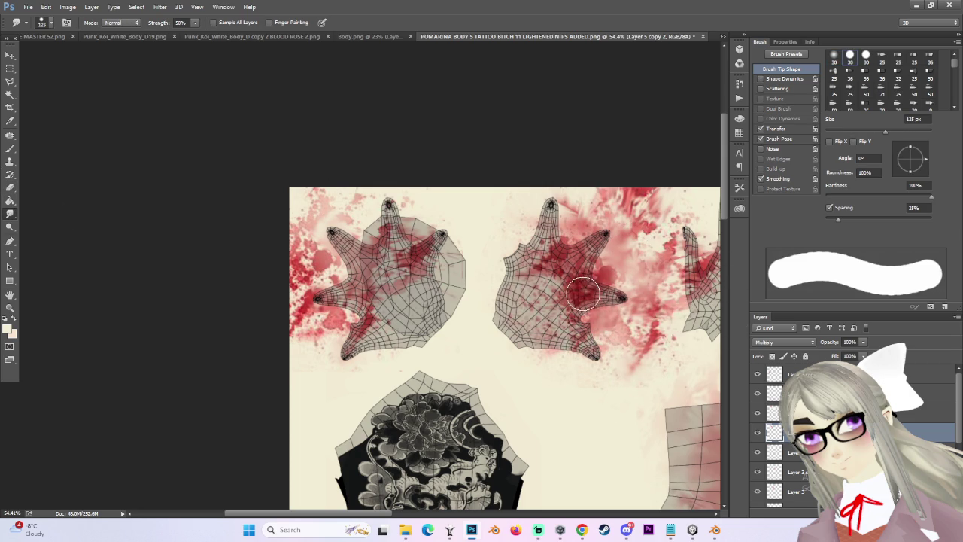
{"action": "scroll", "coordinate": [669, 309], "scroll_direction": "up", "scroll_amount": 3}
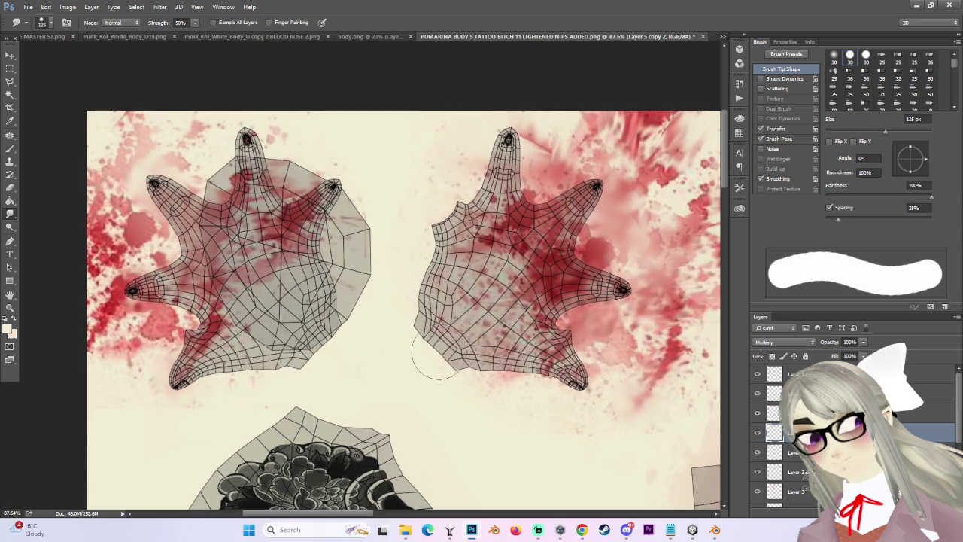
{"action": "key", "text": "e"}
{"action": "key", "text": "bracketright"}
{"action": "key", "text": "bracketright"}
{"action": "key", "text": "bracketright"}
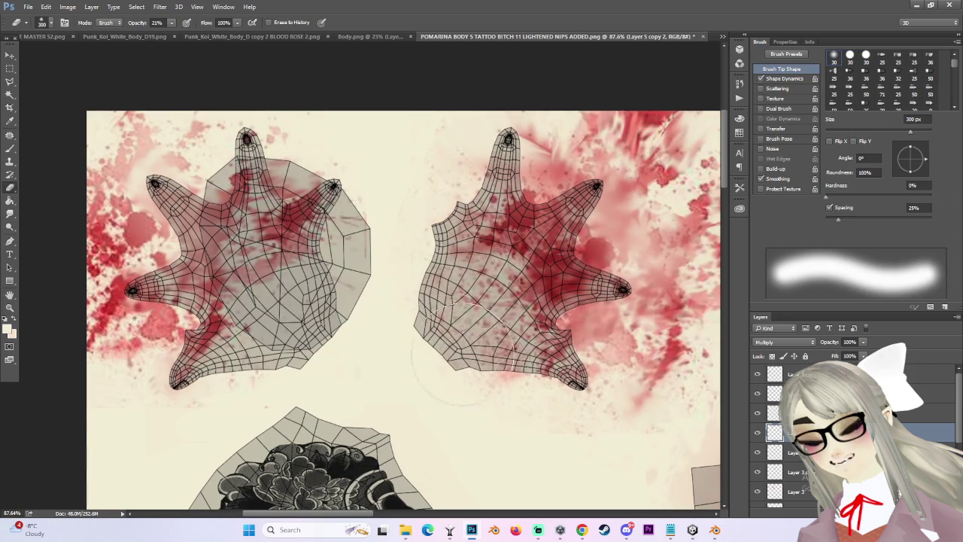
{"action": "key", "text": "bracketleft"}
{"action": "key", "text": "bracketleft"}
{"action": "left_click_drag", "start_coordinate": [624, 109], "coordinate": [531, 179]}
{"action": "key", "text": "bracketleft"}
{"action": "scroll", "coordinate": [608, 382], "scroll_direction": "down", "scroll_amount": 3}
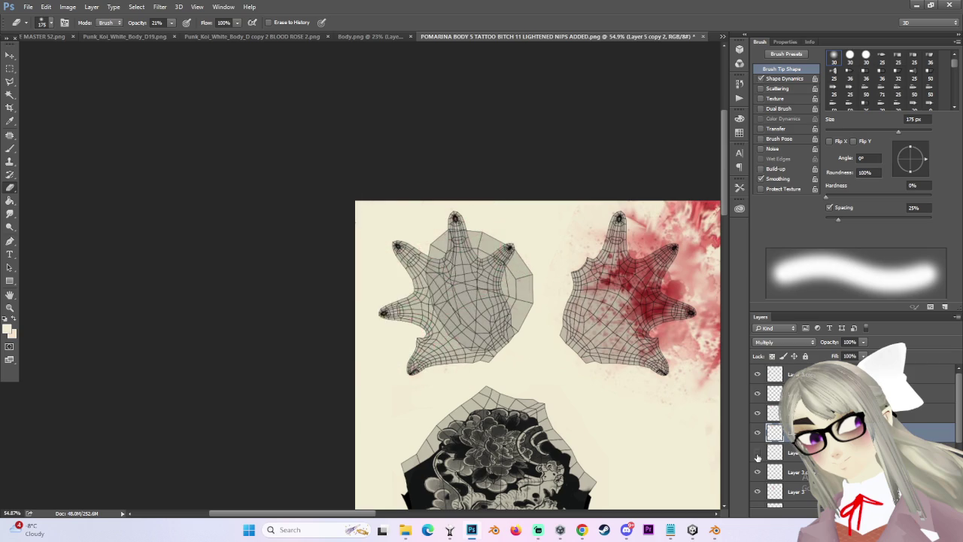
On Layer 5, lighten the red blob on the left hand with the soft eraser.
{"action": "left_click", "coordinate": [787, 452]}
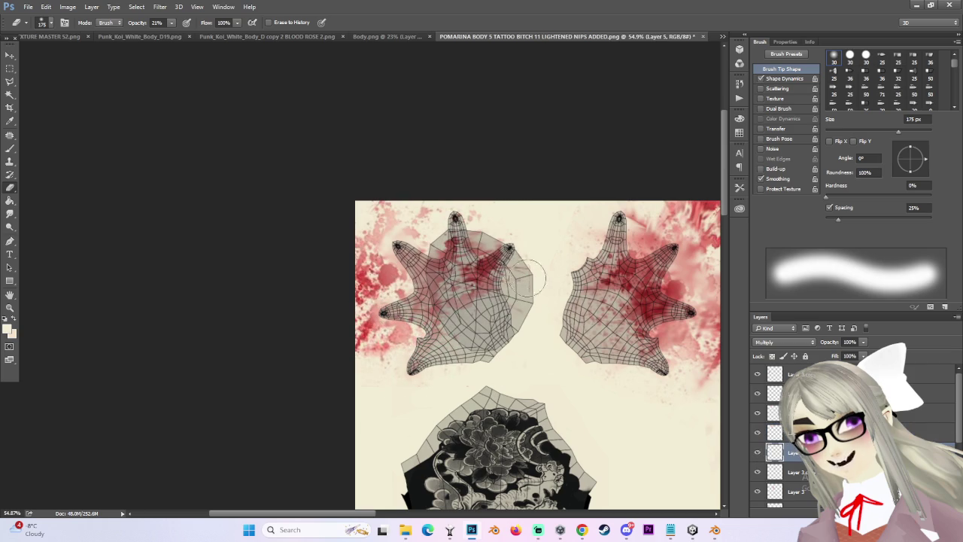
{"action": "key", "text": "bracketright"}
{"action": "key", "text": "bracketleft"}
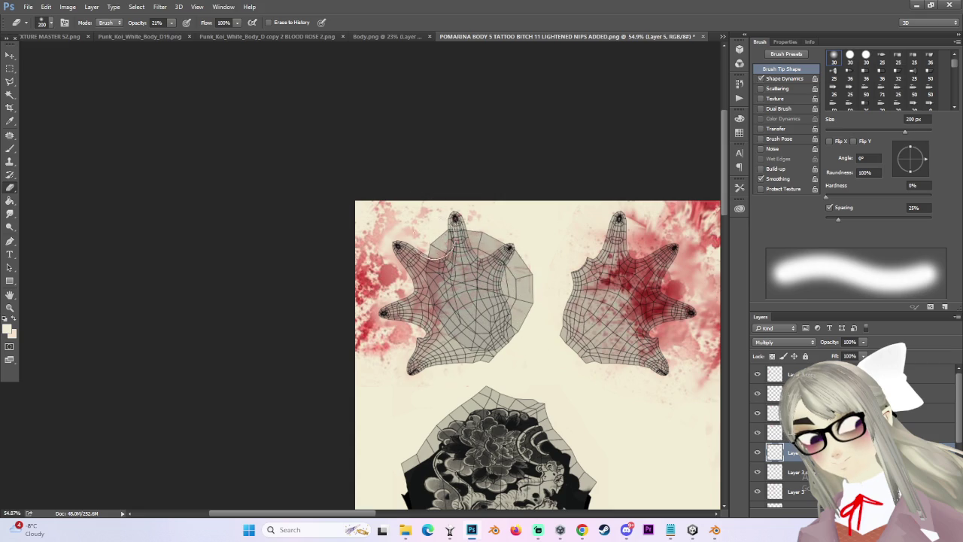
{"action": "left_click", "coordinate": [380, 254]}
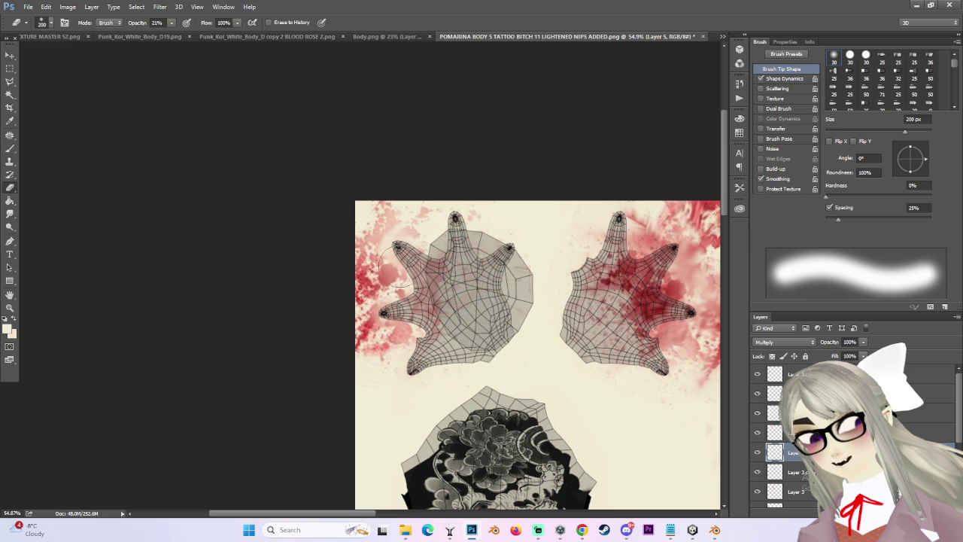
{"action": "left_click_drag", "start_coordinate": [409, 263], "coordinate": [401, 268]}
{"action": "scroll", "coordinate": [399, 301], "scroll_direction": "up", "scroll_amount": 1}
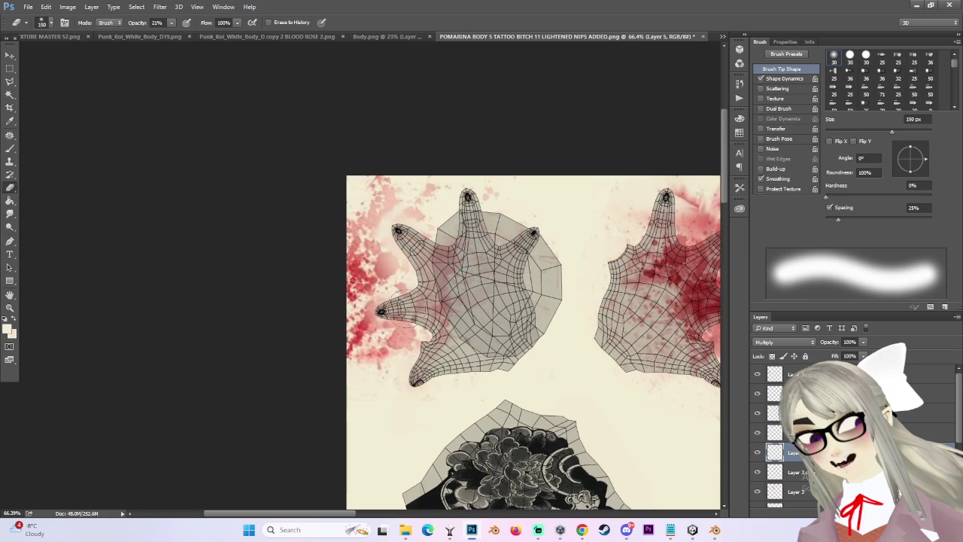
Return to Layer 5 copy 2 with the eraser enlarged to 250 px.
{"action": "key", "text": "bracketleft"}
{"action": "key", "text": "bracketleft"}
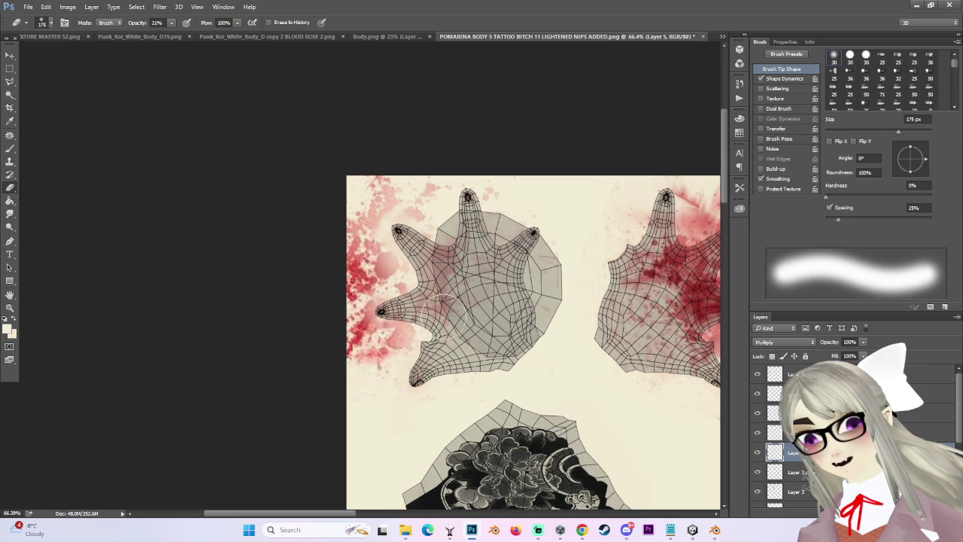
{"action": "key", "text": "bracketleft"}
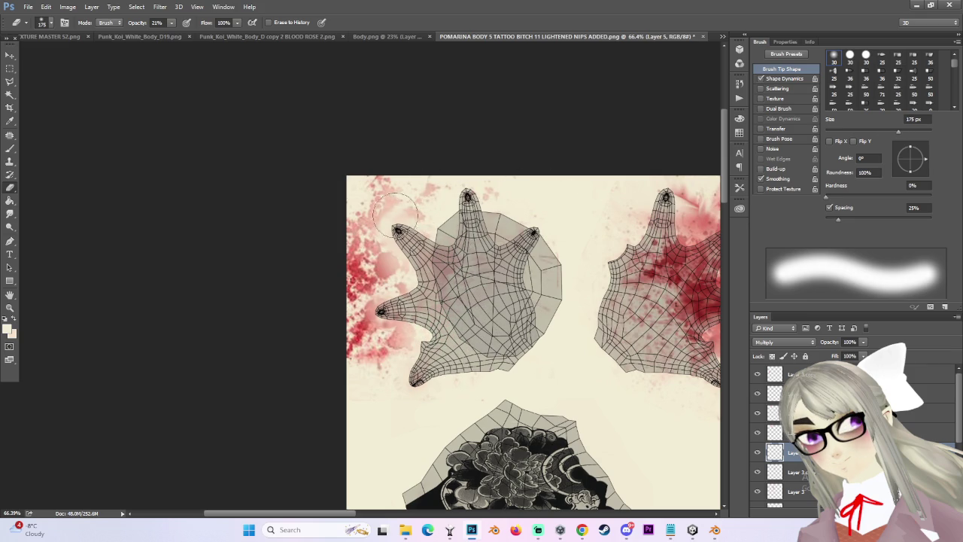
{"action": "scroll", "coordinate": [530, 330], "scroll_direction": "down", "scroll_amount": 1}
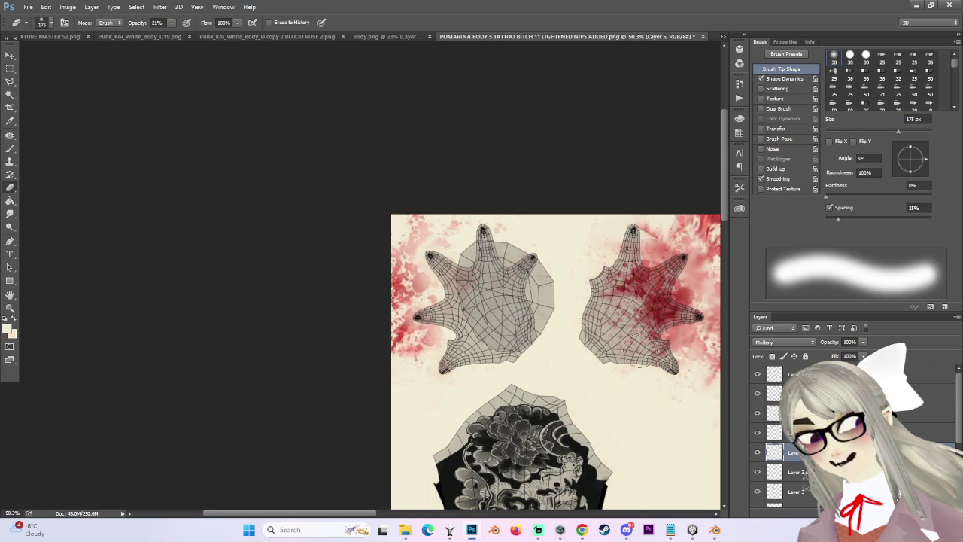
{"action": "scroll", "coordinate": [634, 332], "scroll_direction": "up", "scroll_amount": 1}
{"action": "key", "text": "bracketright"}
{"action": "left_click", "coordinate": [775, 432]}
{"action": "key", "text": "bracketright"}
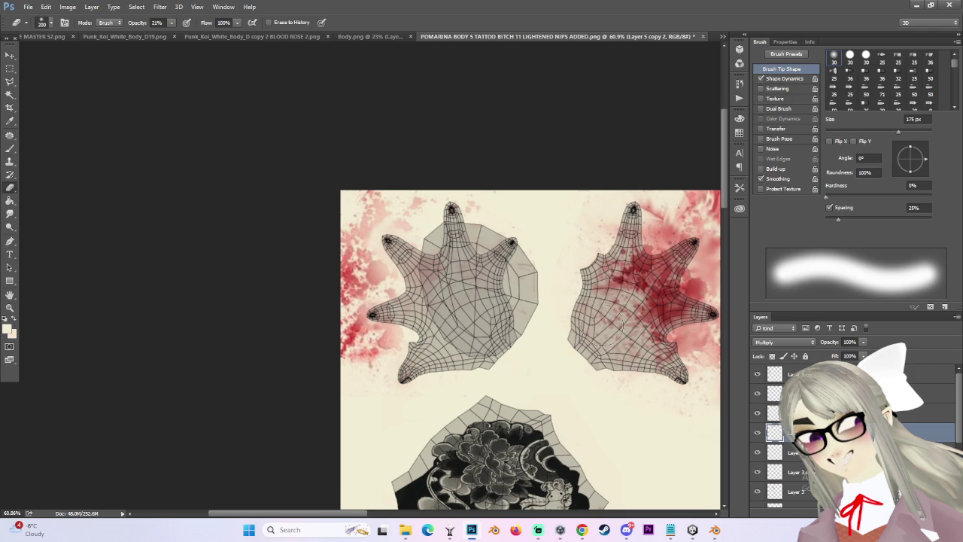
{"action": "scroll", "coordinate": [550, 315], "scroll_direction": "down", "scroll_amount": 1}
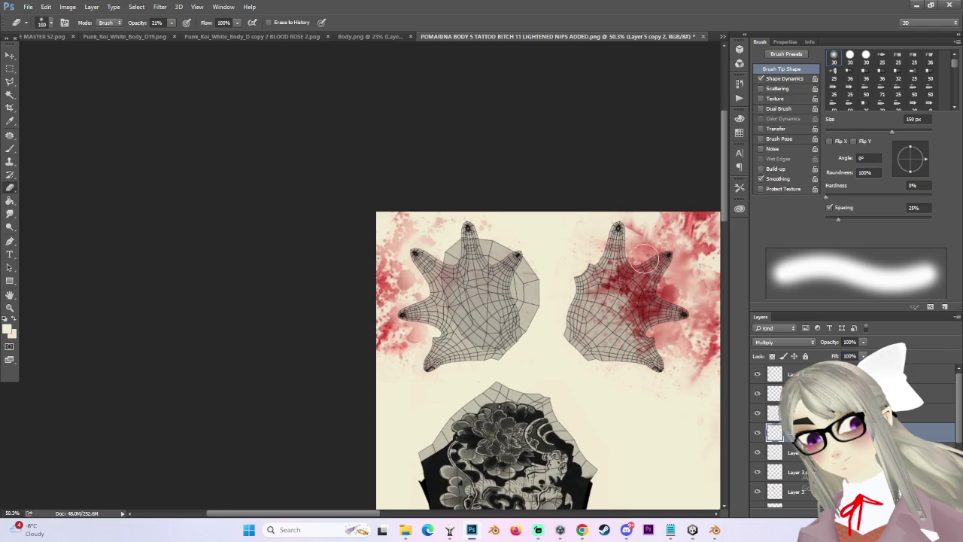
{"action": "scroll", "coordinate": [646, 287], "scroll_direction": "down", "scroll_amount": 2}
{"action": "left_click", "coordinate": [442, 514]}
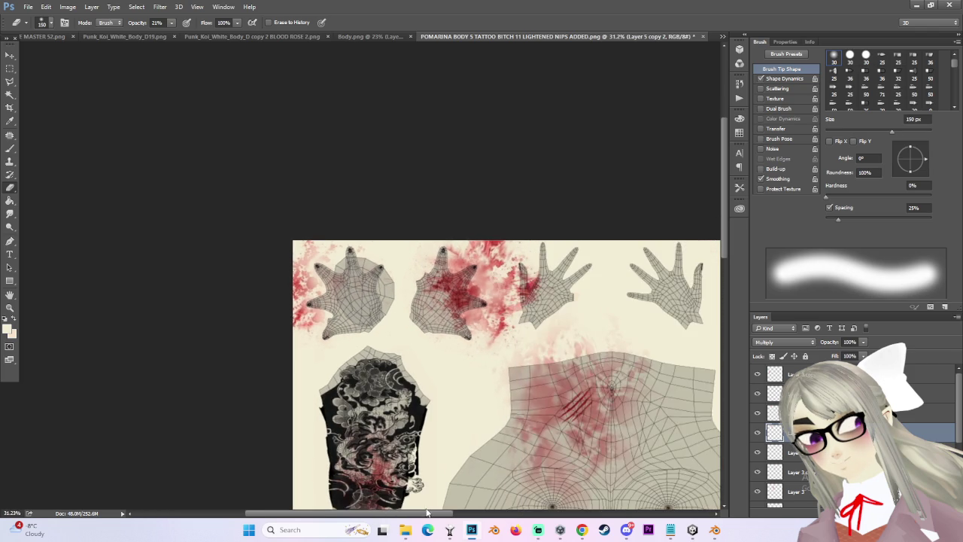
Show the splatter layer and smear red across the third hand's palm with a 125 px smudge brush.
{"action": "scroll", "coordinate": [542, 324], "scroll_direction": "up", "scroll_amount": 1}
{"action": "scroll", "coordinate": [602, 324], "scroll_direction": "up", "scroll_amount": 1}
{"action": "scroll", "coordinate": [602, 324], "scroll_direction": "up", "scroll_amount": 1}
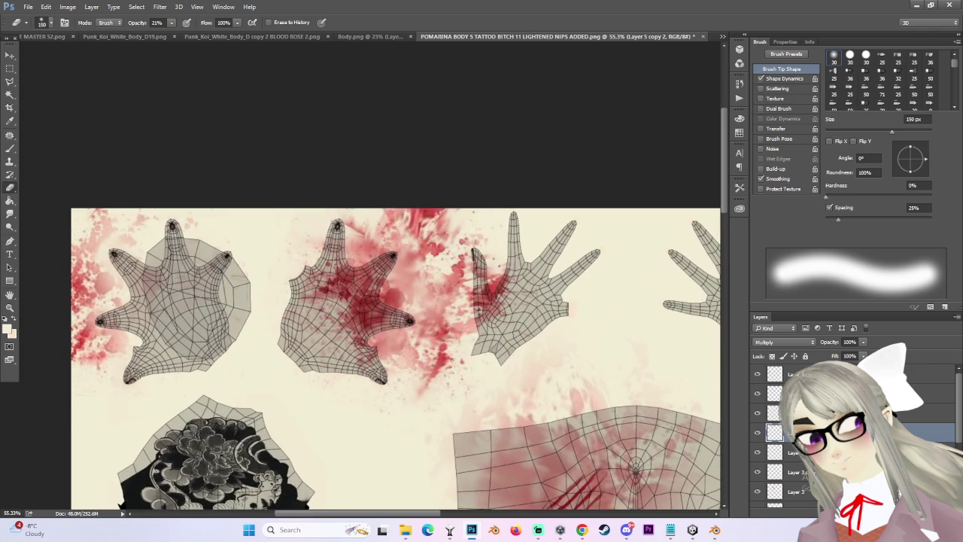
{"action": "left_click", "coordinate": [758, 433]}
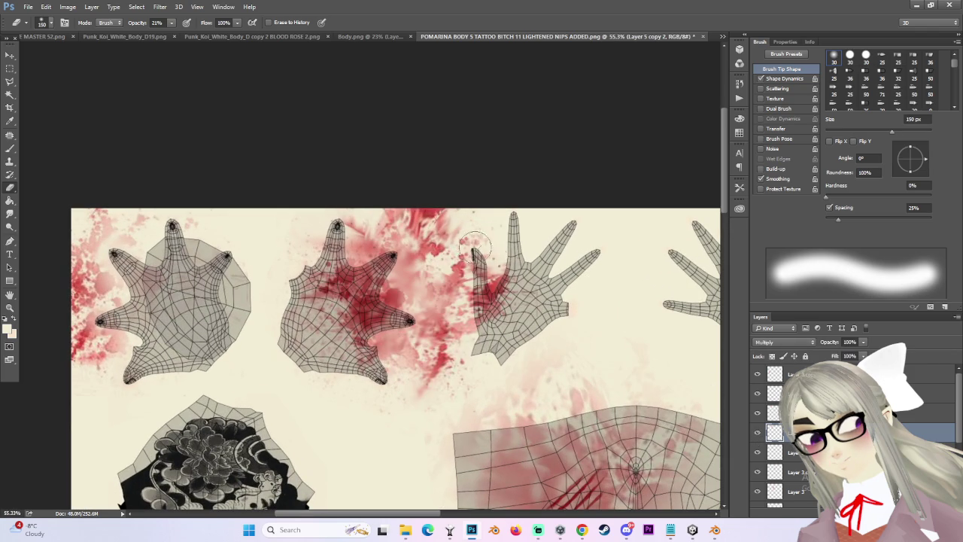
{"action": "left_click", "coordinate": [9, 214]}
{"action": "mouse_move", "coordinate": [520, 271]}
{"action": "left_mouse_down"}
{"action": "mouse_move", "coordinate": [505, 290]}
{"action": "mouse_move", "coordinate": [473, 266]}
{"action": "left_mouse_up"}
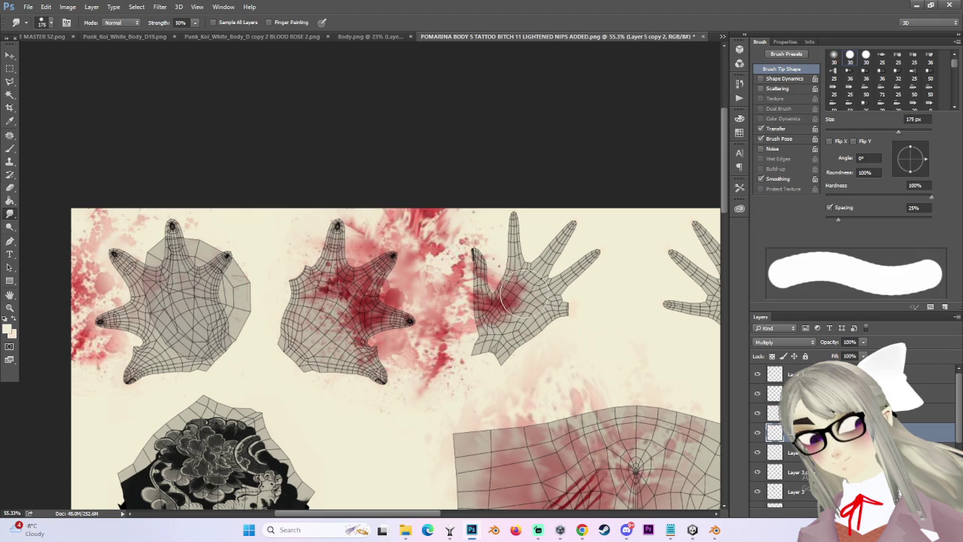
{"action": "key", "text": "bracketleft"}
{"action": "key", "text": "bracketleft"}
{"action": "mouse_move", "coordinate": [505, 309]}
{"action": "left_mouse_down"}
{"action": "mouse_move", "coordinate": [531, 323]}
{"action": "mouse_move", "coordinate": [505, 313]}
{"action": "left_mouse_up"}
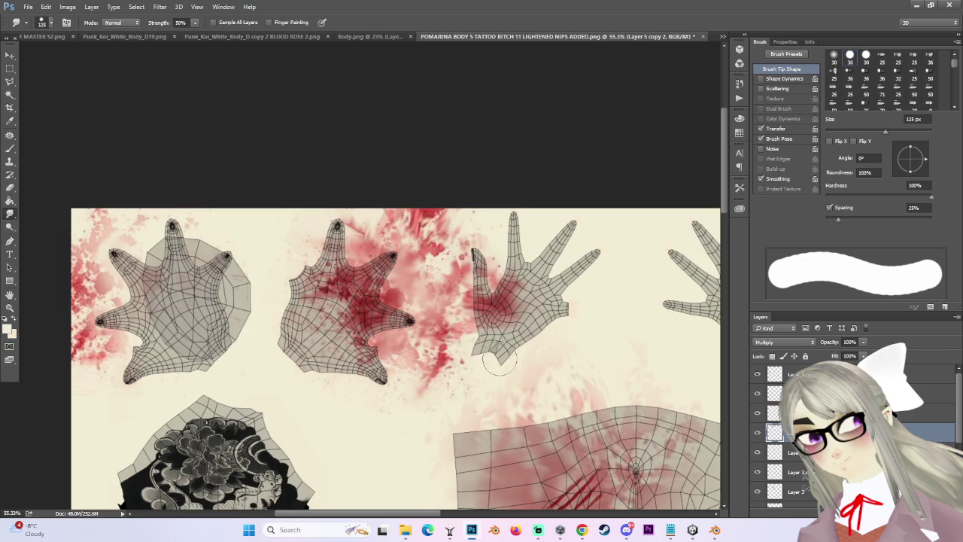
Duplicate the splatter layer and shift the new copy to the right.
{"action": "scroll", "coordinate": [512, 373], "scroll_direction": "up", "scroll_amount": 1}
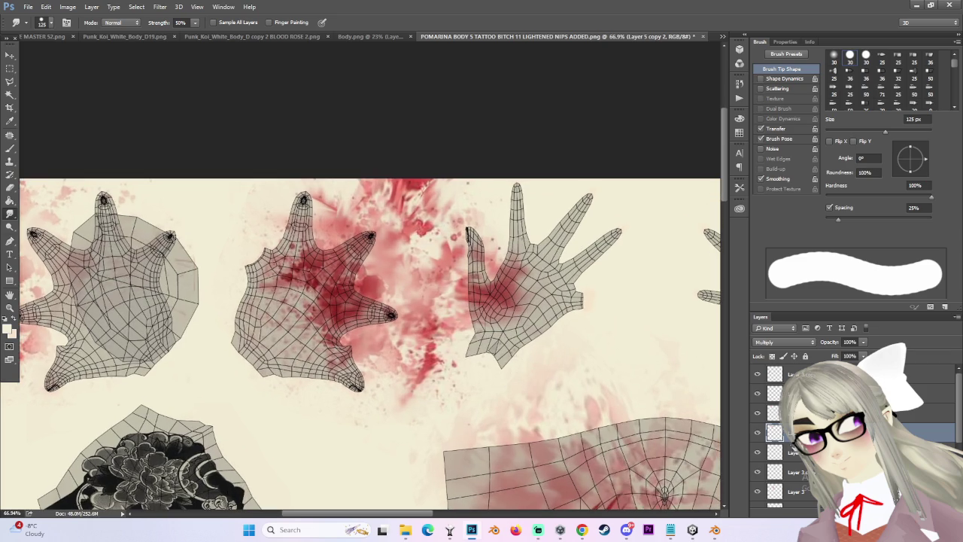
{"action": "left_click", "coordinate": [758, 432]}
{"action": "left_click", "coordinate": [758, 433]}
{"action": "key", "text": "ctrl+j"}
{"action": "key", "text": "v"}
{"action": "mouse_move", "coordinate": [404, 285]}
{"action": "left_mouse_down"}
{"action": "mouse_move", "coordinate": [607, 289]}
{"action": "mouse_move", "coordinate": [582, 301]}
{"action": "mouse_move", "coordinate": [639, 318]}
{"action": "mouse_move", "coordinate": [525, 313]}
{"action": "left_mouse_up"}
{"action": "scroll", "coordinate": [602, 286], "scroll_direction": "down", "scroll_amount": 2}
{"action": "scroll", "coordinate": [677, 306], "scroll_direction": "down", "scroll_amount": 1}
{"action": "scroll", "coordinate": [678, 306], "scroll_direction": "up", "scroll_amount": 1}
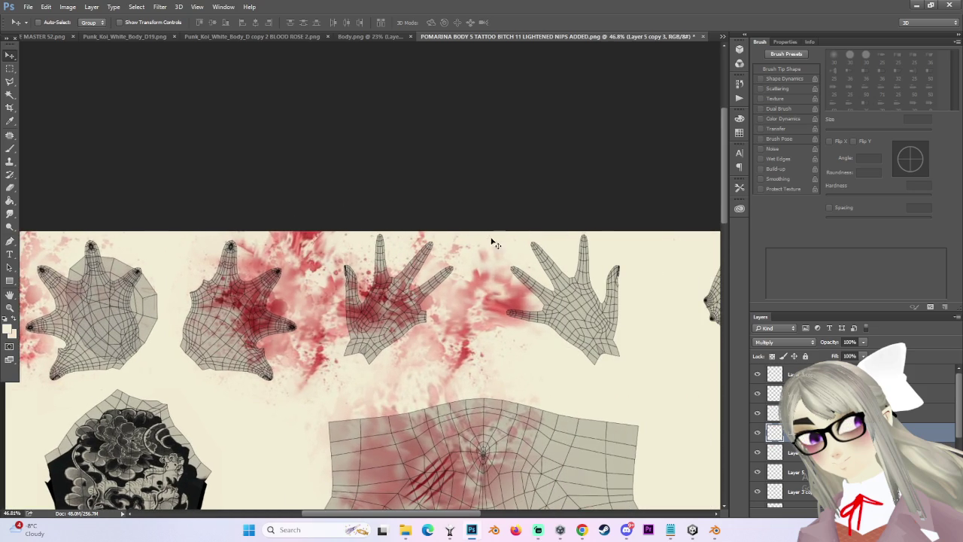
Erase red paint around the fingertips and the middle hand's fingers with a 200 px eraser.
{"action": "key", "text": "e"}
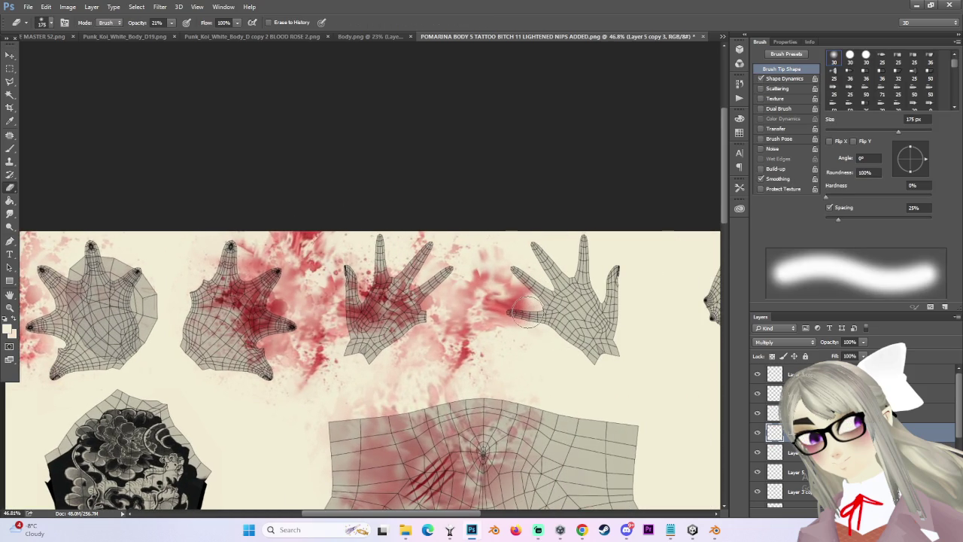
{"action": "left_click_drag", "start_coordinate": [531, 305], "coordinate": [527, 322]}
{"action": "key", "text": "]"}
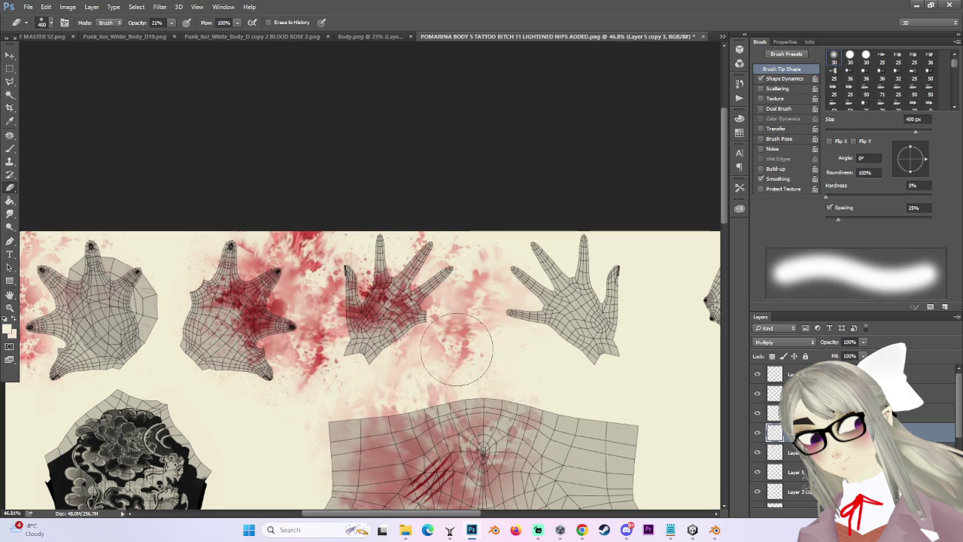
{"action": "scroll", "coordinate": [458, 344], "scroll_direction": "up", "scroll_amount": 2}
{"action": "key", "text": "["}
{"action": "key", "text": "["}
{"action": "key", "text": "["}
{"action": "mouse_move", "coordinate": [395, 269]}
{"action": "left_mouse_down"}
{"action": "mouse_move", "coordinate": [414, 249]}
{"action": "mouse_move", "coordinate": [421, 260]}
{"action": "left_mouse_up"}
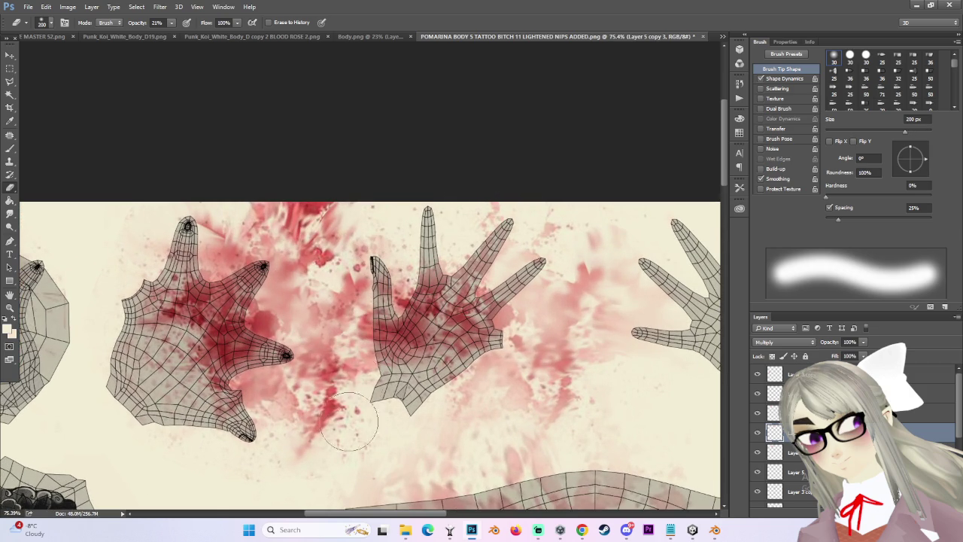
{"action": "scroll", "coordinate": [451, 420], "scroll_direction": "down", "scroll_amount": 1}
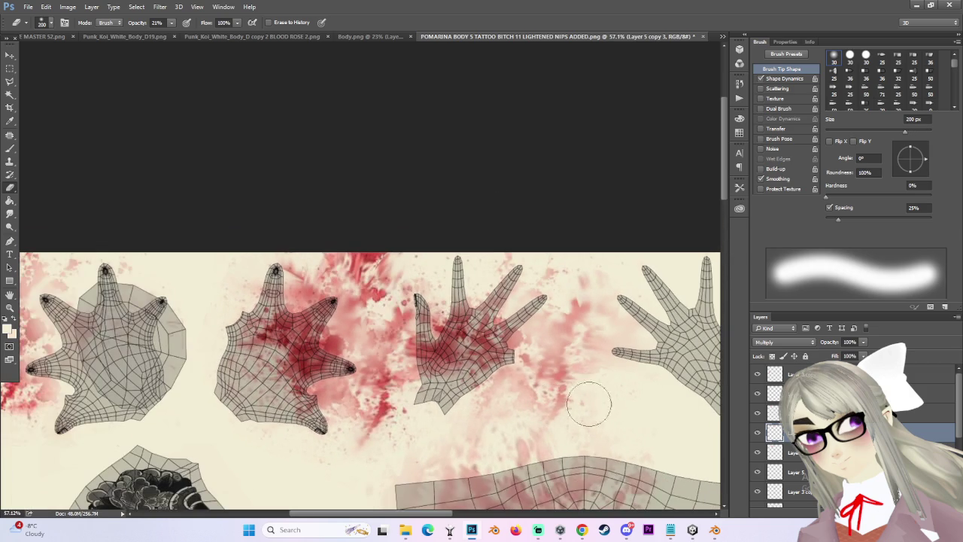
{"action": "scroll", "coordinate": [489, 362], "scroll_direction": "down", "scroll_amount": 1}
{"action": "scroll", "coordinate": [519, 388], "scroll_direction": "down", "scroll_amount": 1}
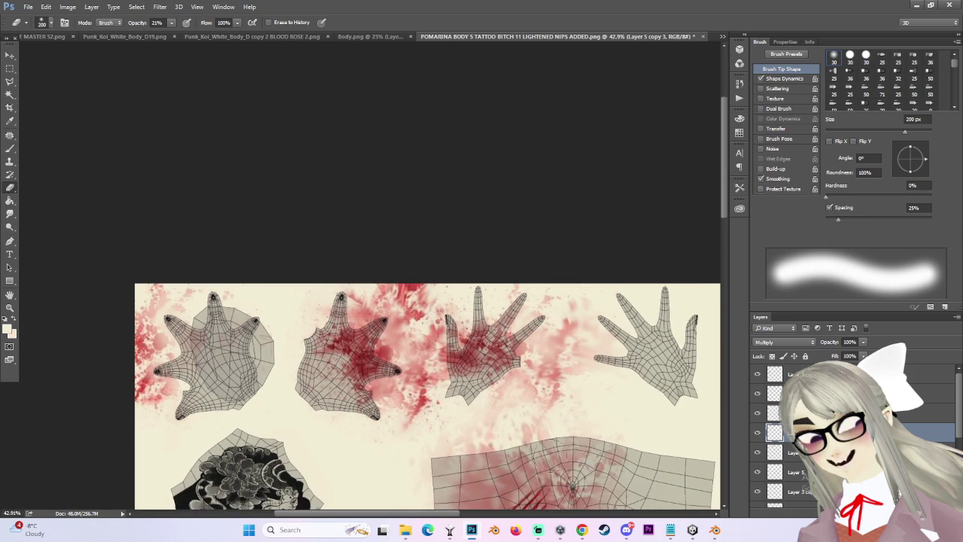
{"action": "scroll", "coordinate": [425, 519], "scroll_direction": "down", "scroll_amount": 1}
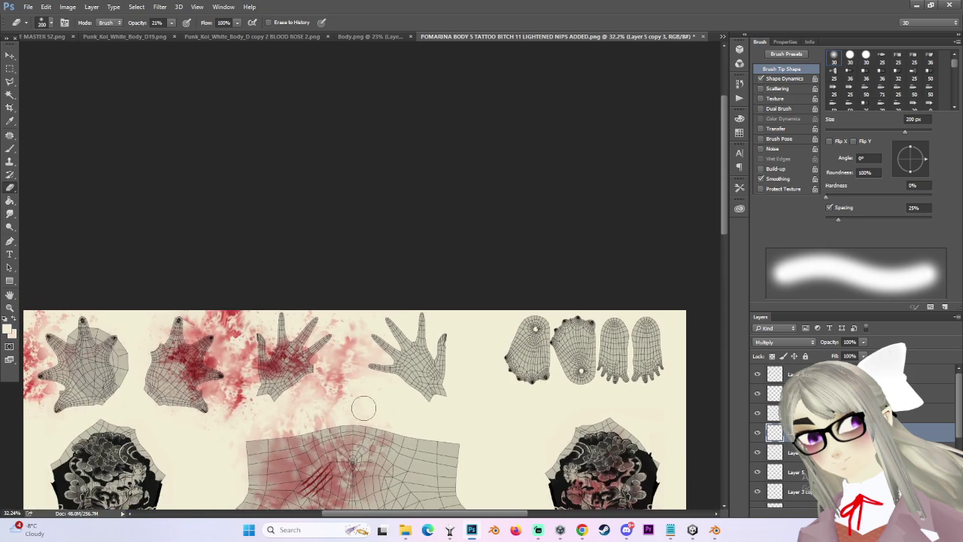
{"action": "scroll", "coordinate": [364, 407], "scroll_direction": "up", "scroll_amount": 1}
{"action": "scroll", "coordinate": [364, 408], "scroll_direction": "up", "scroll_amount": 1}
{"action": "scroll", "coordinate": [364, 407], "scroll_direction": "down", "scroll_amount": 2}
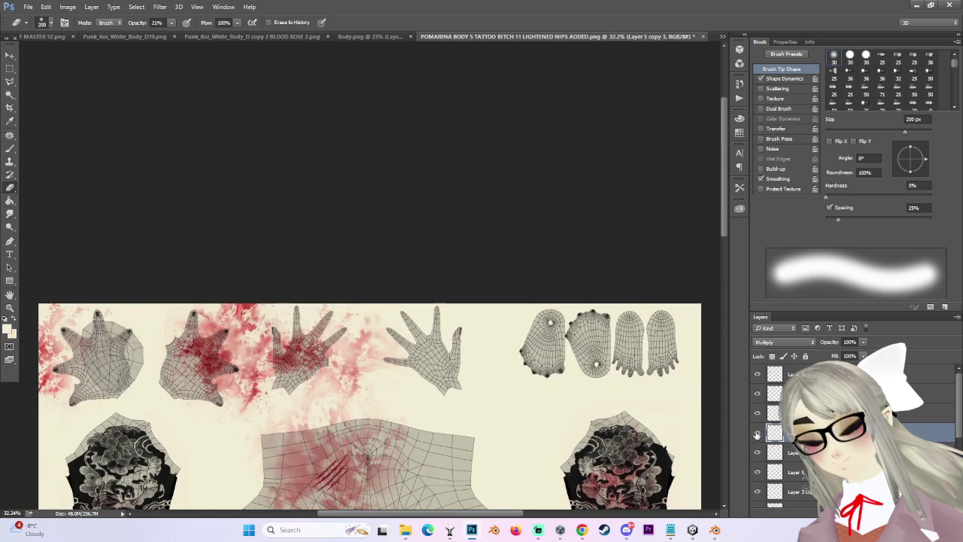
{"action": "scroll", "coordinate": [392, 391], "scroll_direction": "up", "scroll_amount": 1}
Duplicate the splatter into Layer 5 copy 4 and place it over the third hand.
{"action": "key", "text": "ctrl+j"}
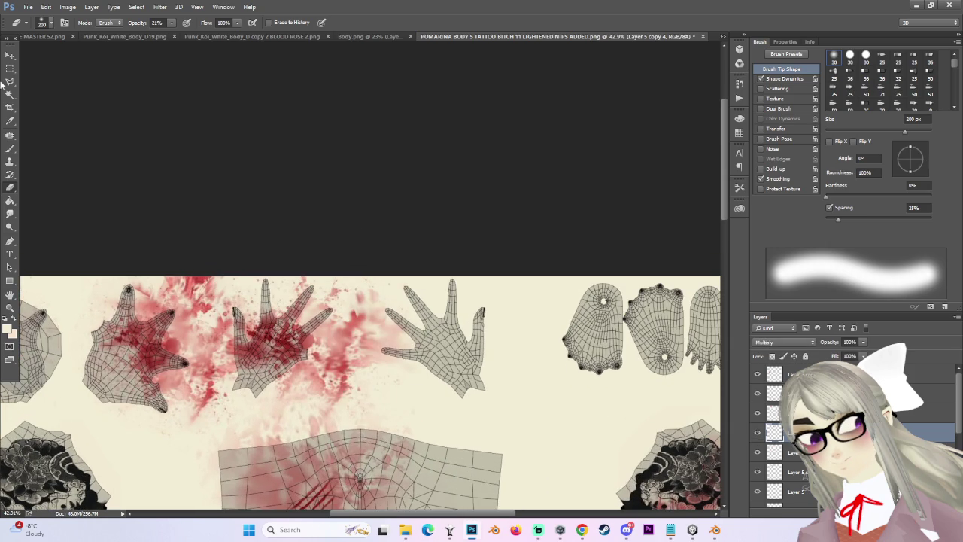
{"action": "left_click", "coordinate": [11, 53]}
{"action": "mouse_move", "coordinate": [352, 299]}
{"action": "left_mouse_down"}
{"action": "mouse_move", "coordinate": [526, 266]}
{"action": "mouse_move", "coordinate": [539, 314]}
{"action": "left_mouse_up"}
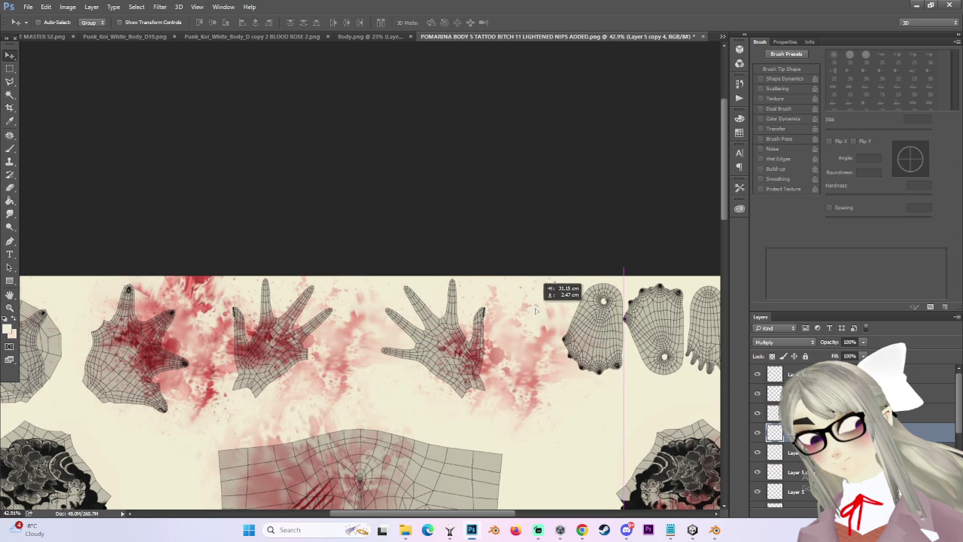
{"action": "scroll", "coordinate": [493, 311], "scroll_direction": "up", "scroll_amount": 2}
{"action": "key", "text": "e"}
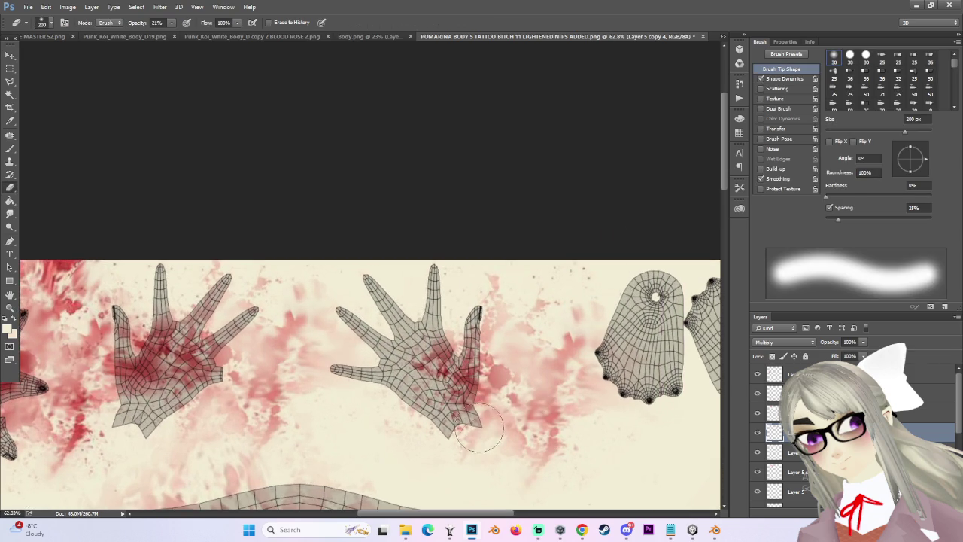
{"action": "scroll", "coordinate": [480, 427], "scroll_direction": "down", "scroll_amount": 2}
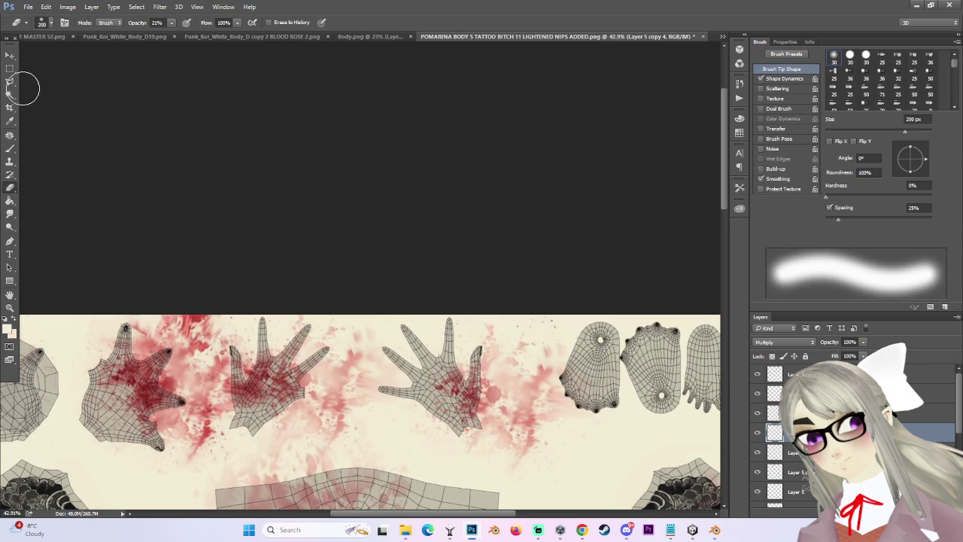
{"action": "left_click", "coordinate": [10, 56]}
{"action": "mouse_move", "coordinate": [398, 284]}
{"action": "left_mouse_down"}
{"action": "mouse_move", "coordinate": [500, 368]}
{"action": "mouse_move", "coordinate": [489, 375]}
{"action": "left_mouse_up"}
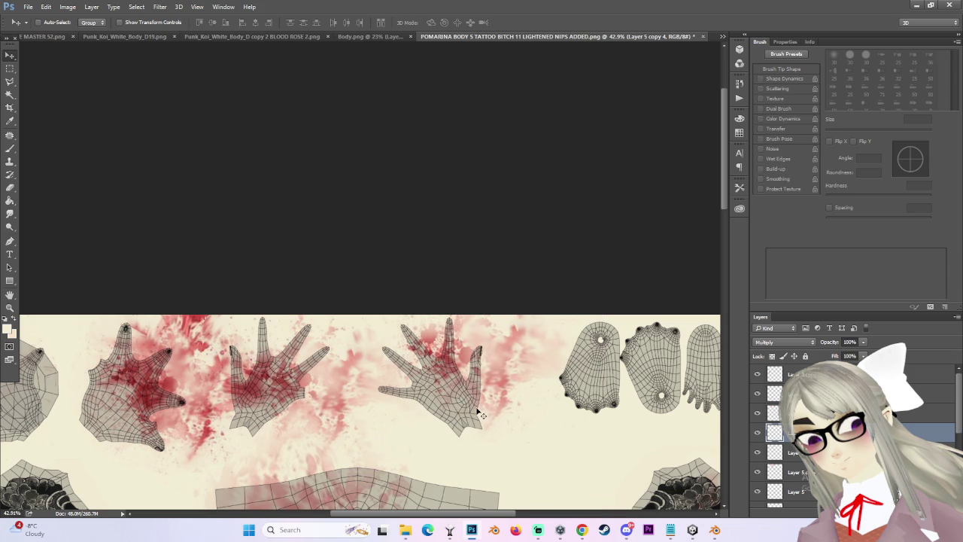
Clear red from the third hand's fingers with a 250 px eraser and hide the UV wireframe layer.
{"action": "key", "text": "e"}
{"action": "key", "text": "bracketright"}
{"action": "key", "text": "bracketright"}
{"action": "key", "text": "bracketright"}
{"action": "key", "text": "bracketleft"}
{"action": "key", "text": "bracketleft"}
{"action": "key", "text": "bracketleft"}
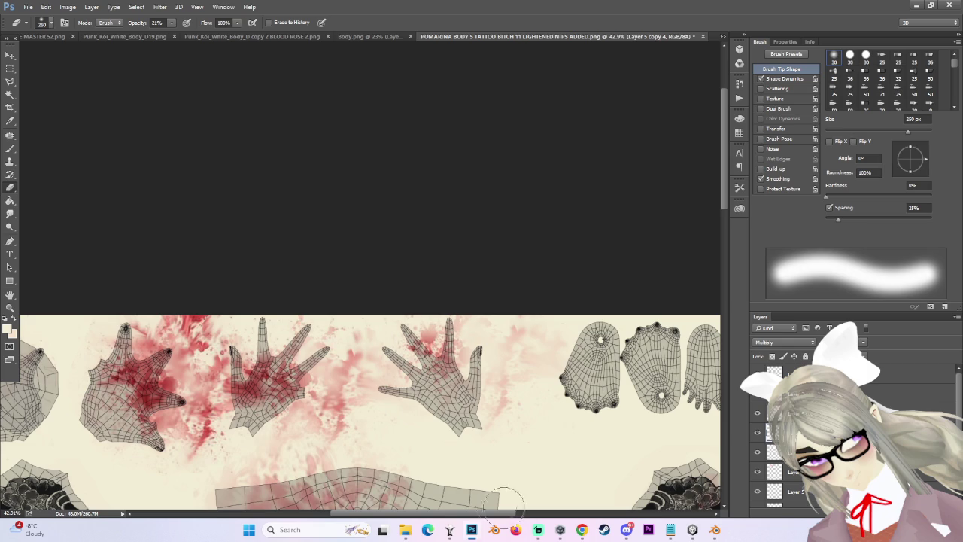
{"action": "left_click", "coordinate": [590, 532]}
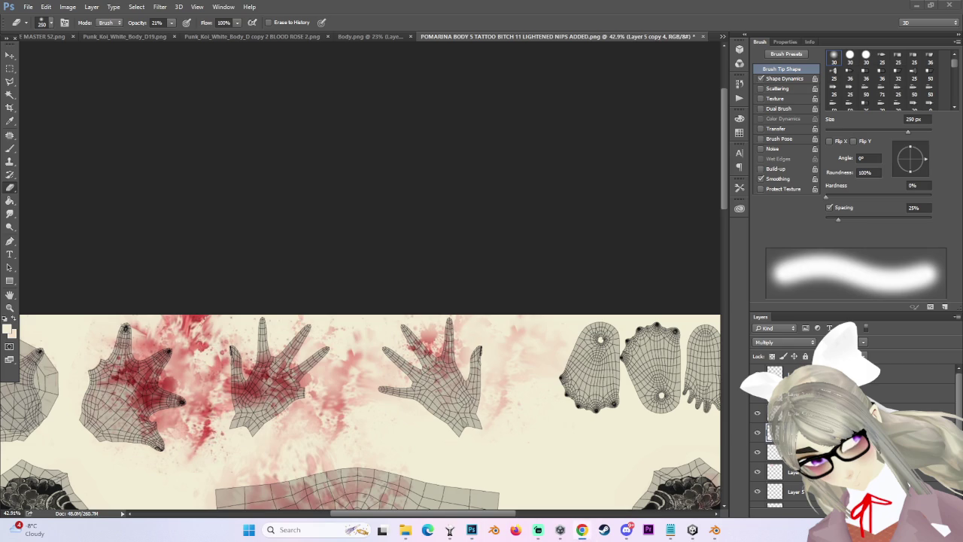
{"action": "scroll", "coordinate": [401, 327], "scroll_direction": "up", "scroll_amount": 1}
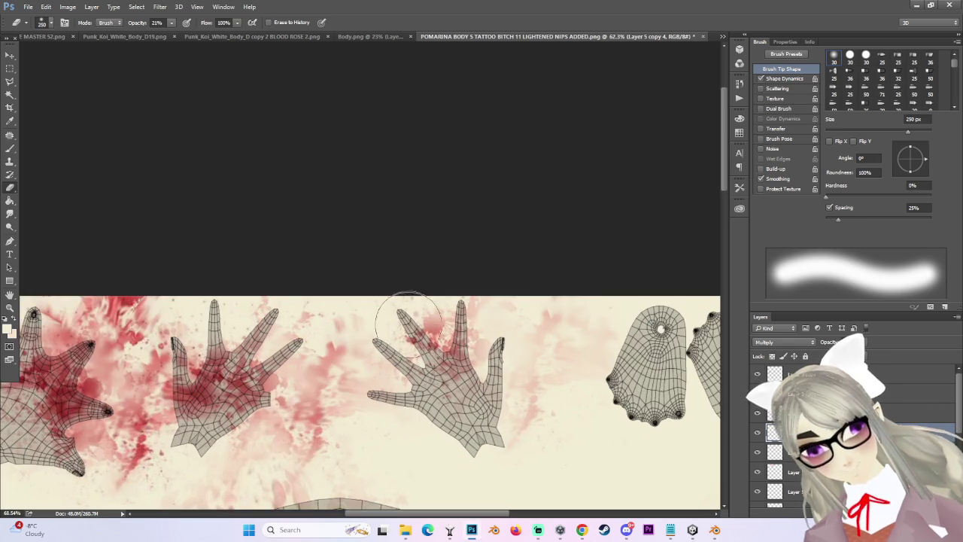
{"action": "scroll", "coordinate": [401, 328], "scroll_direction": "up", "scroll_amount": 1}
{"action": "mouse_move", "coordinate": [401, 327]}
{"action": "left_mouse_down"}
{"action": "mouse_move", "coordinate": [459, 335]}
{"action": "mouse_move", "coordinate": [430, 291]}
{"action": "left_mouse_up"}
{"action": "left_click_drag", "start_coordinate": [366, 327], "coordinate": [355, 376]}
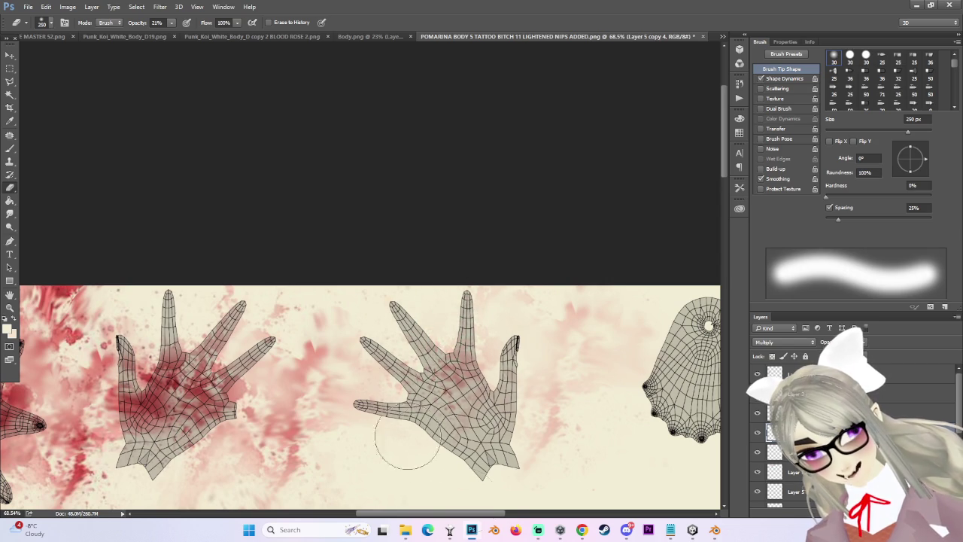
{"action": "scroll", "coordinate": [520, 433], "scroll_direction": "down", "scroll_amount": 2}
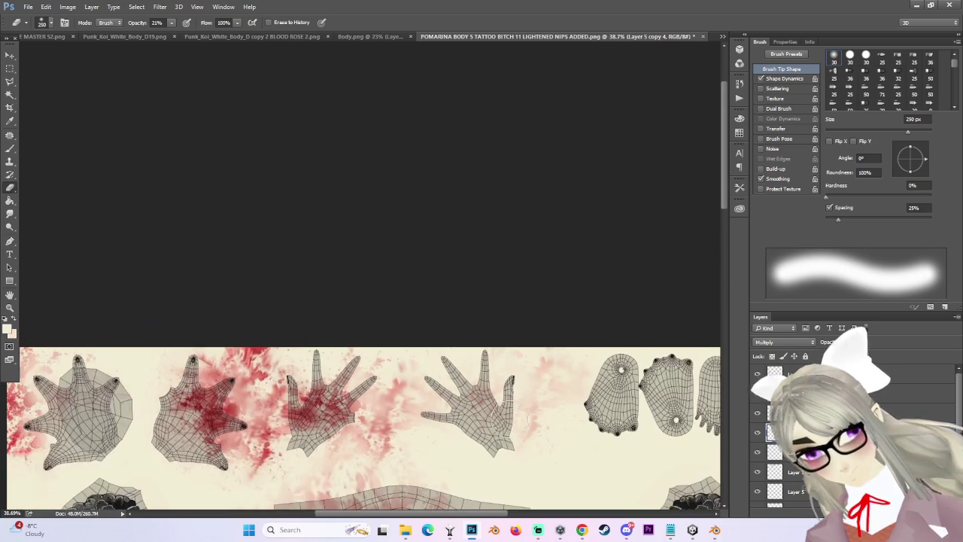
{"action": "scroll", "coordinate": [526, 431], "scroll_direction": "down", "scroll_amount": 1}
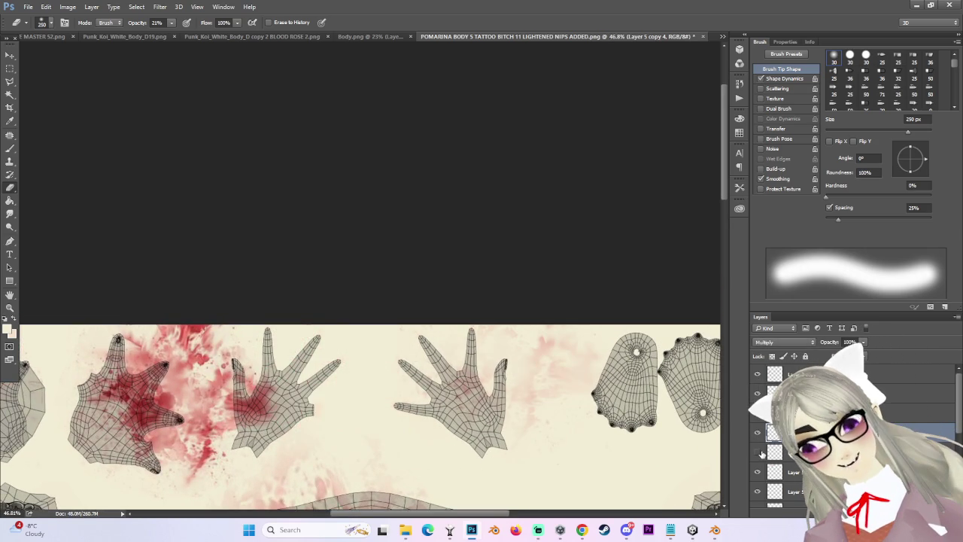
{"action": "left_click", "coordinate": [758, 472]}
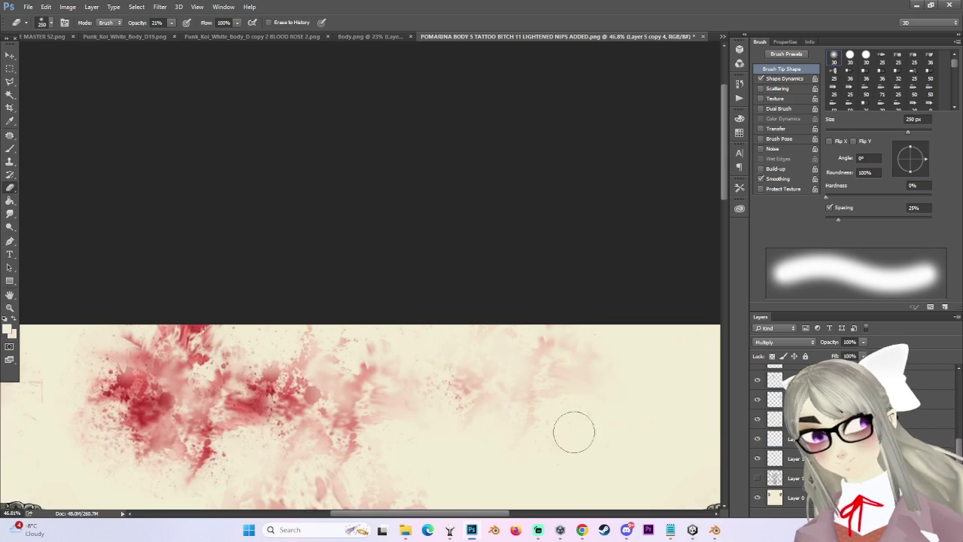
Hide the background and tattoo layers so only the blood remains visible.
{"action": "scroll", "coordinate": [673, 441], "scroll_direction": "down", "scroll_amount": 5}
{"action": "scroll", "coordinate": [327, 230], "scroll_direction": "up", "scroll_amount": 3}
{"action": "left_click", "coordinate": [28, 7]}
{"action": "left_click", "coordinate": [33, 118]}
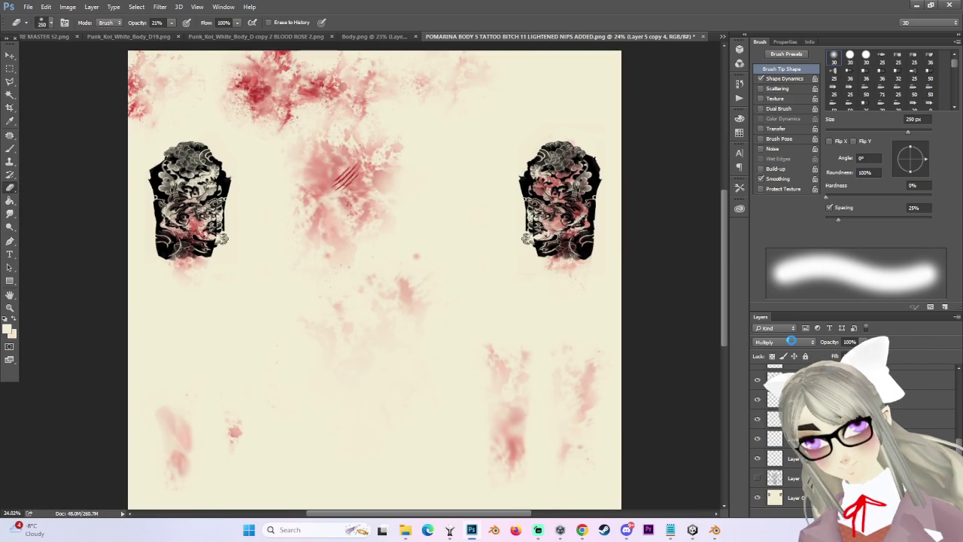
{"action": "key", "text": "Return"}
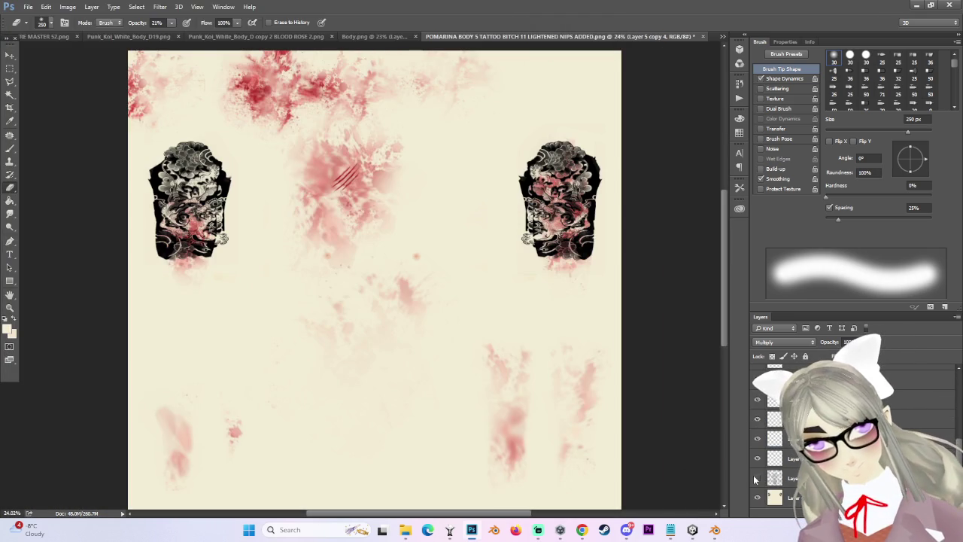
{"action": "left_click", "coordinate": [757, 479]}
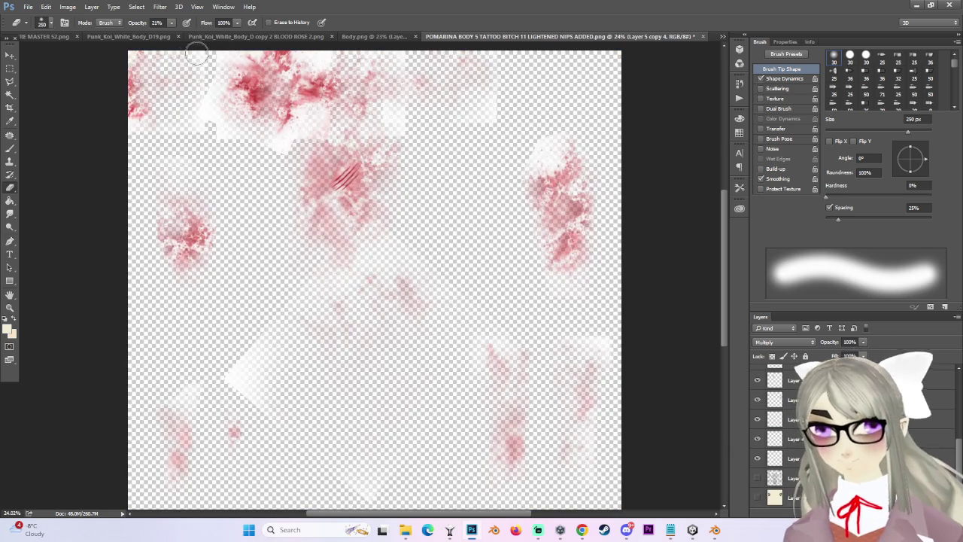
Save the texture as a PNG named ADDED BLOOD 5, accepting the PNG options.
{"action": "left_click", "coordinate": [27, 7]}
{"action": "left_click", "coordinate": [38, 117]}
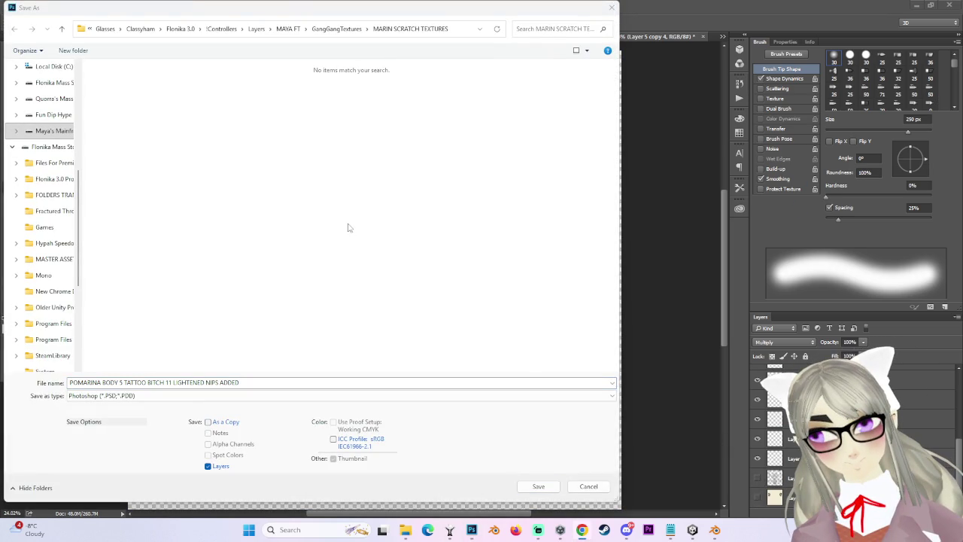
{"action": "left_click", "coordinate": [121, 396]}
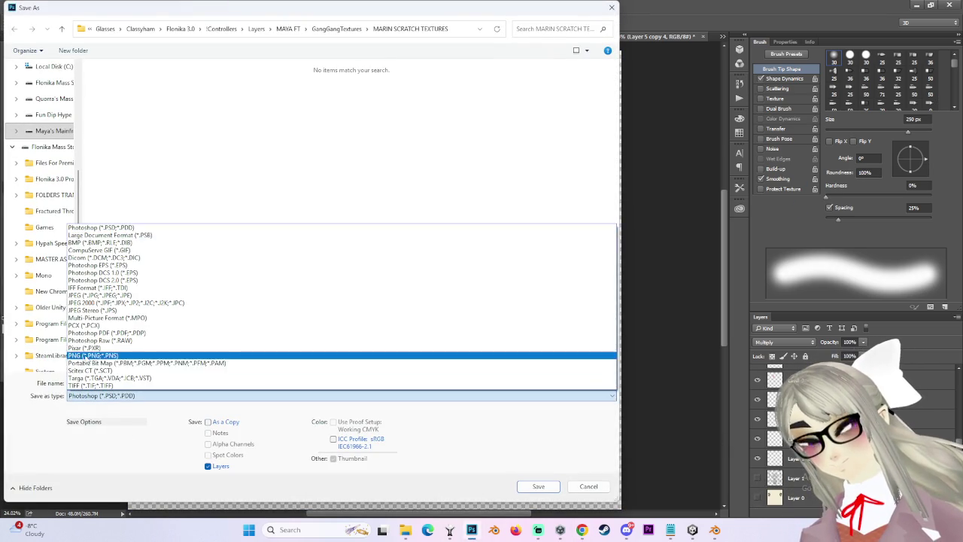
{"action": "left_click", "coordinate": [226, 353]}
{"action": "left_click", "coordinate": [220, 178]}
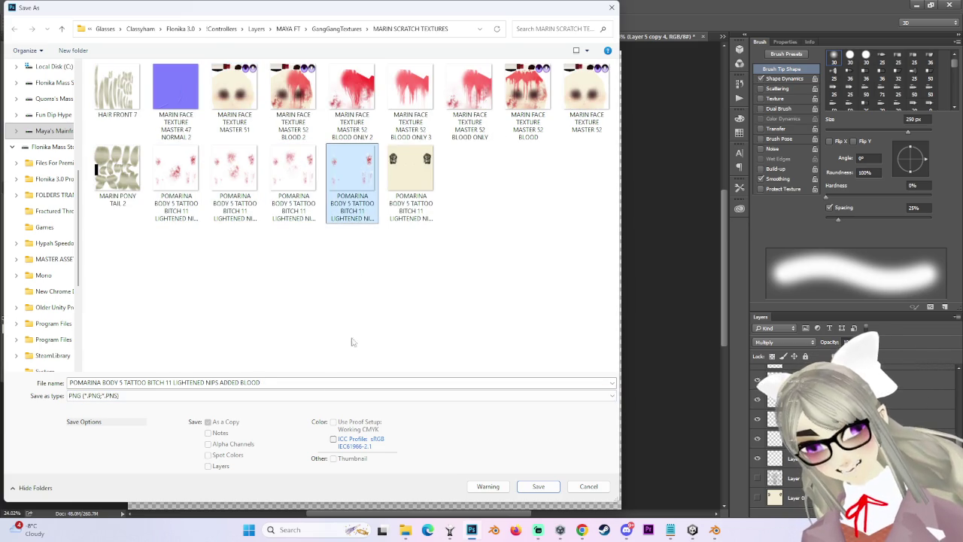
{"action": "left_click", "coordinate": [300, 185]}
{"action": "left_click", "coordinate": [268, 382]}
{"action": "key", "text": "BackSpace"}
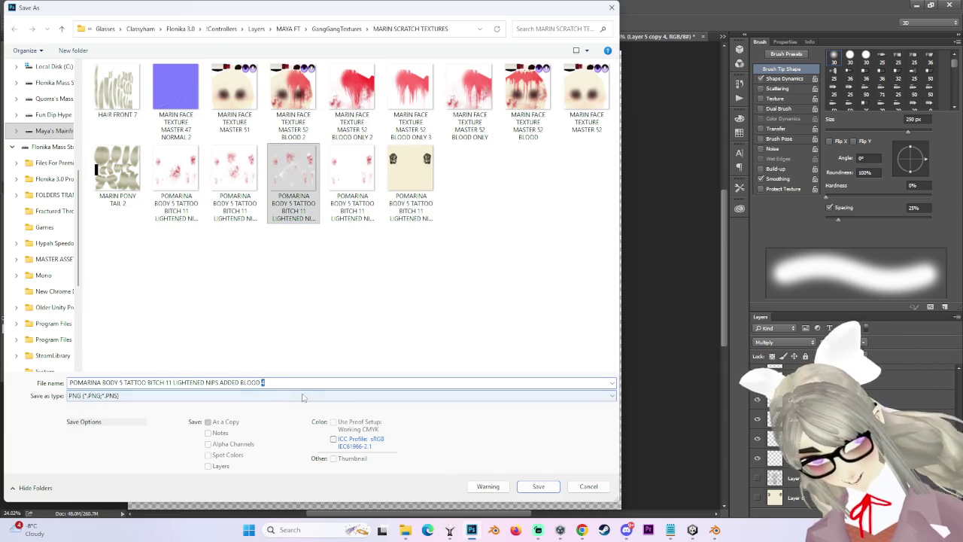
{"action": "type", "text": "5"}
{"action": "left_click", "coordinate": [539, 487]}
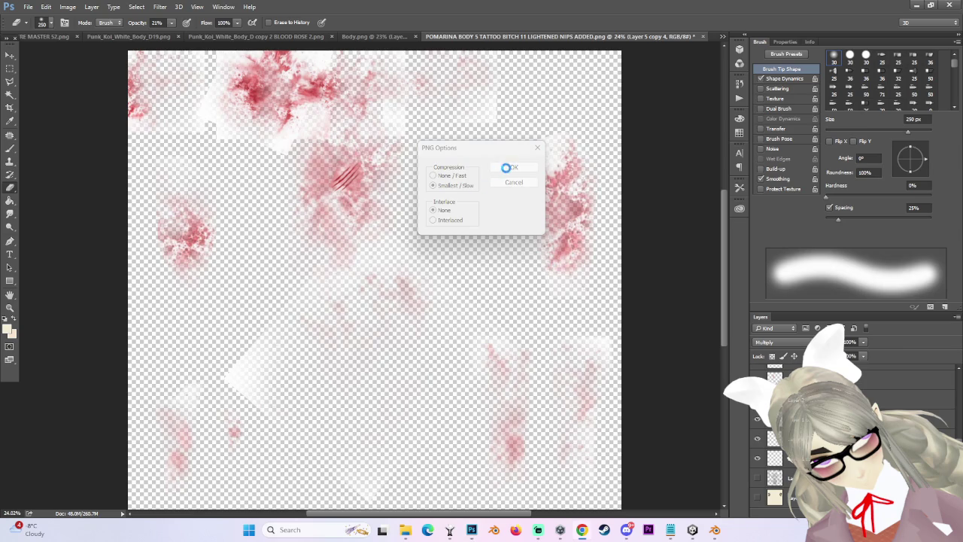
{"action": "left_click", "coordinate": [516, 168]}
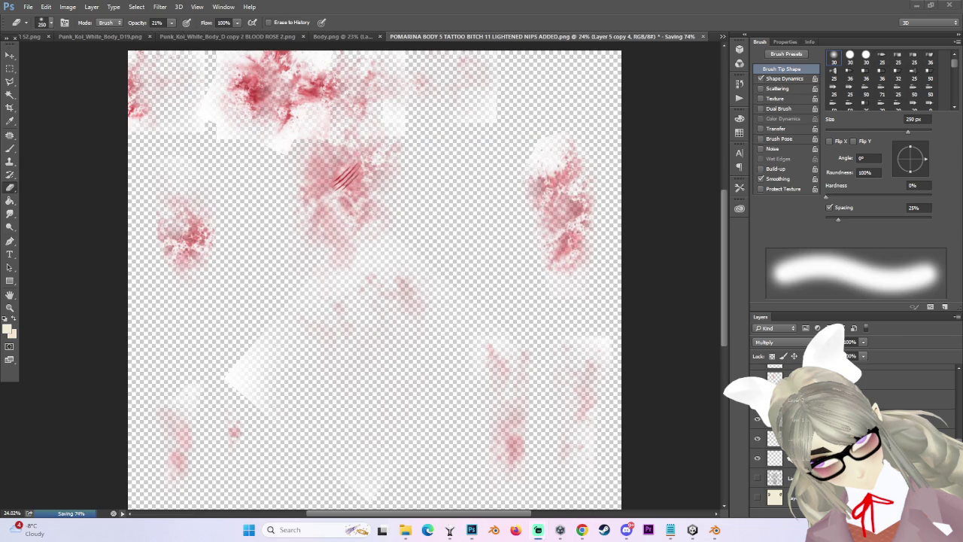
{"action": "left_click", "coordinate": [693, 530]}
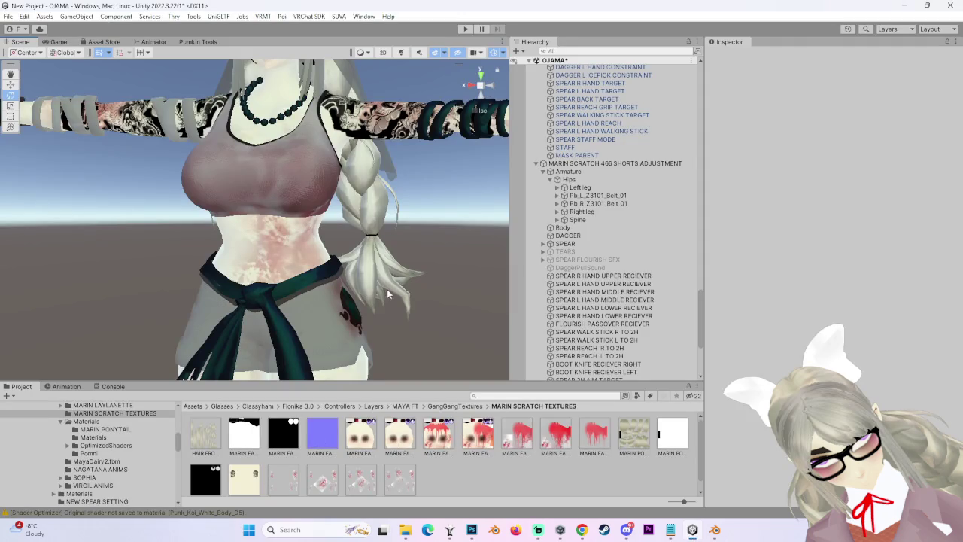
In Unity, view the avatar from the front, inspect the new blood texture, and select Body.
{"action": "scroll", "coordinate": [341, 213], "scroll_direction": "down", "scroll_amount": 3}
{"action": "scroll", "coordinate": [402, 167], "scroll_direction": "down", "scroll_amount": 2}
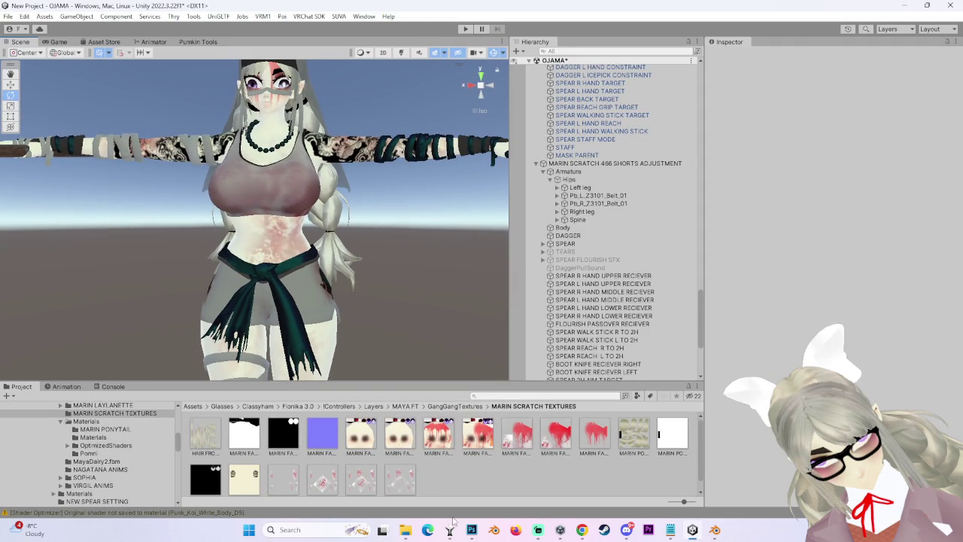
{"action": "left_click", "coordinate": [474, 535]}
{"action": "left_click", "coordinate": [473, 535]}
{"action": "mouse_move", "coordinate": [301, 186]}
{"action": "left_mouse_down"}
{"action": "mouse_move", "coordinate": [292, 265]}
{"action": "mouse_move", "coordinate": [346, 197]}
{"action": "mouse_move", "coordinate": [255, 268]}
{"action": "mouse_move", "coordinate": [279, 261]}
{"action": "mouse_move", "coordinate": [305, 274]}
{"action": "left_mouse_up"}
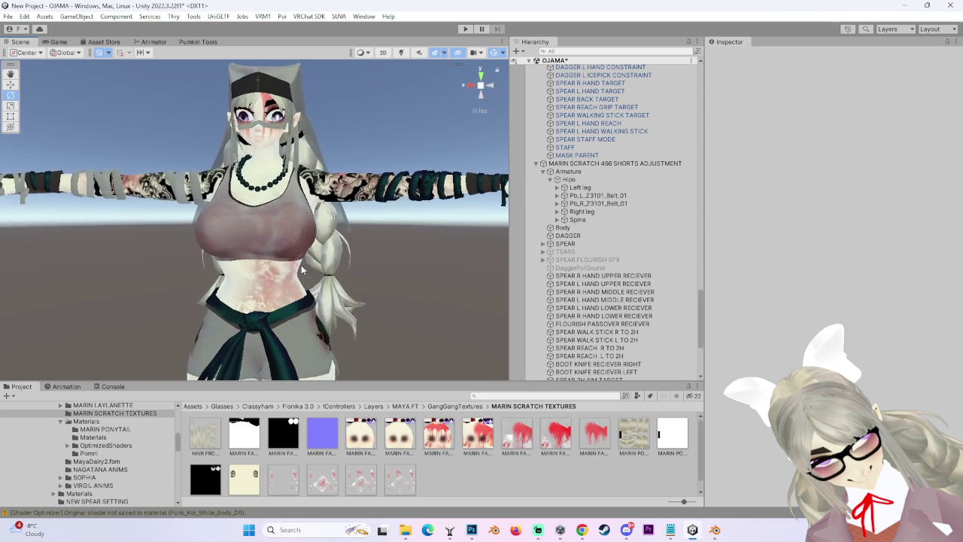
{"action": "left_click_drag", "start_coordinate": [234, 271], "coordinate": [270, 277]}
{"action": "left_click", "coordinate": [563, 227]}
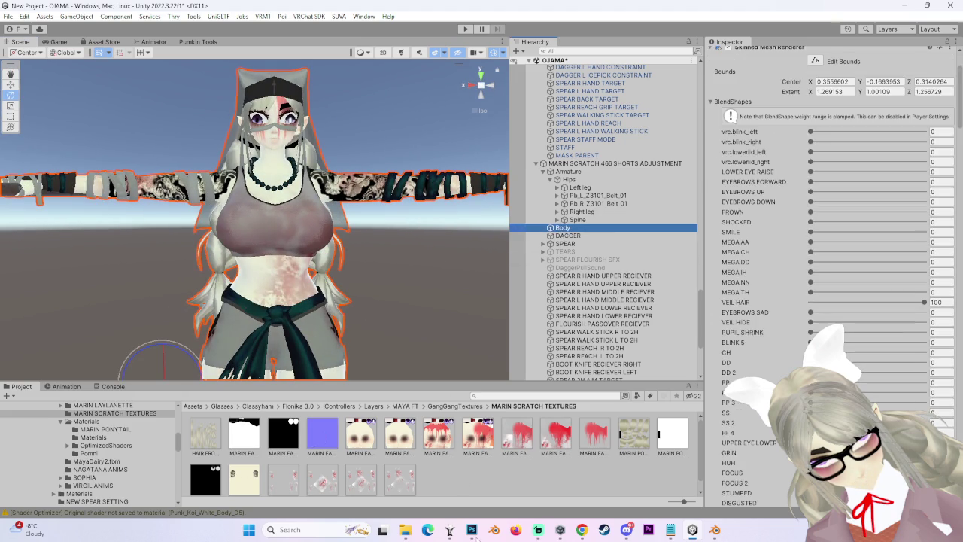
{"action": "left_click", "coordinate": [472, 530]}
{"action": "left_click", "coordinate": [472, 530]}
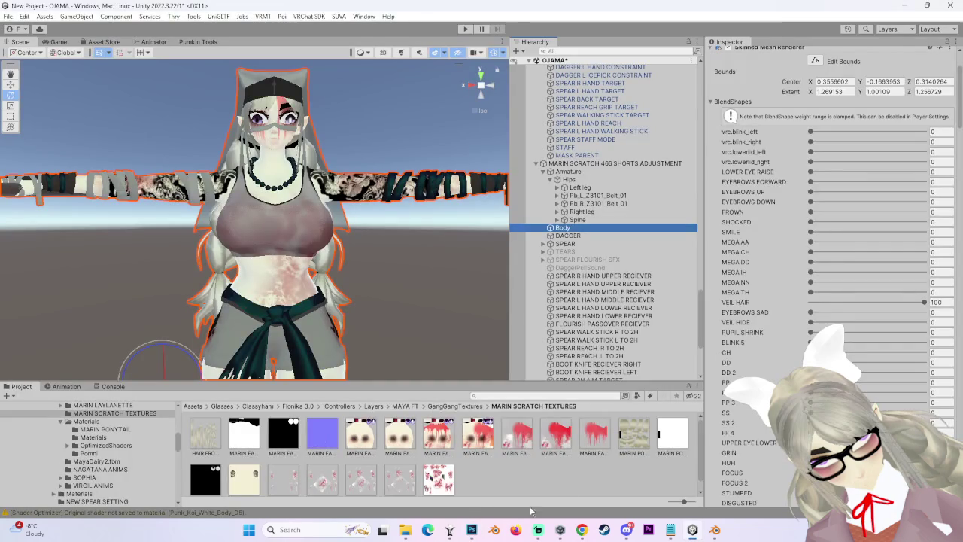
{"action": "left_click", "coordinate": [436, 487]}
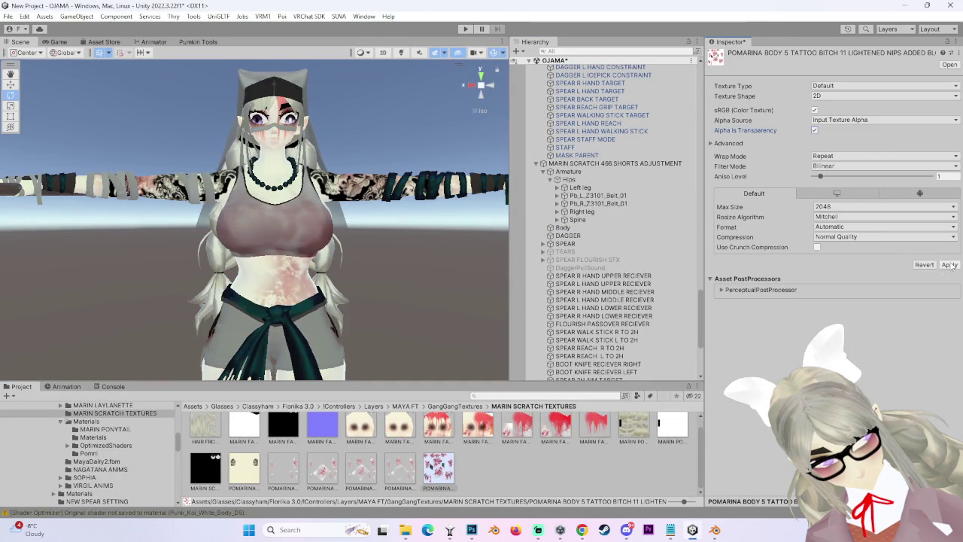
{"action": "left_click", "coordinate": [563, 228]}
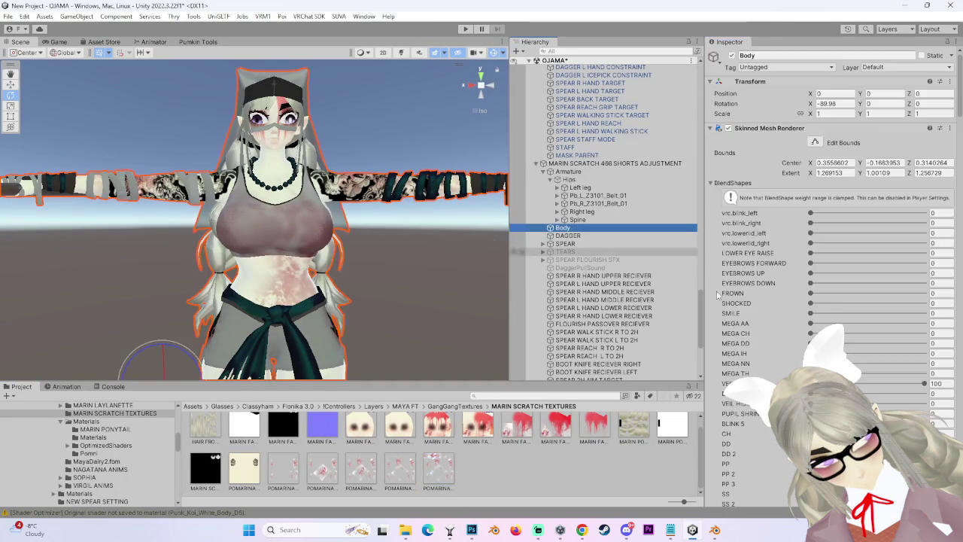
Drag the blood texture into the Poiyomi Decal 0 slot of the Body material.
{"action": "scroll", "coordinate": [768, 368], "scroll_direction": "down", "scroll_amount": 5}
{"action": "scroll", "coordinate": [772, 362], "scroll_direction": "down", "scroll_amount": 5}
{"action": "scroll", "coordinate": [775, 356], "scroll_direction": "down", "scroll_amount": 5}
{"action": "scroll", "coordinate": [779, 352], "scroll_direction": "down", "scroll_amount": 5}
{"action": "scroll", "coordinate": [779, 353], "scroll_direction": "down", "scroll_amount": 5}
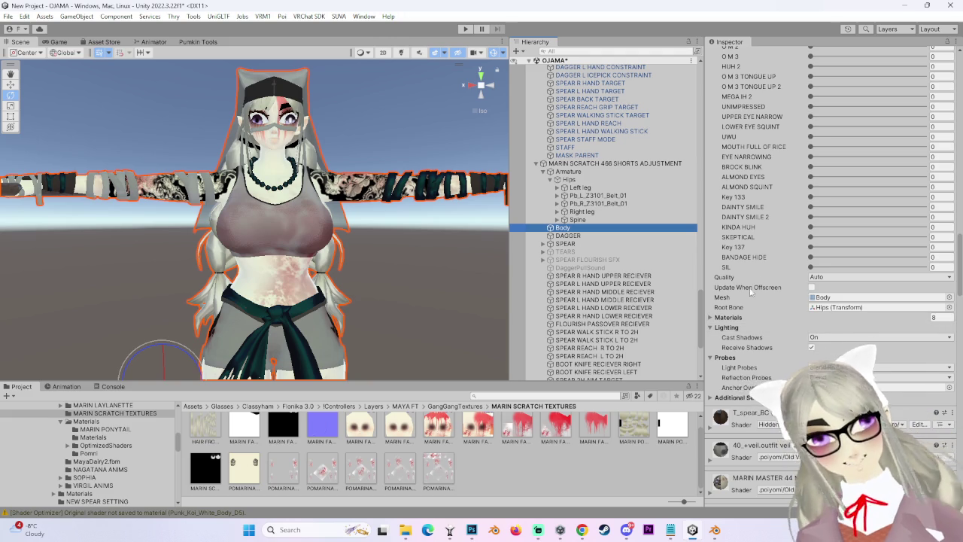
{"action": "scroll", "coordinate": [709, 331], "scroll_direction": "down", "scroll_amount": 5}
{"action": "scroll", "coordinate": [708, 331], "scroll_direction": "down", "scroll_amount": 1}
{"action": "scroll", "coordinate": [708, 331], "scroll_direction": "down", "scroll_amount": 2}
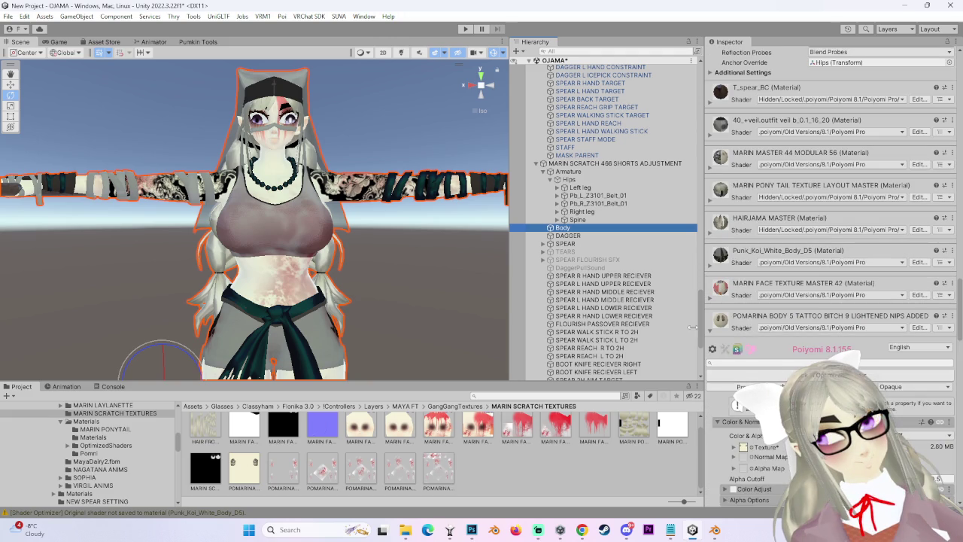
{"action": "scroll", "coordinate": [765, 466], "scroll_direction": "down", "scroll_amount": 3}
{"action": "scroll", "coordinate": [756, 452], "scroll_direction": "down", "scroll_amount": 3}
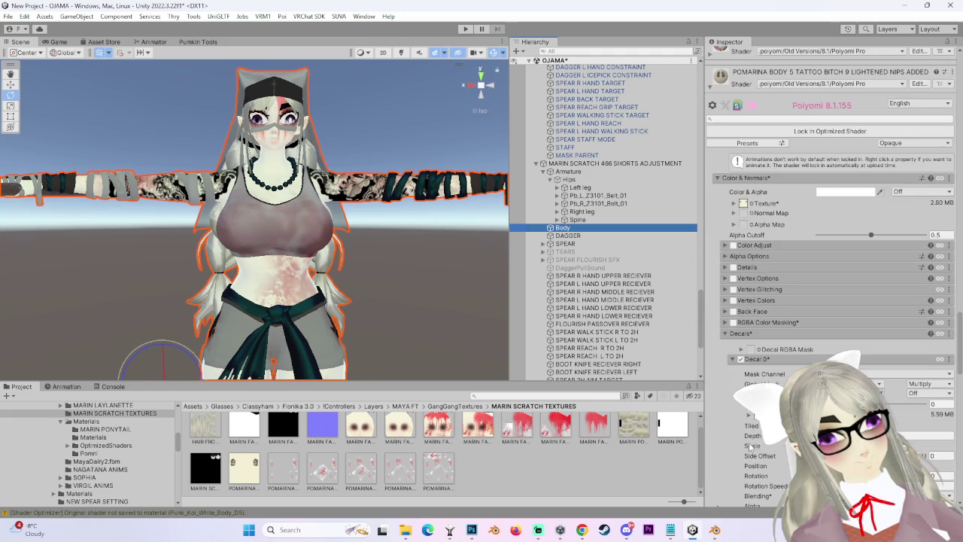
{"action": "scroll", "coordinate": [748, 445], "scroll_direction": "down", "scroll_amount": 2}
{"action": "left_click_drag", "start_coordinate": [444, 472], "coordinate": [751, 335]}
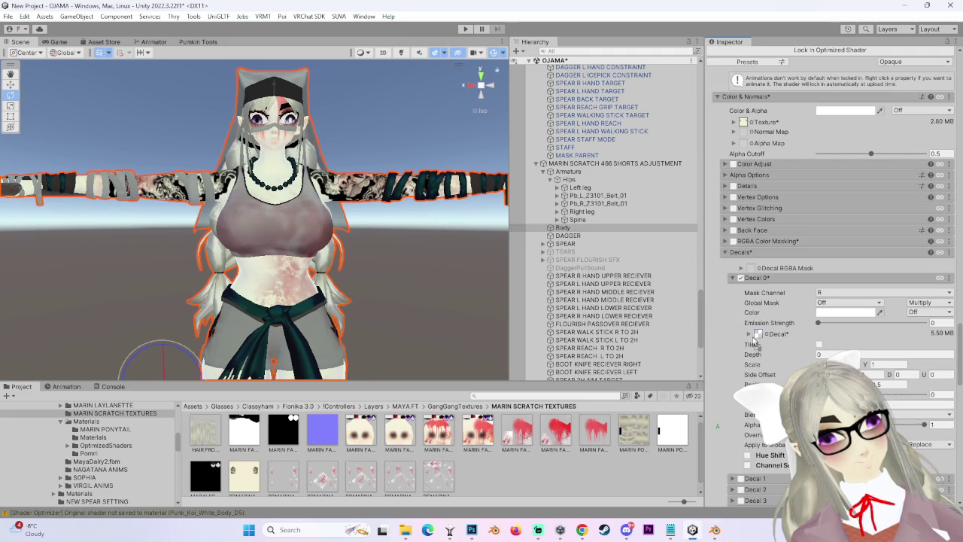
{"action": "mouse_move", "coordinate": [343, 252]}
{"action": "left_mouse_down"}
{"action": "mouse_move", "coordinate": [352, 200]}
{"action": "mouse_move", "coordinate": [383, 250]}
{"action": "mouse_move", "coordinate": [359, 321]}
{"action": "mouse_move", "coordinate": [385, 266]}
{"action": "mouse_move", "coordinate": [342, 225]}
{"action": "mouse_move", "coordinate": [355, 314]}
{"action": "mouse_move", "coordinate": [357, 190]}
{"action": "mouse_move", "coordinate": [335, 168]}
{"action": "mouse_move", "coordinate": [335, 222]}
{"action": "mouse_move", "coordinate": [329, 218]}
{"action": "mouse_move", "coordinate": [372, 260]}
{"action": "mouse_move", "coordinate": [339, 230]}
{"action": "mouse_move", "coordinate": [216, 163]}
{"action": "left_mouse_up"}
{"action": "left_click", "coordinate": [216, 163]}
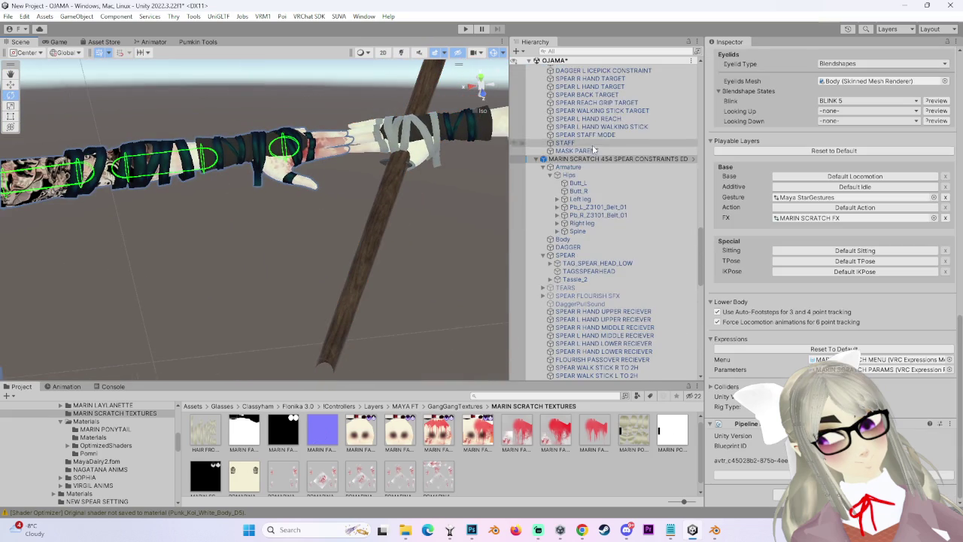
{"action": "key", "text": "f"}
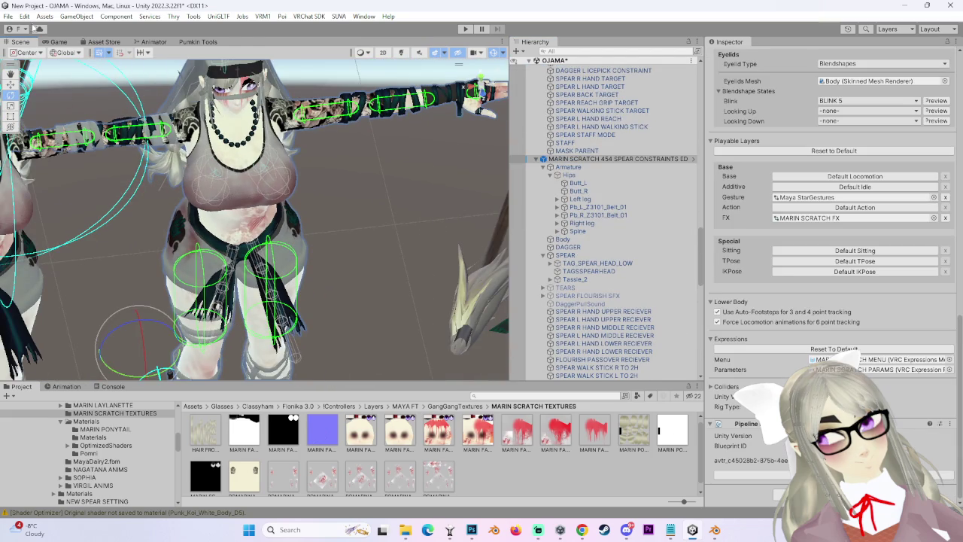
{"action": "scroll", "coordinate": [354, 211], "scroll_direction": "down", "scroll_amount": 3}
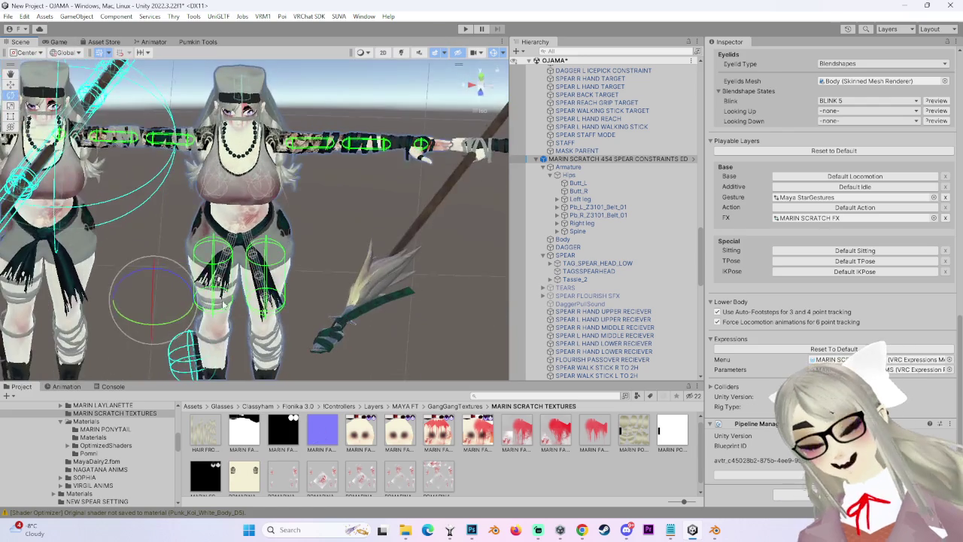
{"action": "left_click_drag", "start_coordinate": [122, 291], "coordinate": [64, 294]}
{"action": "left_click", "coordinate": [119, 305]}
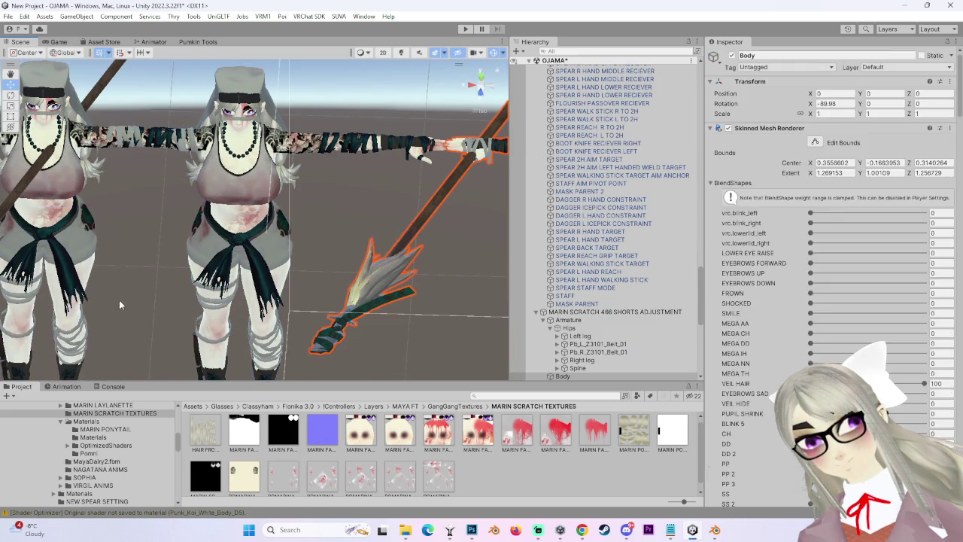
{"action": "left_click", "coordinate": [365, 283]}
{"action": "mouse_move", "coordinate": [116, 302]}
{"action": "left_mouse_down"}
{"action": "mouse_move", "coordinate": [260, 282]}
{"action": "mouse_move", "coordinate": [301, 229]}
{"action": "left_mouse_up"}
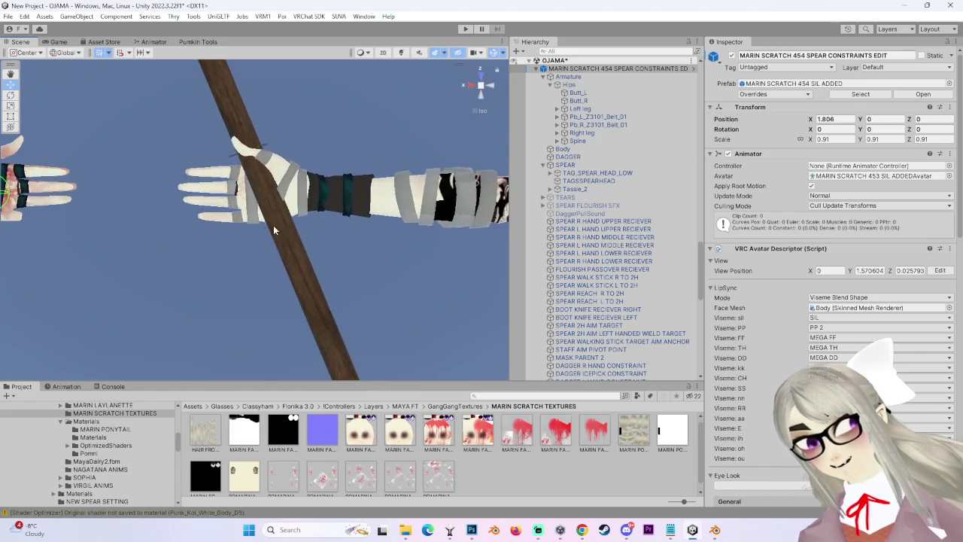
{"action": "left_click_drag", "start_coordinate": [301, 229], "coordinate": [403, 226]}
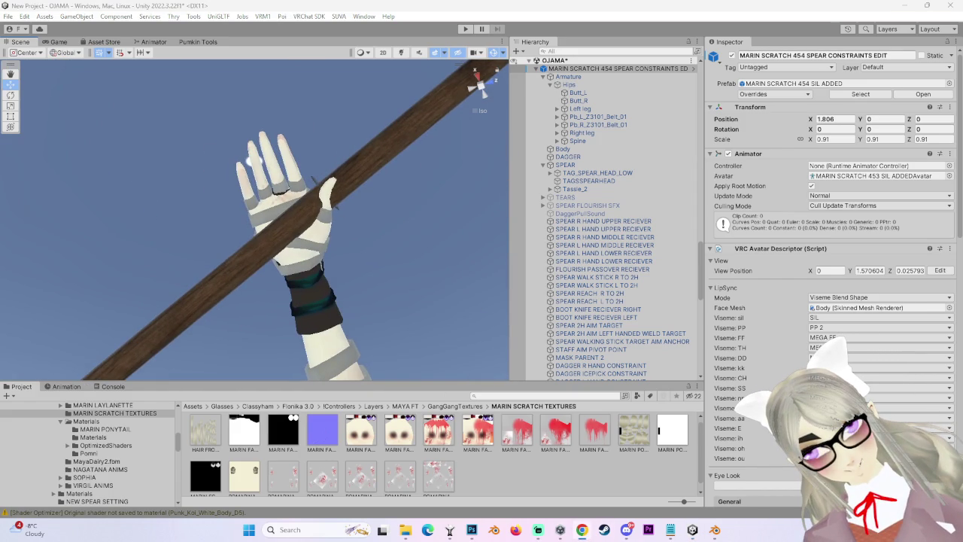
{"action": "right_click", "coordinate": [583, 213]}
{"action": "left_click", "coordinate": [625, 453]}
{"action": "mouse_move", "coordinate": [198, 258]}
{"action": "left_mouse_down"}
{"action": "mouse_move", "coordinate": [245, 136]}
{"action": "mouse_move", "coordinate": [328, 255]}
{"action": "mouse_move", "coordinate": [356, 238]}
{"action": "mouse_move", "coordinate": [279, 244]}
{"action": "mouse_move", "coordinate": [162, 222]}
{"action": "mouse_move", "coordinate": [264, 218]}
{"action": "mouse_move", "coordinate": [253, 76]}
{"action": "mouse_move", "coordinate": [328, 334]}
{"action": "mouse_move", "coordinate": [324, 255]}
{"action": "mouse_move", "coordinate": [244, 89]}
{"action": "mouse_move", "coordinate": [246, 71]}
{"action": "mouse_move", "coordinate": [186, 182]}
{"action": "mouse_move", "coordinate": [254, 80]}
{"action": "mouse_move", "coordinate": [293, 260]}
{"action": "mouse_move", "coordinate": [274, 185]}
{"action": "mouse_move", "coordinate": [440, 233]}
{"action": "mouse_move", "coordinate": [339, 205]}
{"action": "mouse_move", "coordinate": [271, 159]}
{"action": "mouse_move", "coordinate": [172, 223]}
{"action": "mouse_move", "coordinate": [219, 256]}
{"action": "left_mouse_up"}
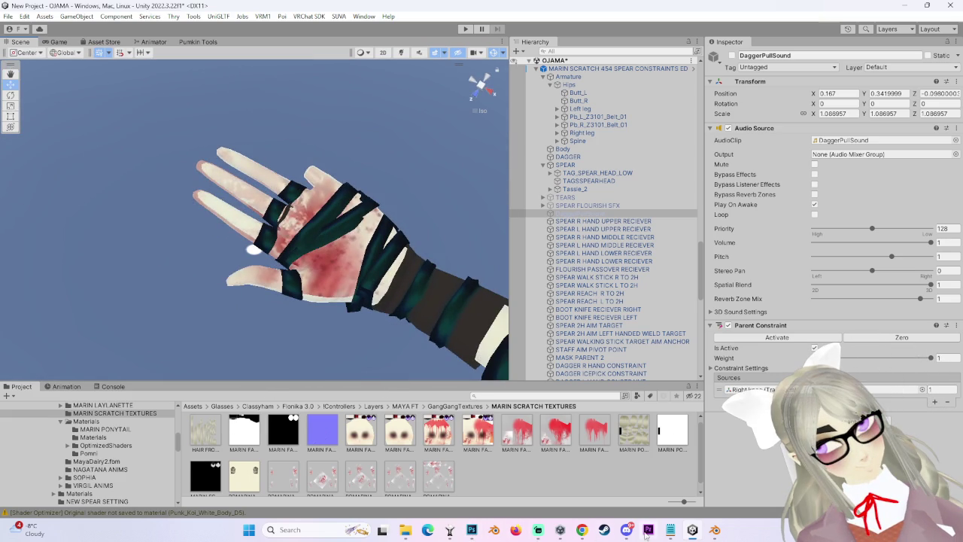
{"action": "left_click", "coordinate": [692, 530]}
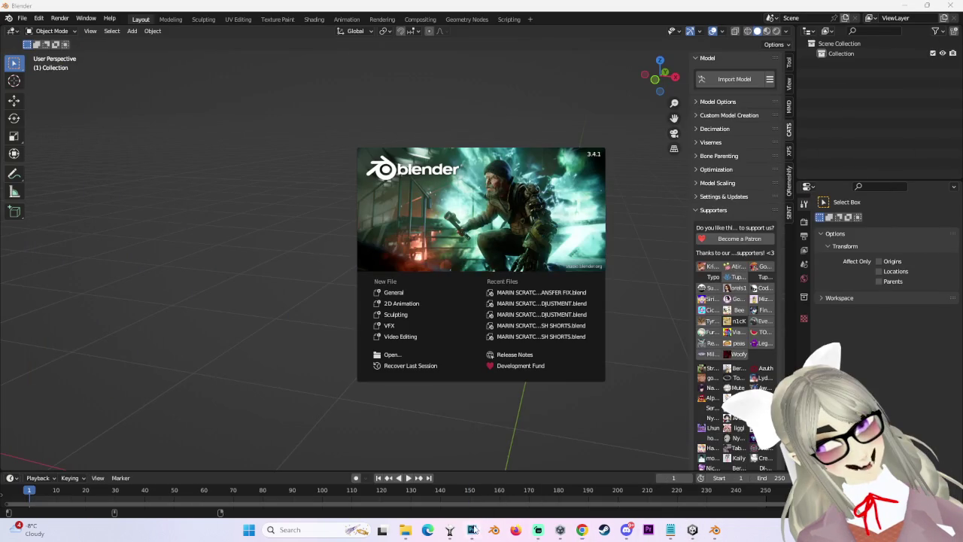
Back in Photoshop, toggle the UV wireframe layer and undo the recent erasing.
{"action": "left_click", "coordinate": [472, 530]}
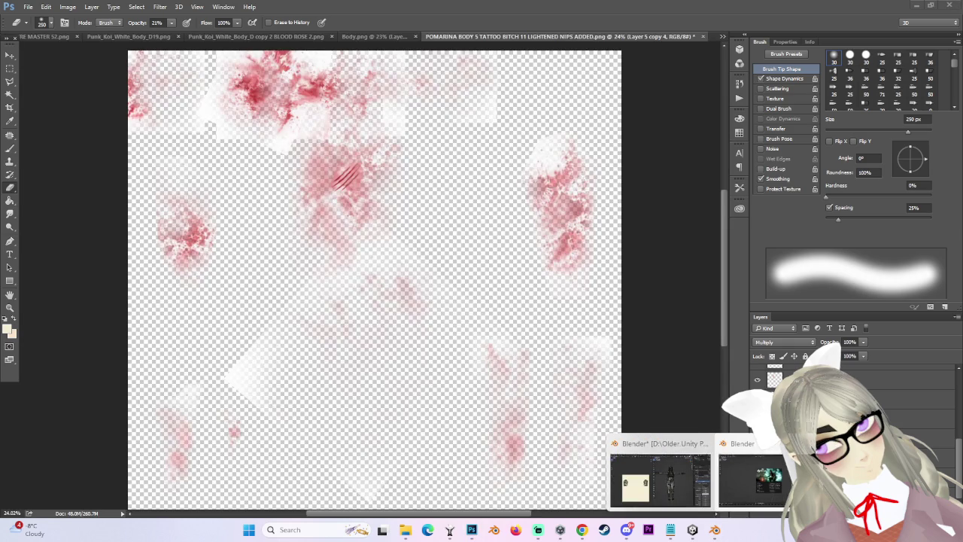
{"action": "left_click", "coordinate": [753, 475]}
{"action": "left_click", "coordinate": [717, 531]}
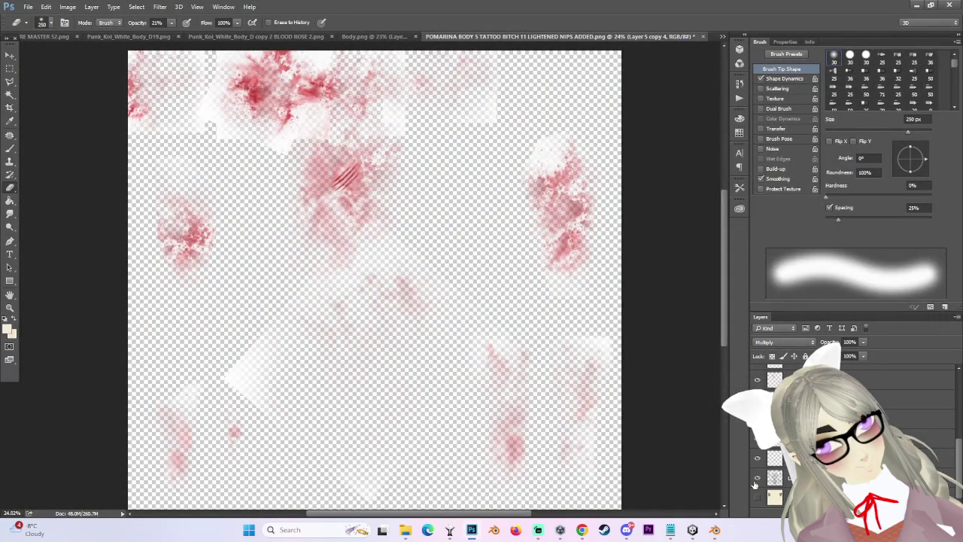
{"action": "scroll", "coordinate": [301, 259], "scroll_direction": "up", "scroll_amount": 3}
{"action": "scroll", "coordinate": [301, 260], "scroll_direction": "up", "scroll_amount": 4, "text": "alt"}
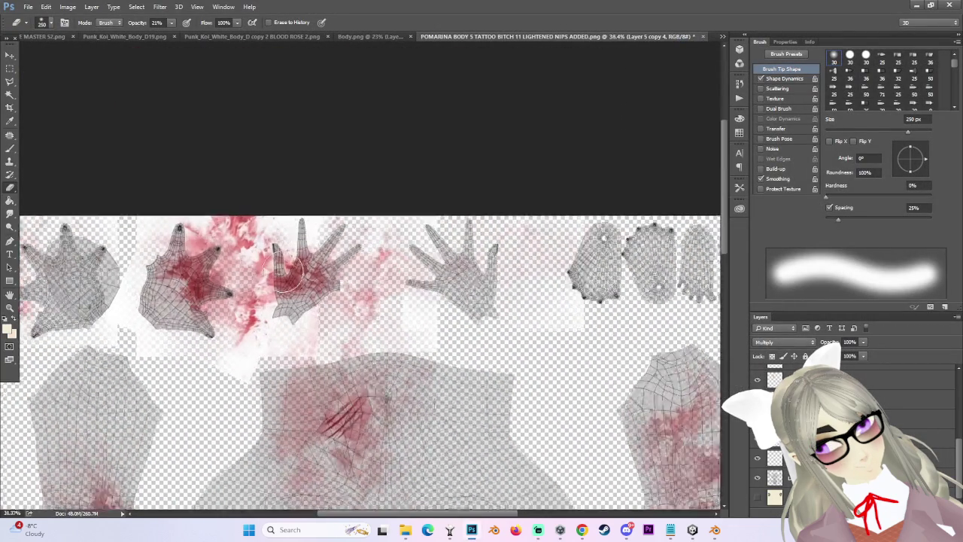
{"action": "left_click", "coordinate": [757, 458]}
{"action": "left_click", "coordinate": [759, 459]}
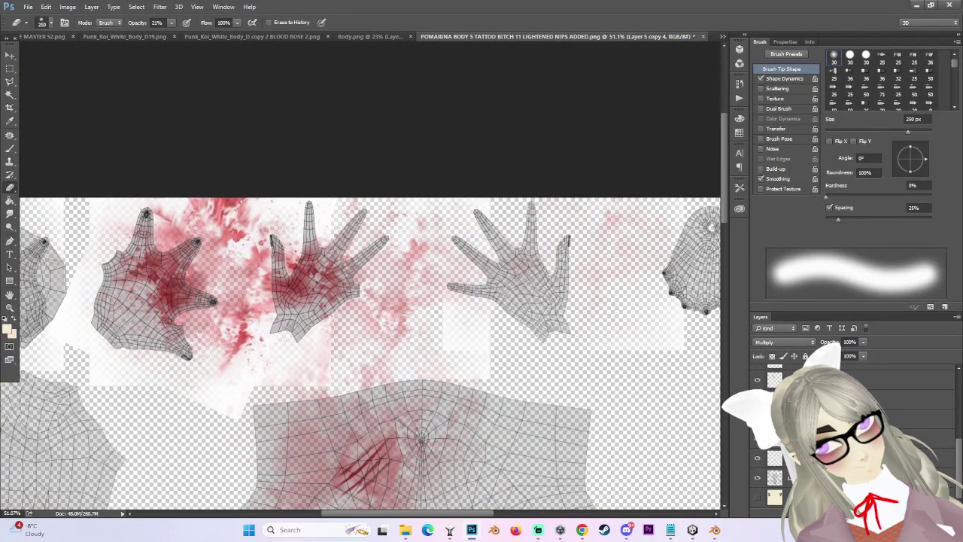
{"action": "scroll", "coordinate": [828, 452], "scroll_direction": "up", "scroll_amount": 1}
{"action": "key", "text": "ctrl+z"}
{"action": "key", "text": "ctrl+z"}
{"action": "key", "text": "ctrl+z"}
{"action": "key", "text": "ctrl+z"}
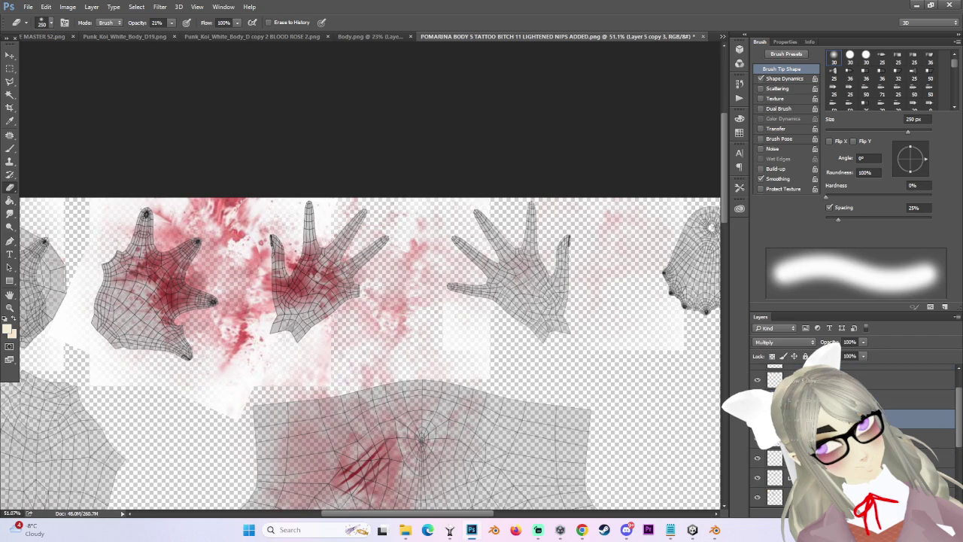
Create Layer 5 copy 5 of the splatter and move it over the middle hand.
{"action": "scroll", "coordinate": [286, 260], "scroll_direction": "up", "scroll_amount": 2}
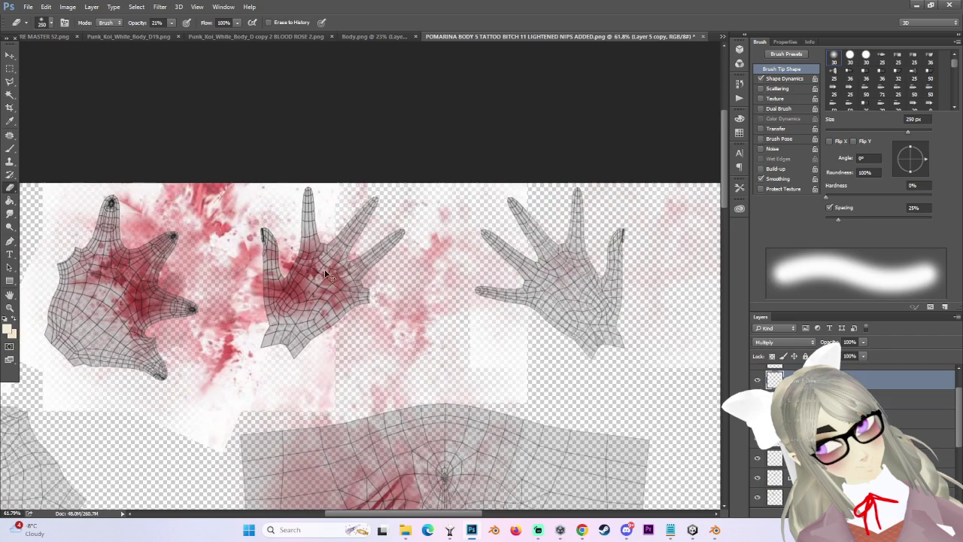
{"action": "key", "text": "ctrl+z"}
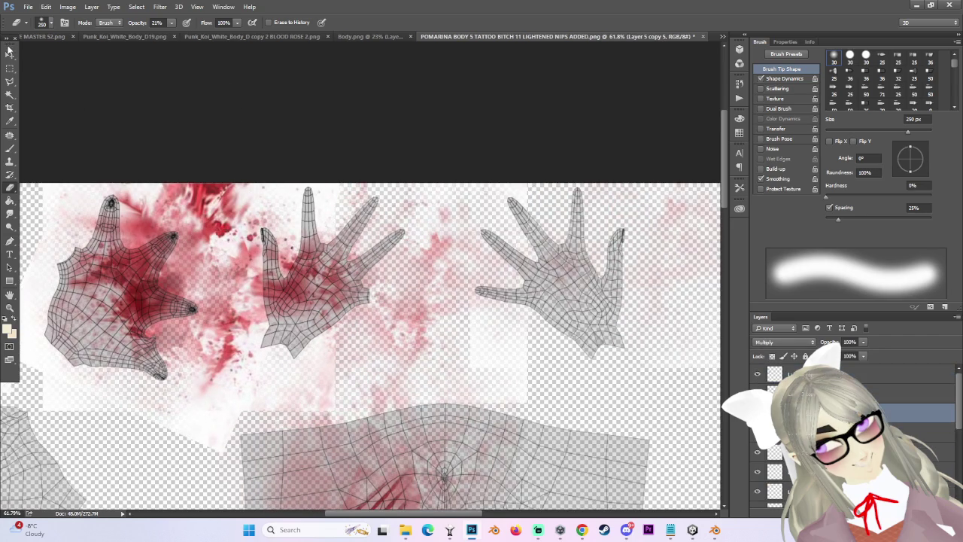
{"action": "key", "text": "v"}
{"action": "left_click_drag", "start_coordinate": [128, 297], "coordinate": [278, 331]}
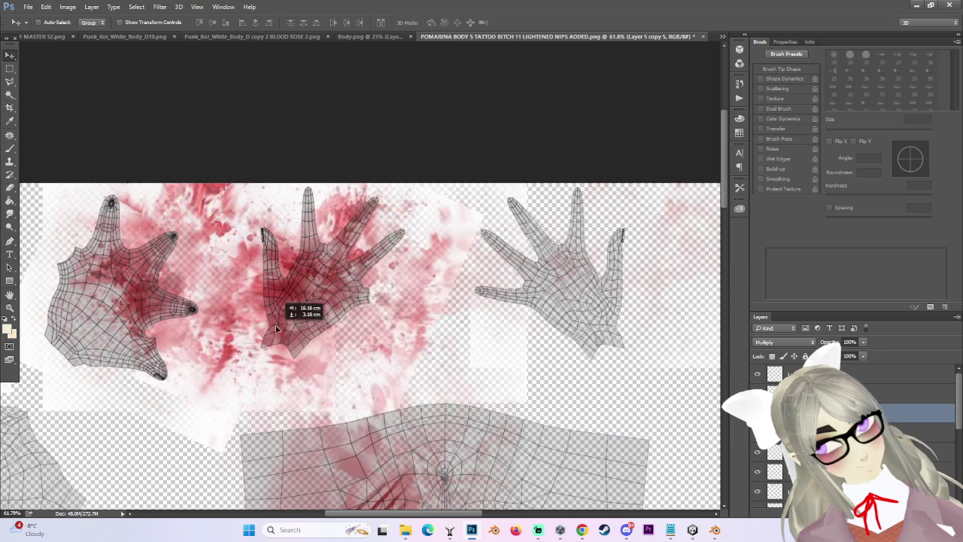
{"action": "scroll", "coordinate": [338, 323], "scroll_direction": "up", "scroll_amount": 1}
{"action": "mouse_move", "coordinate": [278, 332]}
{"action": "left_mouse_down"}
{"action": "mouse_move", "coordinate": [374, 199]}
{"action": "mouse_move", "coordinate": [372, 267]}
{"action": "mouse_move", "coordinate": [394, 284]}
{"action": "mouse_move", "coordinate": [384, 311]}
{"action": "mouse_move", "coordinate": [396, 309]}
{"action": "left_mouse_up"}
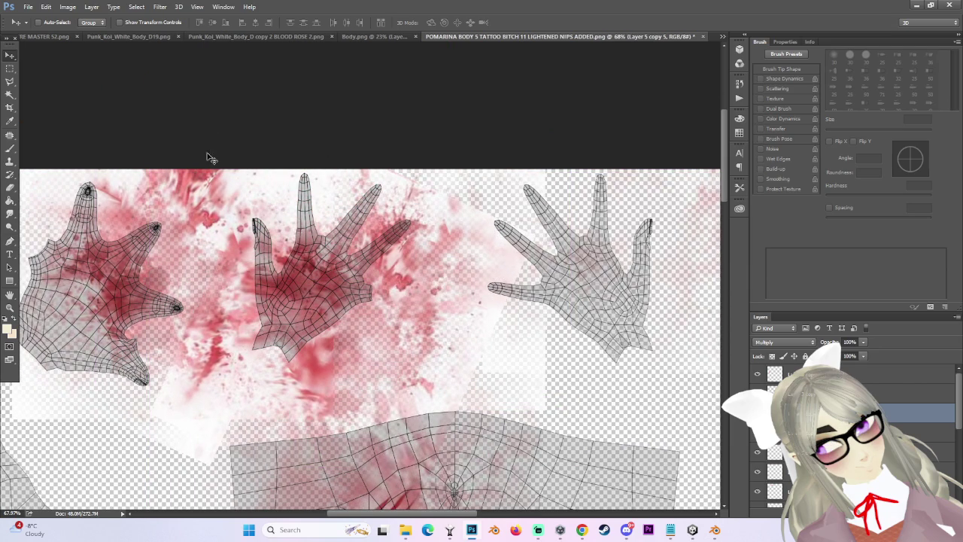
{"action": "left_click", "coordinate": [10, 80]}
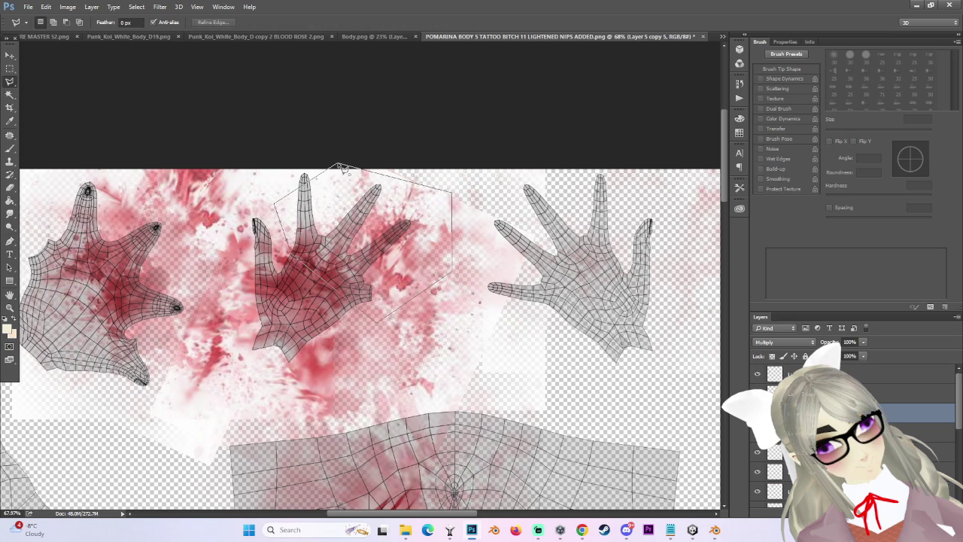
Feather the middle hand's blood lasso selection by 18 px in Refine Edge and apply it.
{"action": "left_click", "coordinate": [160, 7]}
{"action": "mouse_move", "coordinate": [137, 7]}
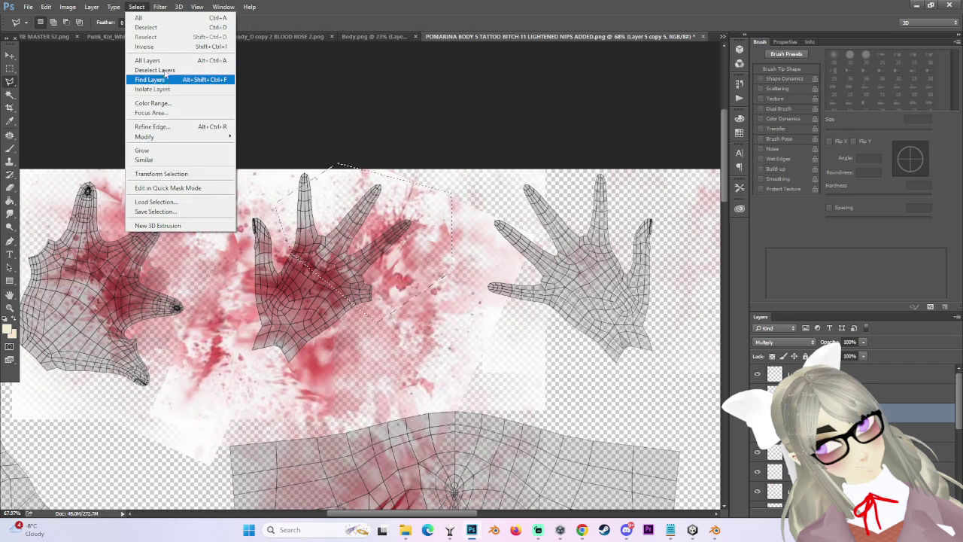
{"action": "left_click", "coordinate": [139, 7]}
{"action": "left_click", "coordinate": [138, 8]}
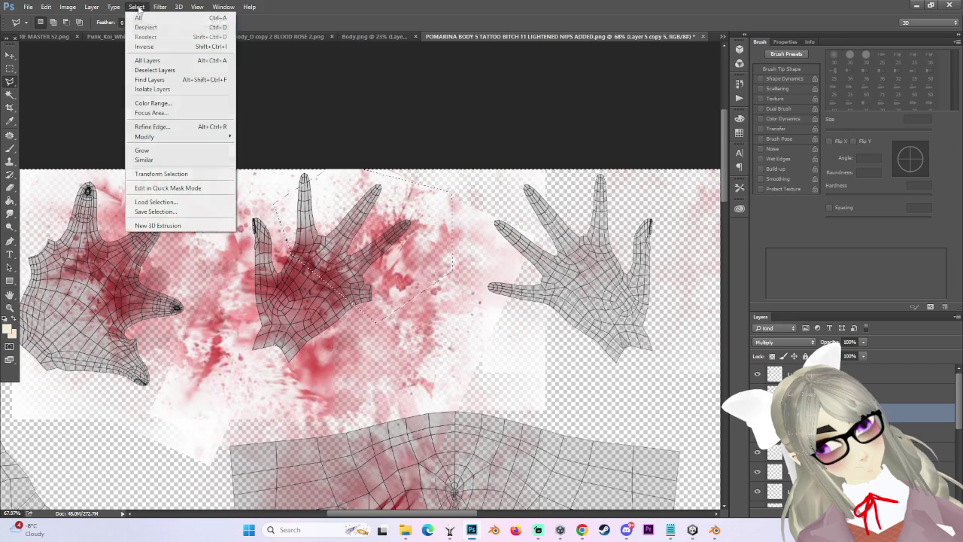
{"action": "left_click", "coordinate": [178, 128]}
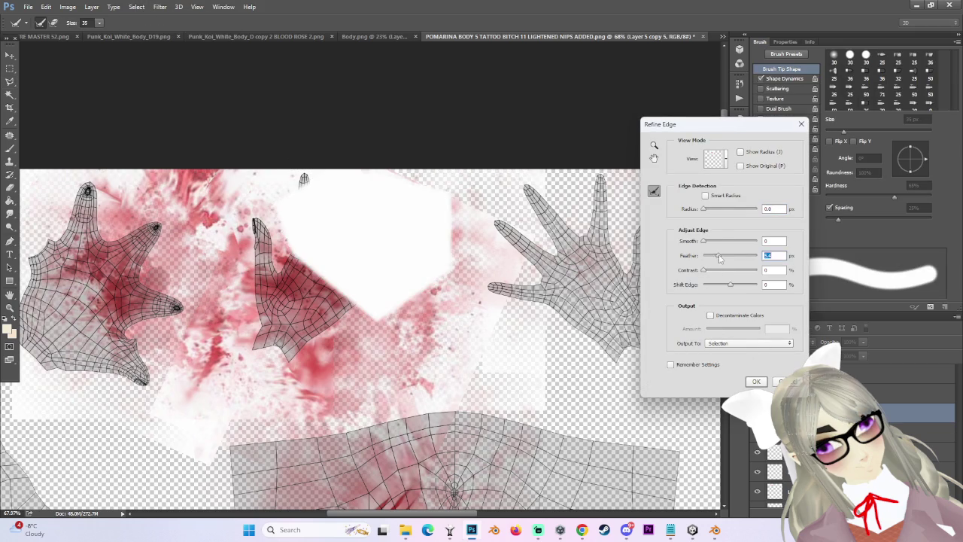
{"action": "left_click_drag", "start_coordinate": [739, 258], "coordinate": [704, 256]}
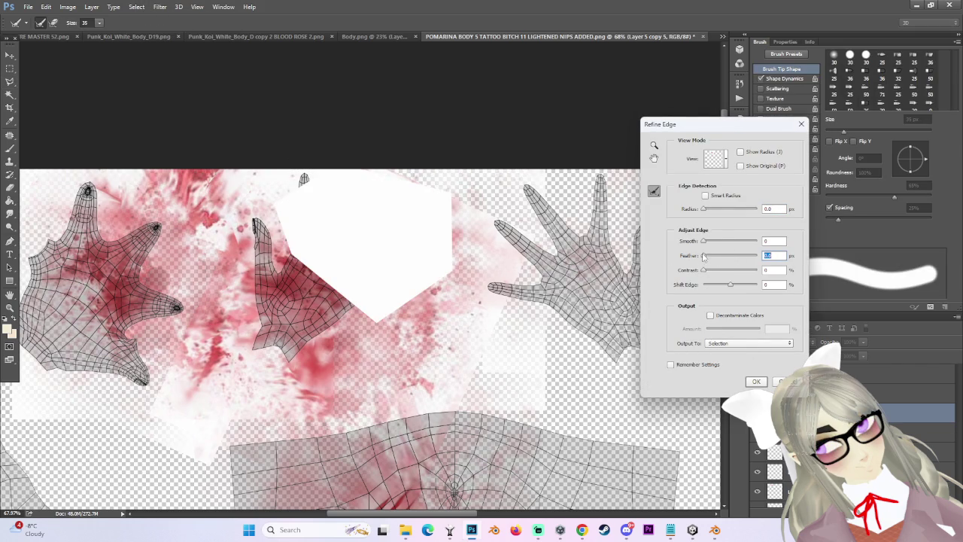
{"action": "left_click_drag", "start_coordinate": [725, 257], "coordinate": [727, 257]}
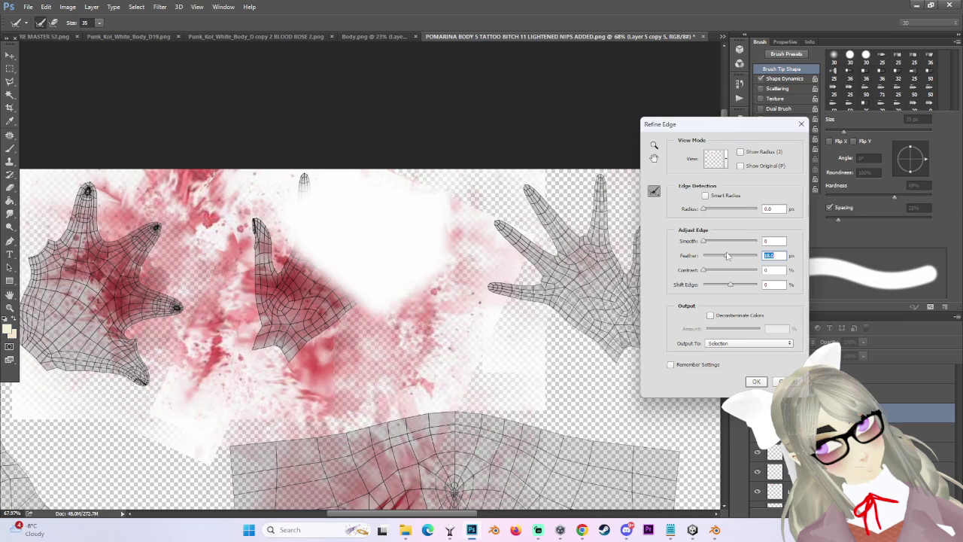
{"action": "left_click", "coordinate": [756, 382]}
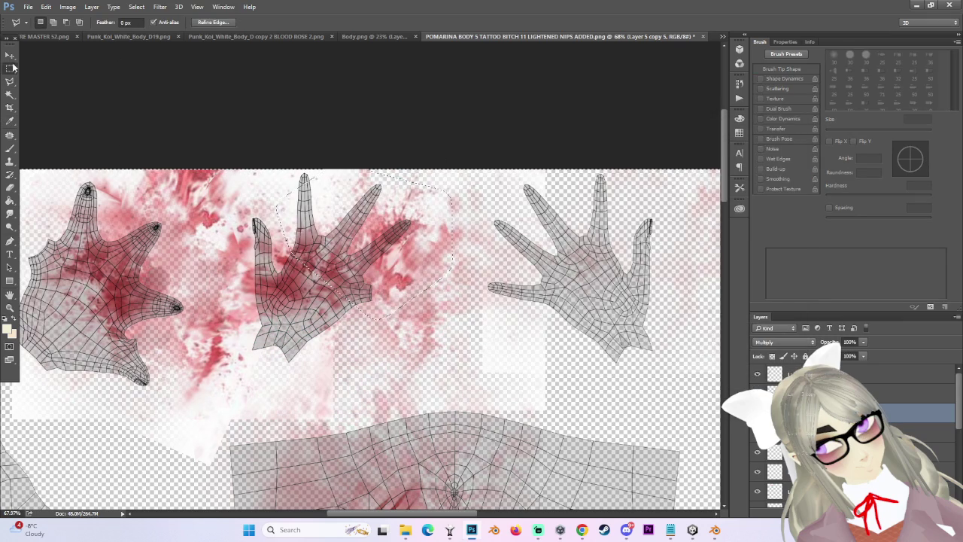
{"action": "scroll", "coordinate": [389, 161], "scroll_direction": "up", "scroll_amount": 3, "text": "alt"}
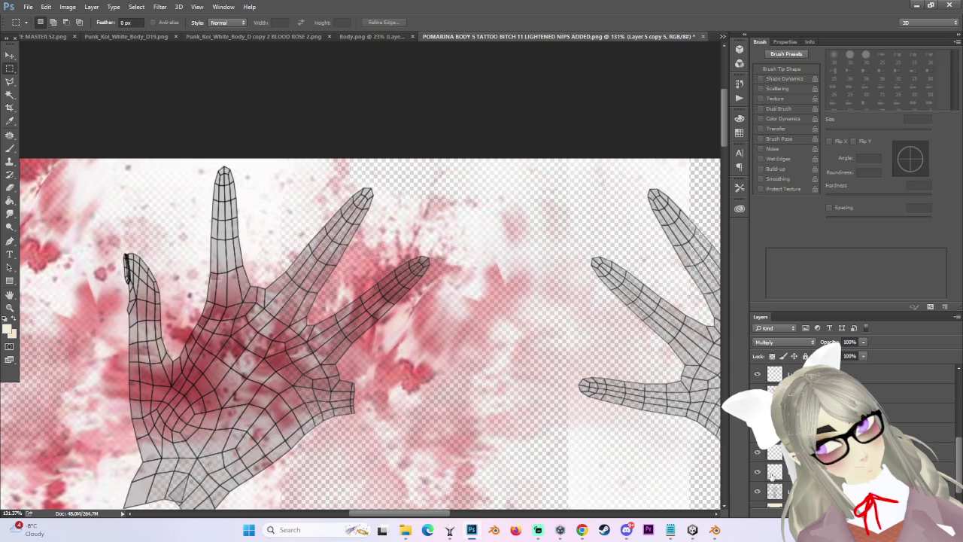
Toggle the cream background and wireframe hand layers to inspect the blood, then show the wireframe again.
{"action": "scroll", "coordinate": [772, 478], "scroll_direction": "up", "scroll_amount": 1}
{"action": "left_click", "coordinate": [758, 477]}
{"action": "left_click", "coordinate": [758, 478]}
{"action": "left_click", "coordinate": [758, 497]}
{"action": "left_click", "coordinate": [758, 497]}
{"action": "left_click", "coordinate": [759, 479]}
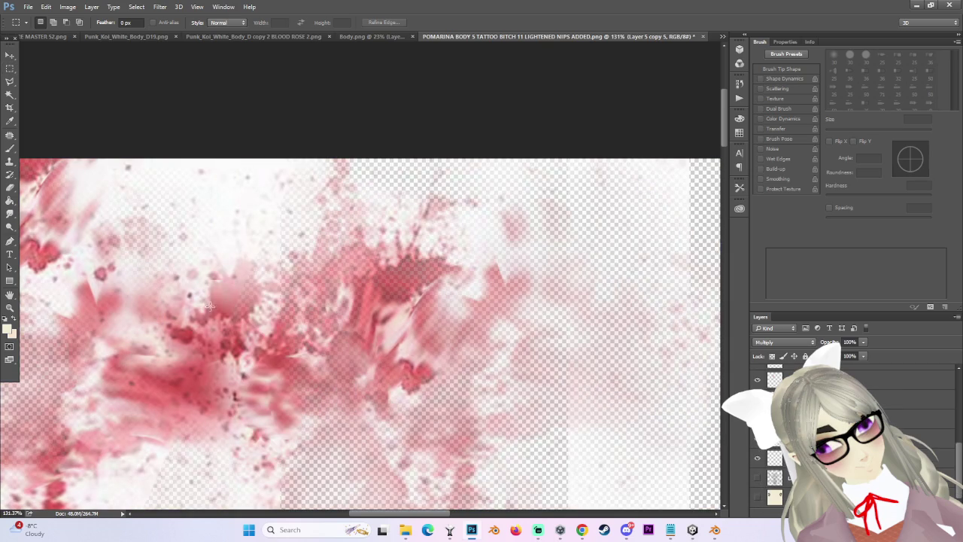
{"action": "key", "text": "e"}
{"action": "left_click", "coordinate": [267, 267], "text": "ctrl"}
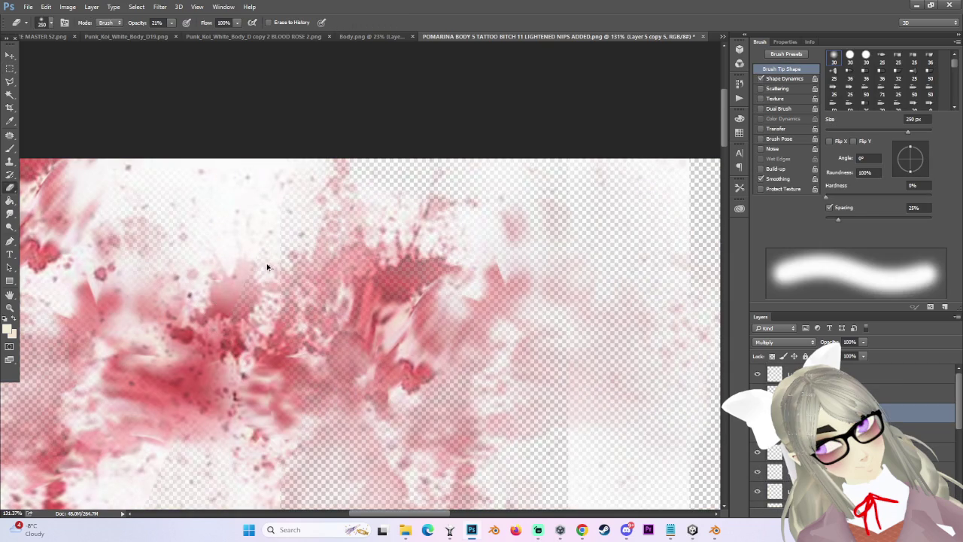
{"action": "scroll", "coordinate": [357, 335], "scroll_direction": "down", "scroll_amount": 5}
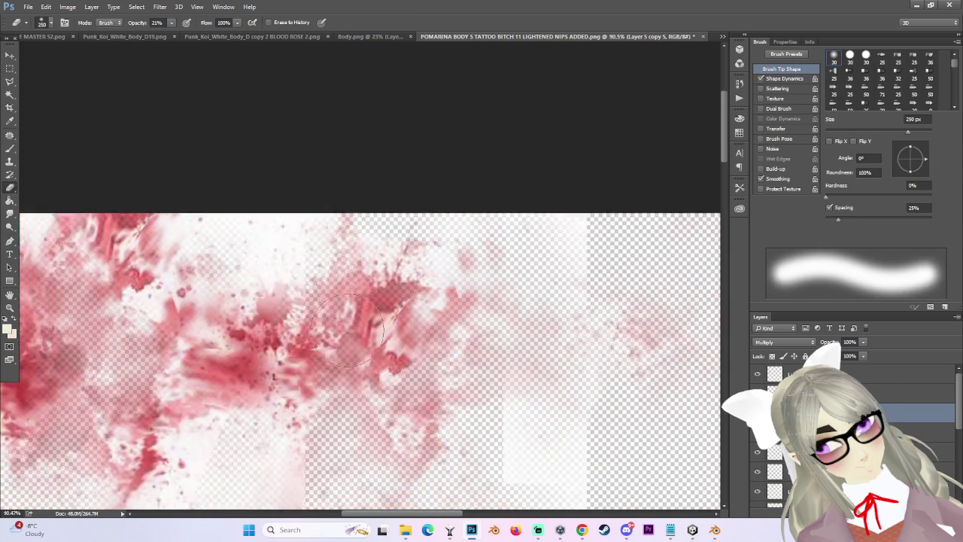
{"action": "scroll", "coordinate": [763, 496], "scroll_direction": "down", "scroll_amount": 1}
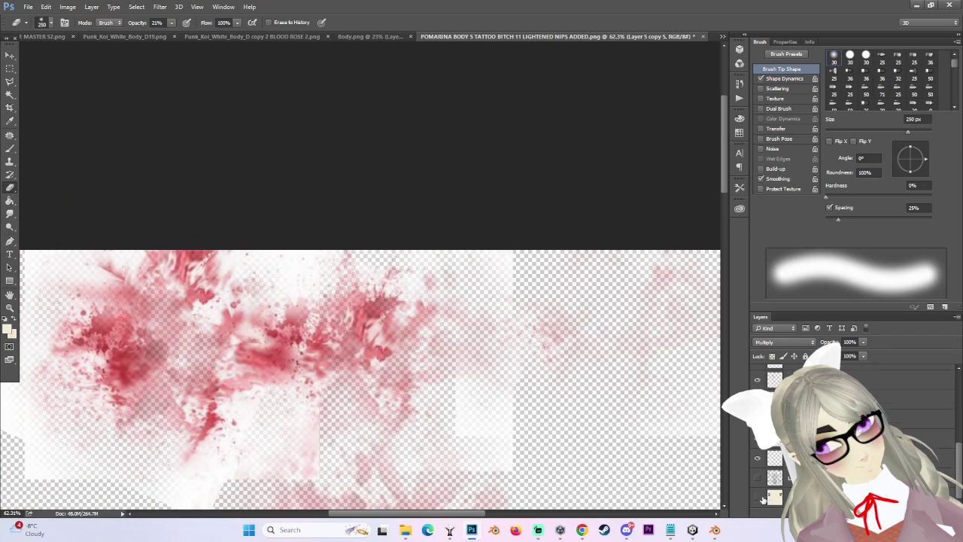
{"action": "left_click", "coordinate": [758, 479]}
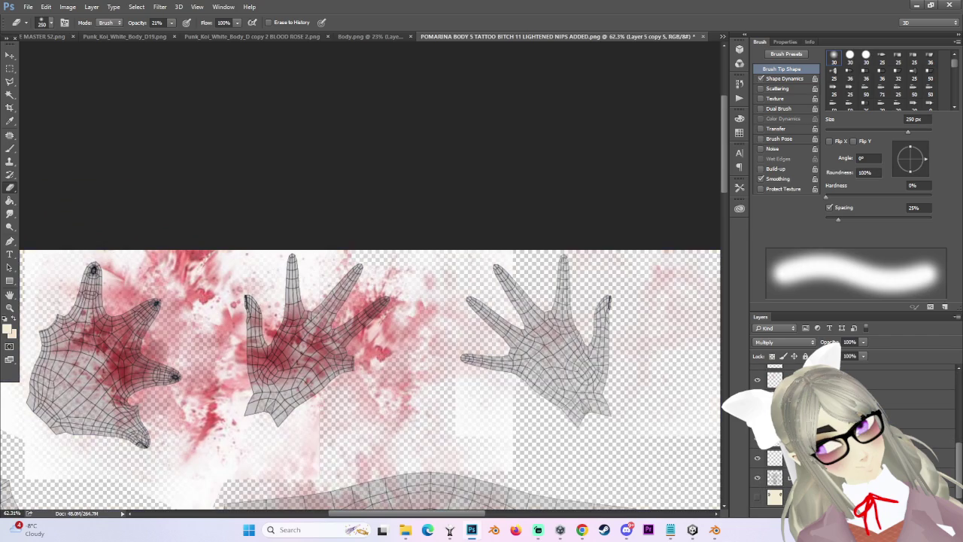
{"action": "left_click", "coordinate": [775, 497]}
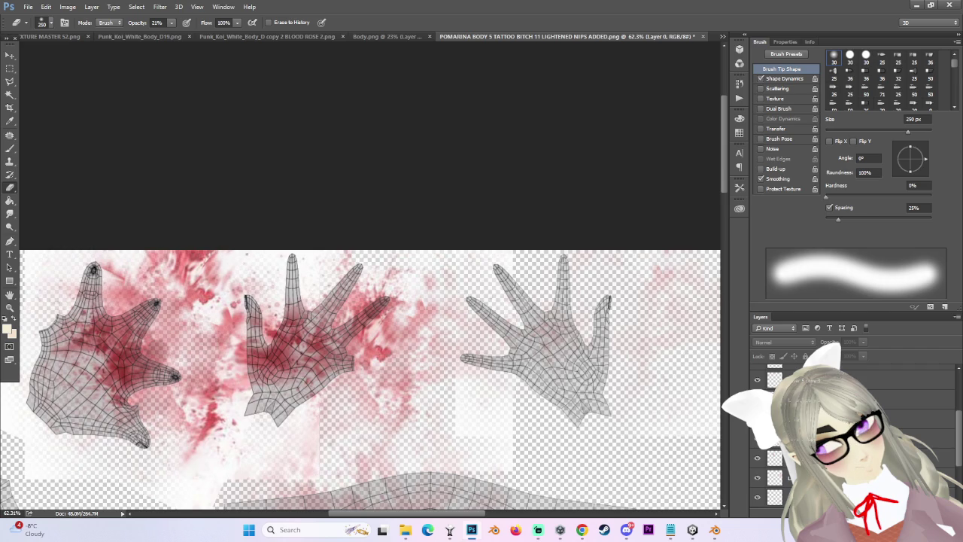
Move the red blood layer's splatter right and down across the middle hand.
{"action": "left_click", "coordinate": [903, 400]}
{"action": "scroll", "coordinate": [331, 369], "scroll_direction": "up", "scroll_amount": 1}
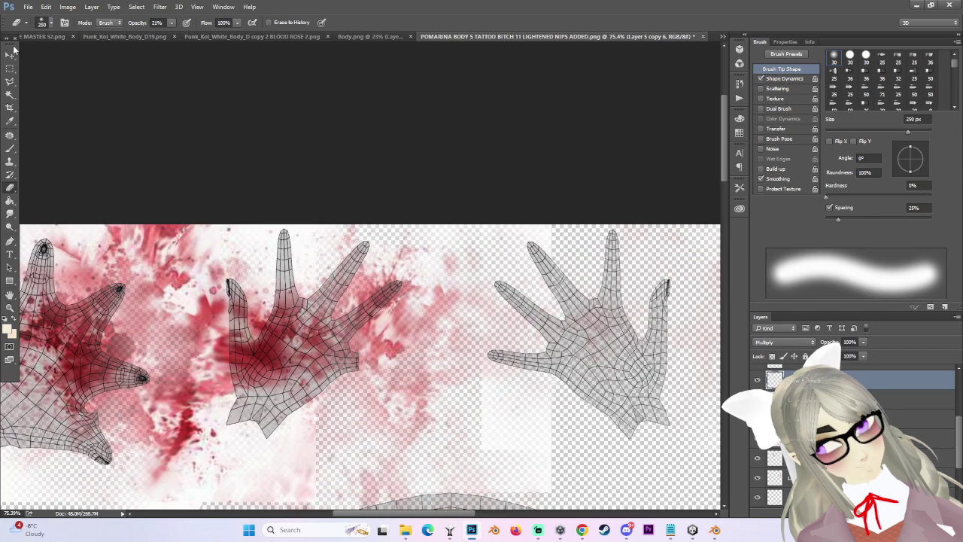
{"action": "left_click", "coordinate": [11, 54]}
{"action": "mouse_move", "coordinate": [218, 233]}
{"action": "left_mouse_down"}
{"action": "mouse_move", "coordinate": [360, 260]}
{"action": "mouse_move", "coordinate": [365, 235]}
{"action": "mouse_move", "coordinate": [378, 260]}
{"action": "left_mouse_up"}
{"action": "scroll", "coordinate": [384, 292], "scroll_direction": "down", "scroll_amount": 3}
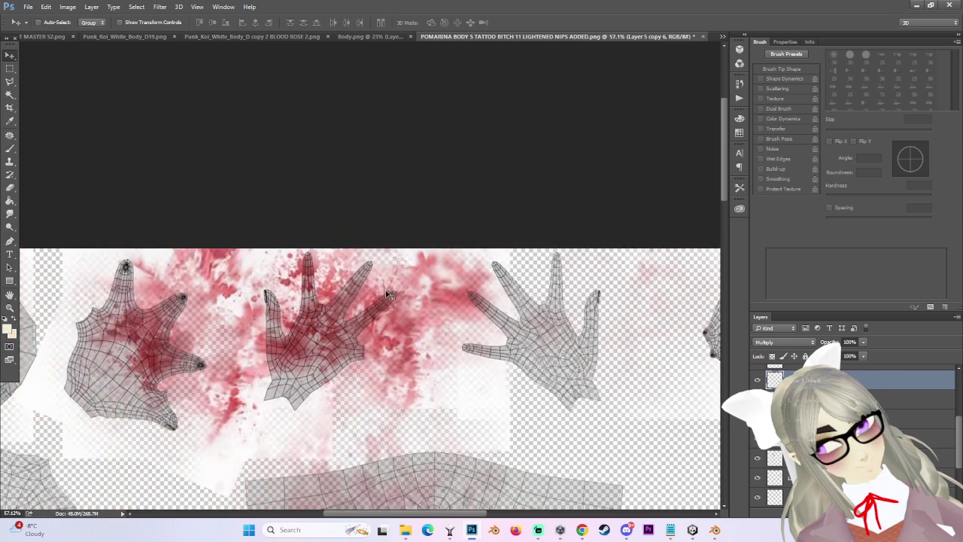
{"action": "scroll", "coordinate": [384, 292], "scroll_direction": "up", "scroll_amount": 2}
{"action": "left_click", "coordinate": [10, 81]}
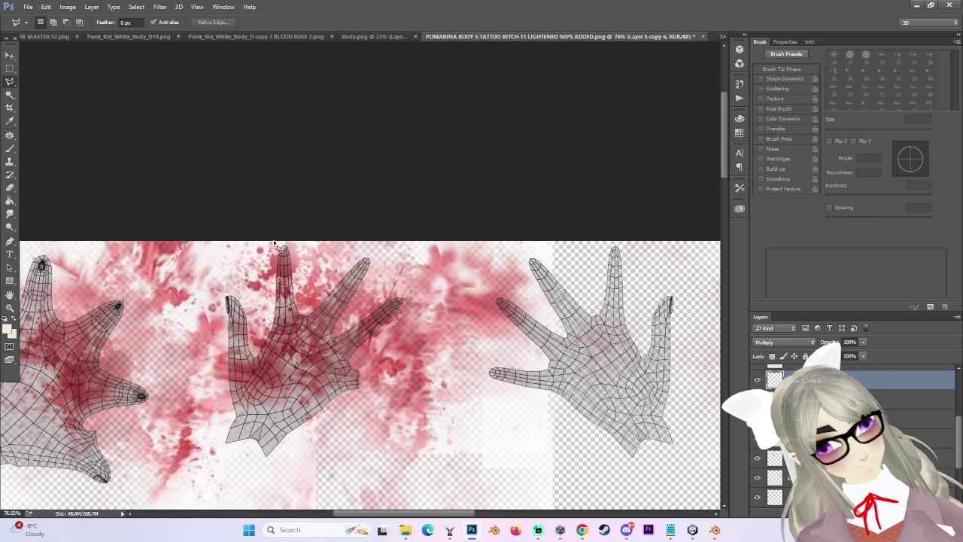
{"action": "left_click", "coordinate": [358, 406]}
{"action": "left_click", "coordinate": [439, 286]}
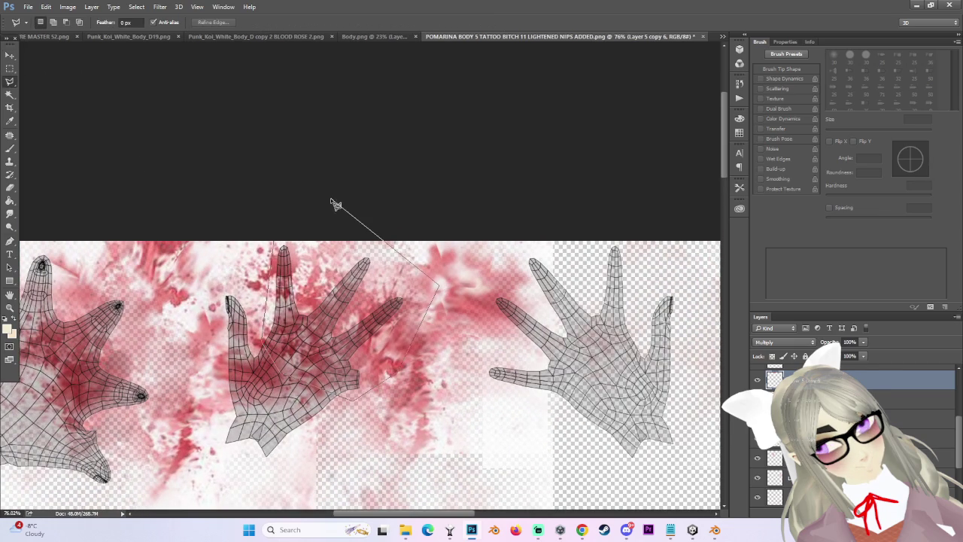
{"action": "double_click", "coordinate": [274, 242]}
{"action": "left_click", "coordinate": [136, 7]}
{"action": "left_click", "coordinate": [136, 7]}
{"action": "left_click", "coordinate": [136, 6]}
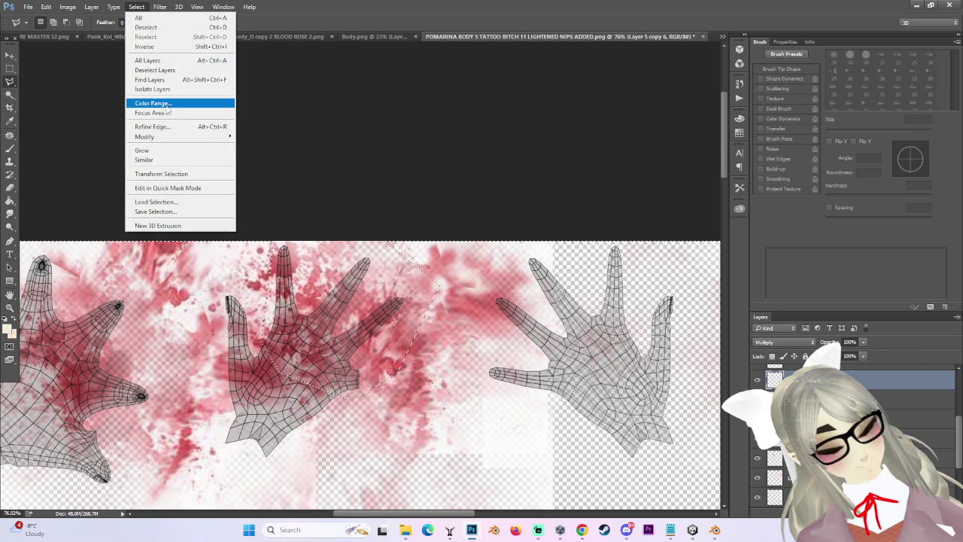
{"action": "left_click", "coordinate": [154, 126]}
{"action": "left_click_drag", "start_coordinate": [705, 255], "coordinate": [730, 256]}
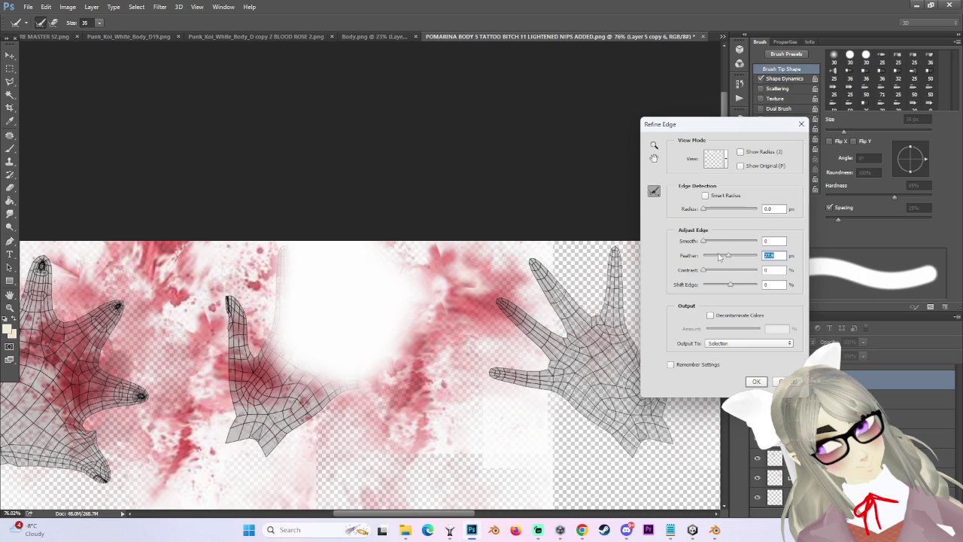
{"action": "left_click_drag", "start_coordinate": [721, 261], "coordinate": [723, 257]}
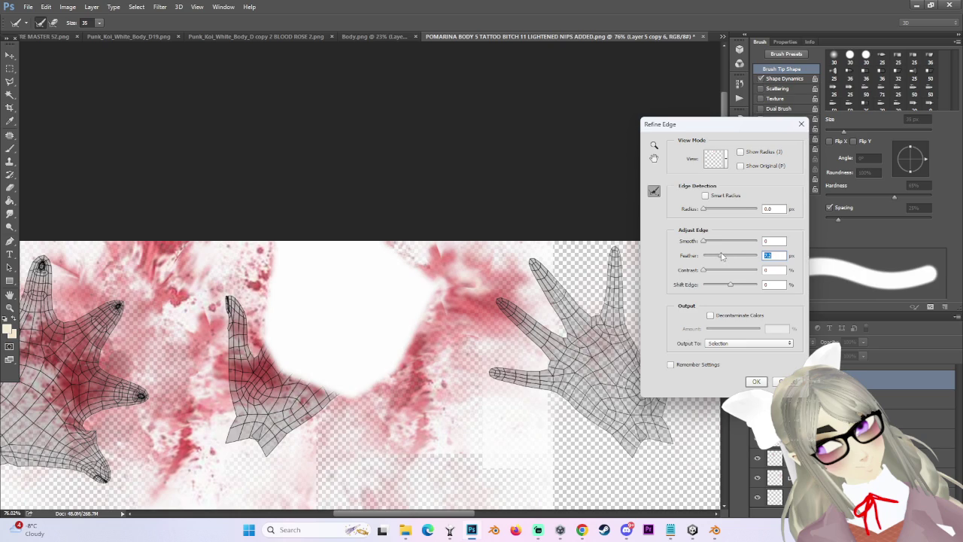
{"action": "left_click", "coordinate": [756, 382]}
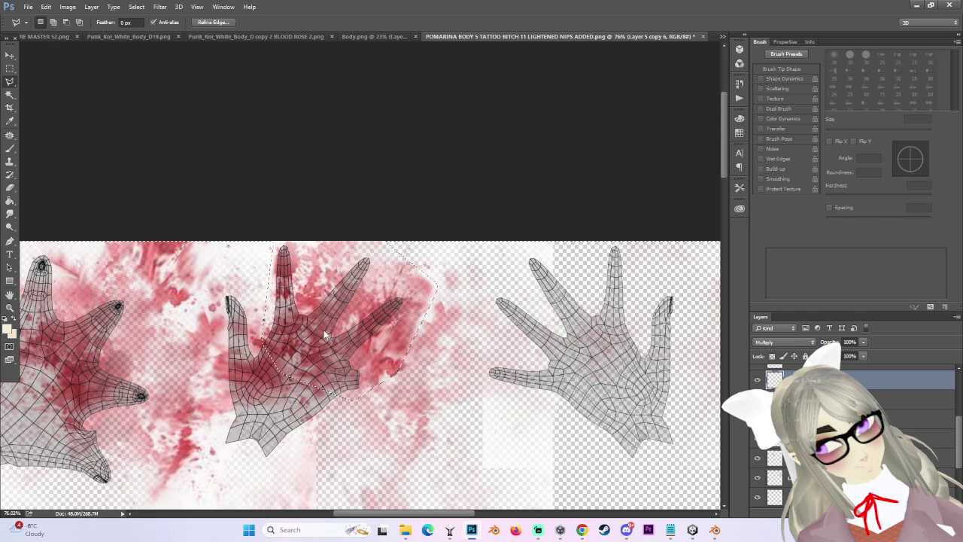
{"action": "key", "text": "ctrl+d"}
{"action": "double_click", "coordinate": [403, 179]}
{"action": "left_click", "coordinate": [462, 199]}
{"action": "key", "text": "m"}
{"action": "scroll", "coordinate": [629, 377], "scroll_direction": "down", "scroll_amount": 2}
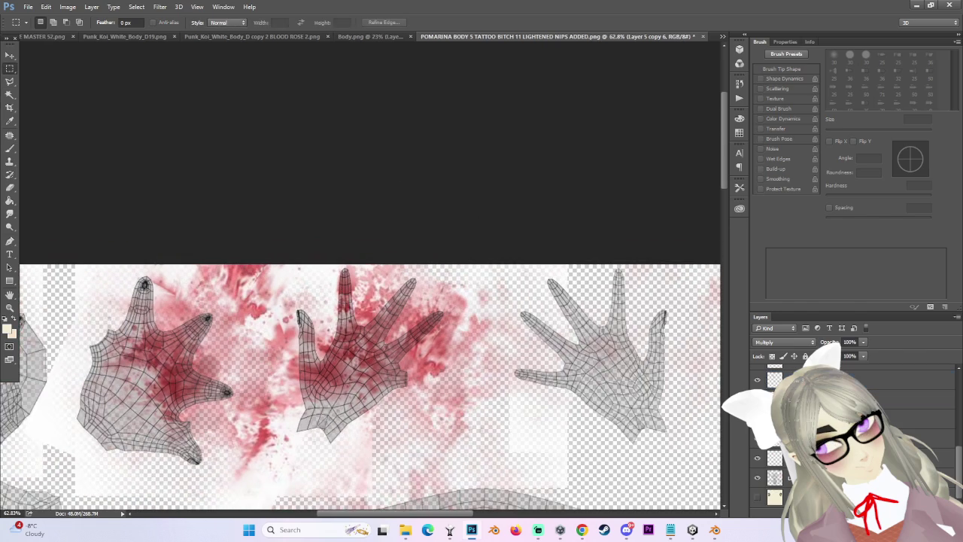
Hide the wireframe hands layer and start a Save As with PNG format.
{"action": "left_click", "coordinate": [758, 479]}
{"action": "scroll", "coordinate": [438, 416], "scroll_direction": "down", "scroll_amount": 1}
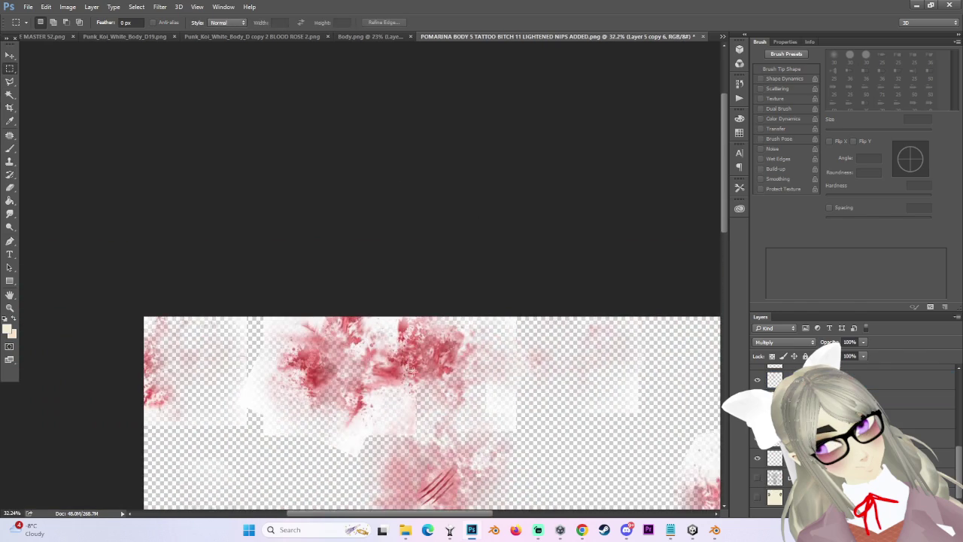
{"action": "left_click", "coordinate": [28, 6]}
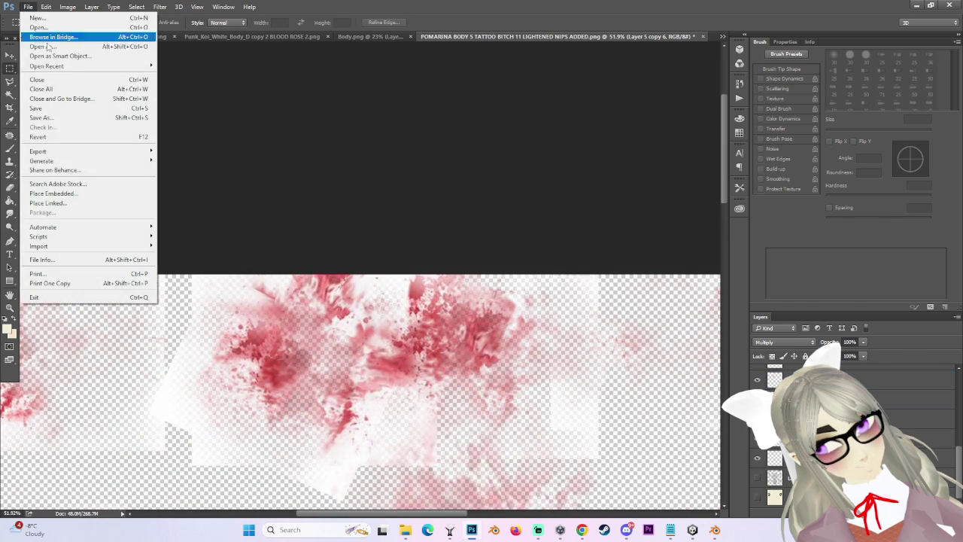
{"action": "left_click", "coordinate": [76, 118]}
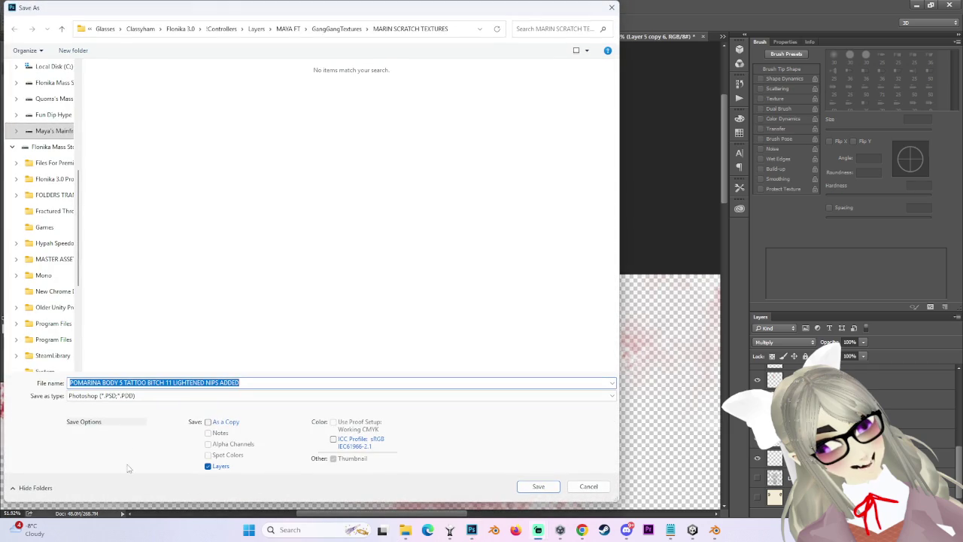
{"action": "left_click", "coordinate": [124, 396]}
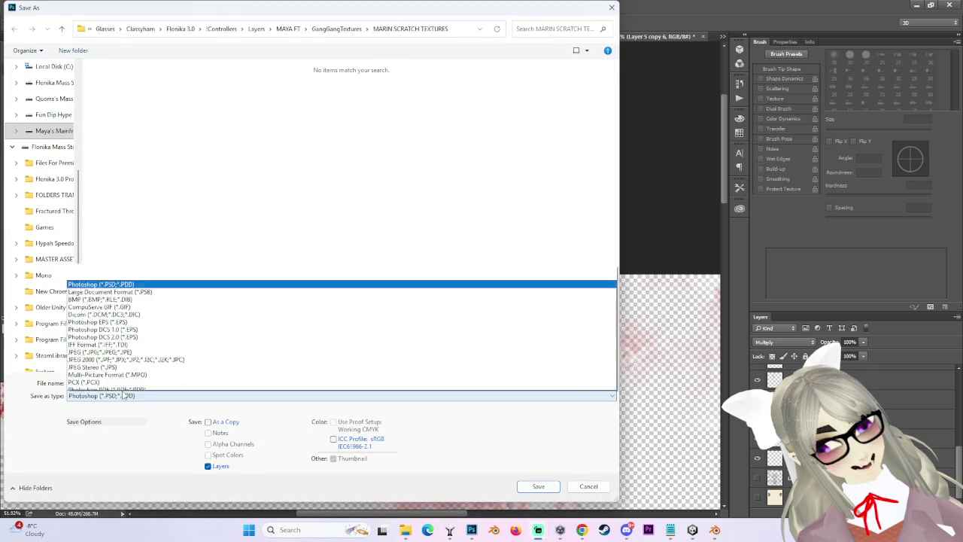
{"action": "left_click", "coordinate": [99, 359]}
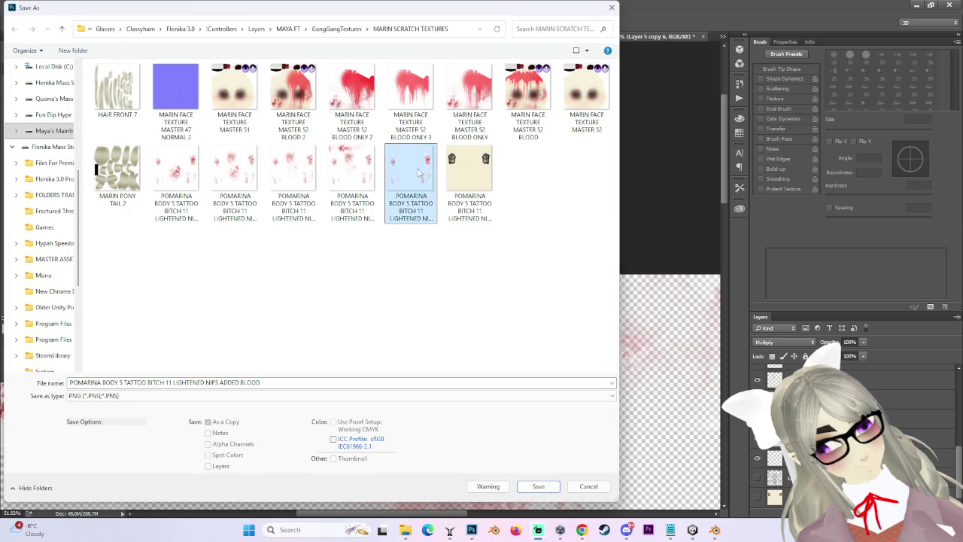
Reuse the earlier blood texture name with trailing number 6, save it, and accept the PNG options.
{"action": "left_click", "coordinate": [352, 181]}
{"action": "left_click_drag", "start_coordinate": [259, 384], "coordinate": [299, 384]}
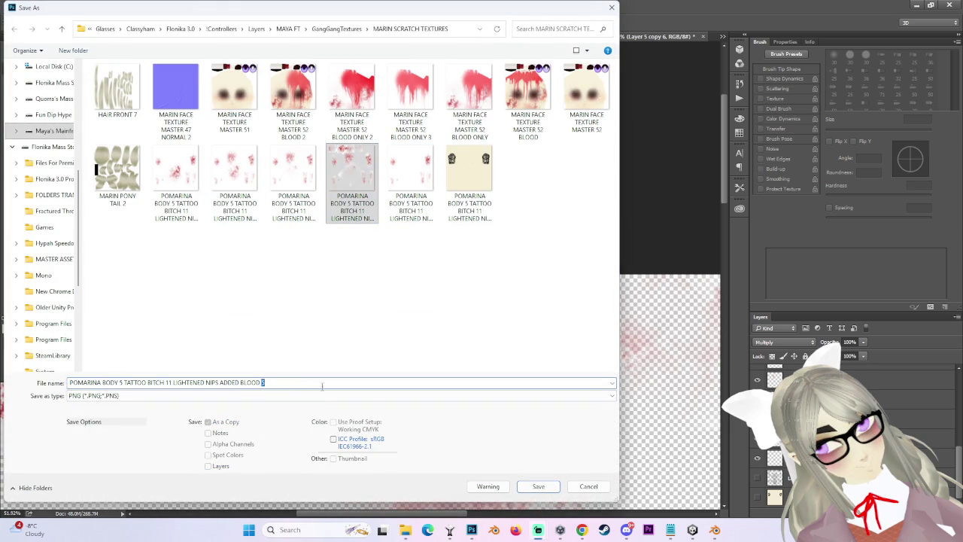
{"action": "type", "text": "6"}
{"action": "left_click", "coordinate": [538, 487]}
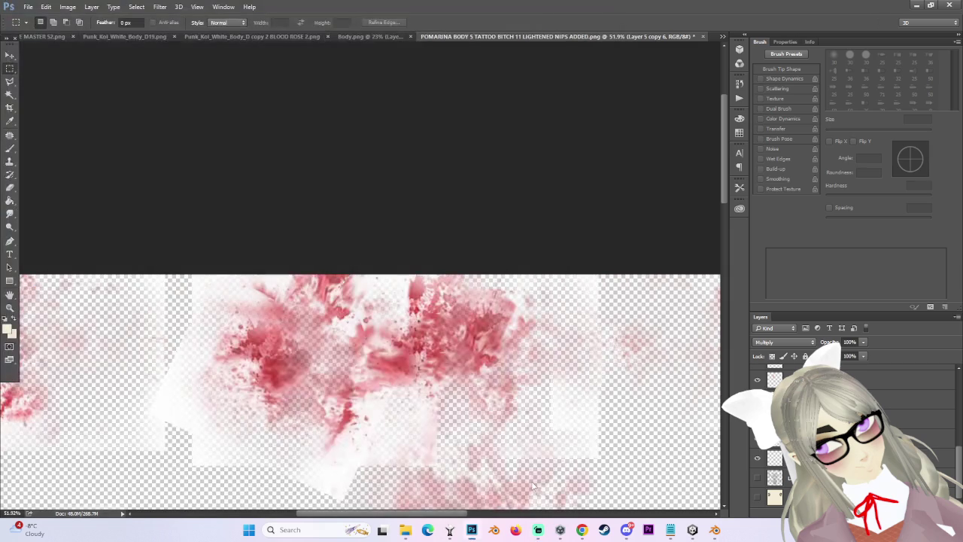
{"action": "key", "text": "Return"}
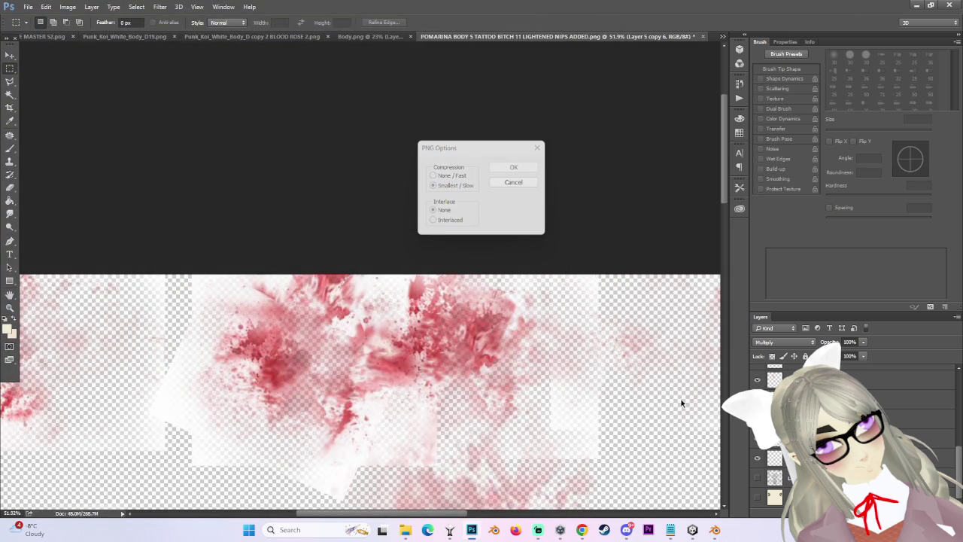
{"action": "key", "text": "alt+Tab"}
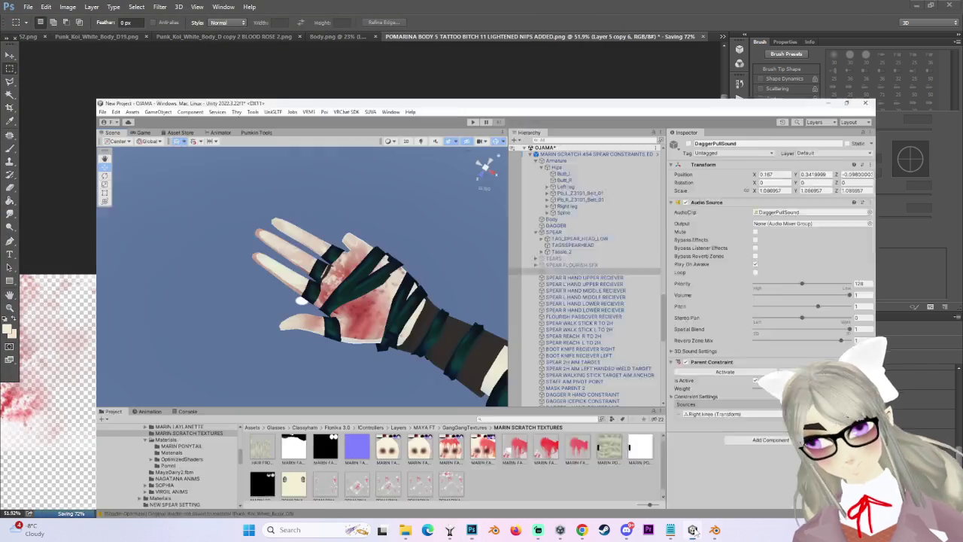
{"action": "left_click", "coordinate": [474, 533]}
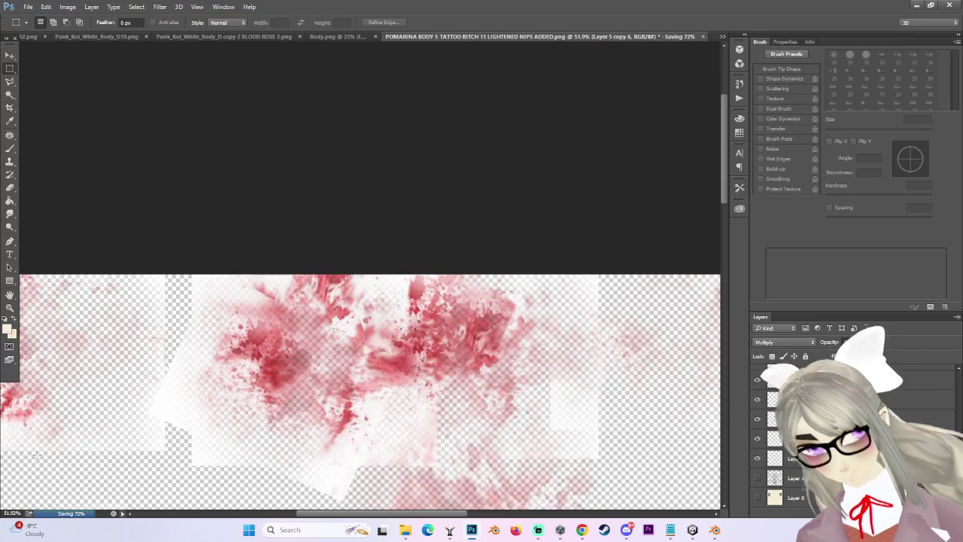
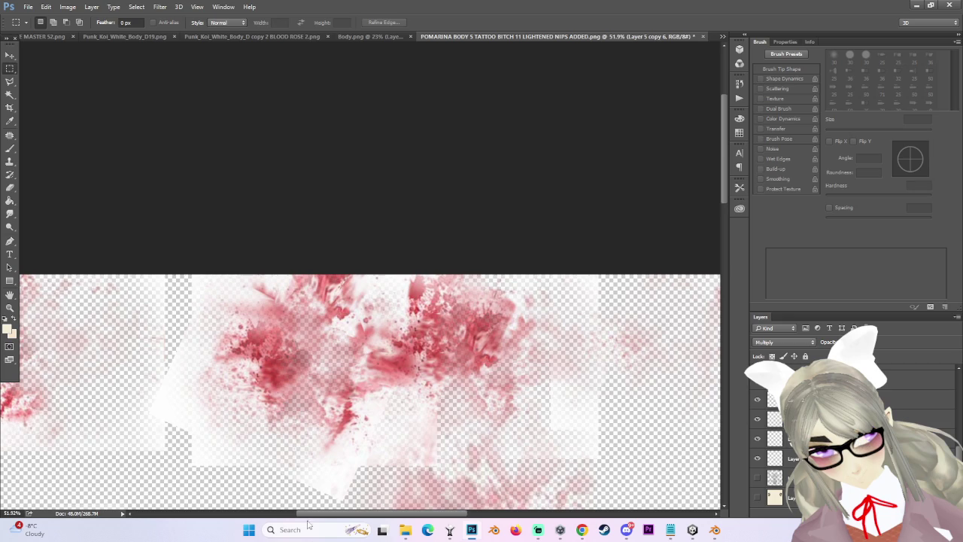
Return to Unity and apply the reimported blood-splatter texture.
{"action": "left_click", "coordinate": [694, 532]}
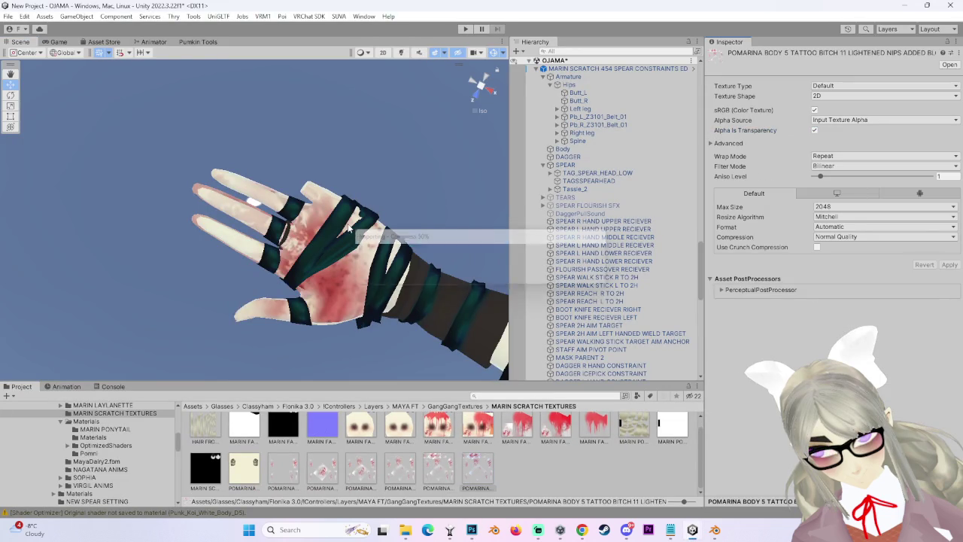
{"action": "left_click", "coordinate": [301, 241]}
Assign the POMARINA blood-splatter texture to the Body's Decal 0 texture slot.
{"action": "scroll", "coordinate": [734, 438], "scroll_direction": "down", "scroll_amount": 5}
{"action": "scroll", "coordinate": [734, 438], "scroll_direction": "down", "scroll_amount": 5}
{"action": "scroll", "coordinate": [734, 438], "scroll_direction": "down", "scroll_amount": 5}
{"action": "scroll", "coordinate": [734, 438], "scroll_direction": "down", "scroll_amount": 5}
{"action": "scroll", "coordinate": [733, 439], "scroll_direction": "down", "scroll_amount": 5}
{"action": "scroll", "coordinate": [734, 439], "scroll_direction": "down", "scroll_amount": 5}
{"action": "scroll", "coordinate": [734, 438], "scroll_direction": "down", "scroll_amount": 5}
{"action": "scroll", "coordinate": [730, 423], "scroll_direction": "down", "scroll_amount": 5}
{"action": "scroll", "coordinate": [731, 424], "scroll_direction": "down", "scroll_amount": 5}
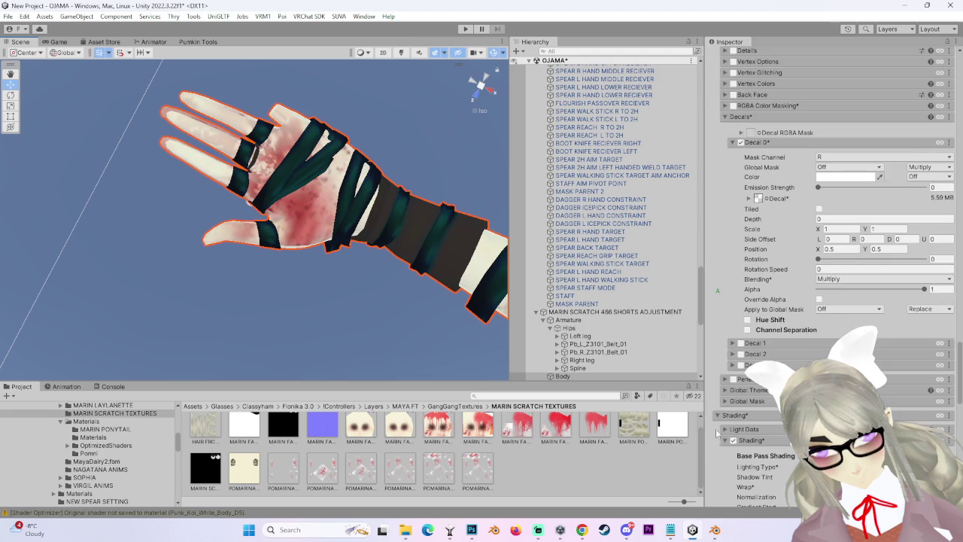
{"action": "left_click_drag", "start_coordinate": [471, 467], "coordinate": [758, 199]}
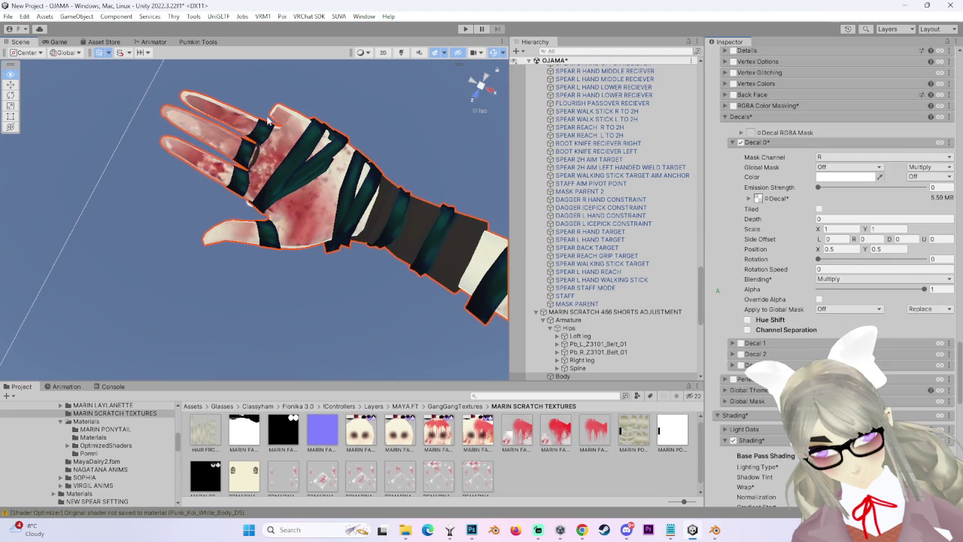
Clear the selection and orbit around the arm to inspect the hand's decal.
{"action": "left_click_drag", "start_coordinate": [258, 120], "coordinate": [350, 277]}
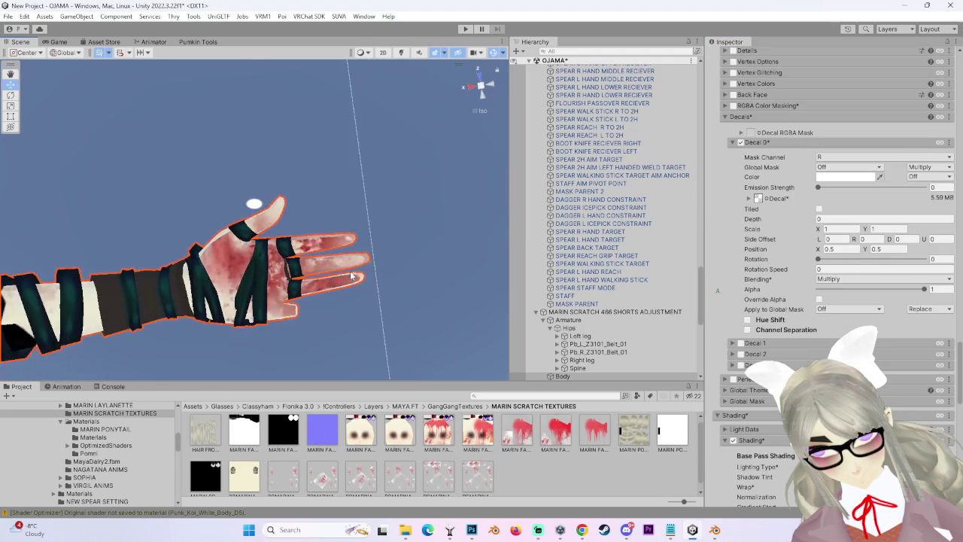
{"action": "left_click", "coordinate": [387, 200]}
{"action": "mouse_move", "coordinate": [387, 200]}
{"action": "left_mouse_down"}
{"action": "mouse_move", "coordinate": [258, 176]}
{"action": "mouse_move", "coordinate": [73, 223]}
{"action": "mouse_move", "coordinate": [389, 232]}
{"action": "left_mouse_up"}
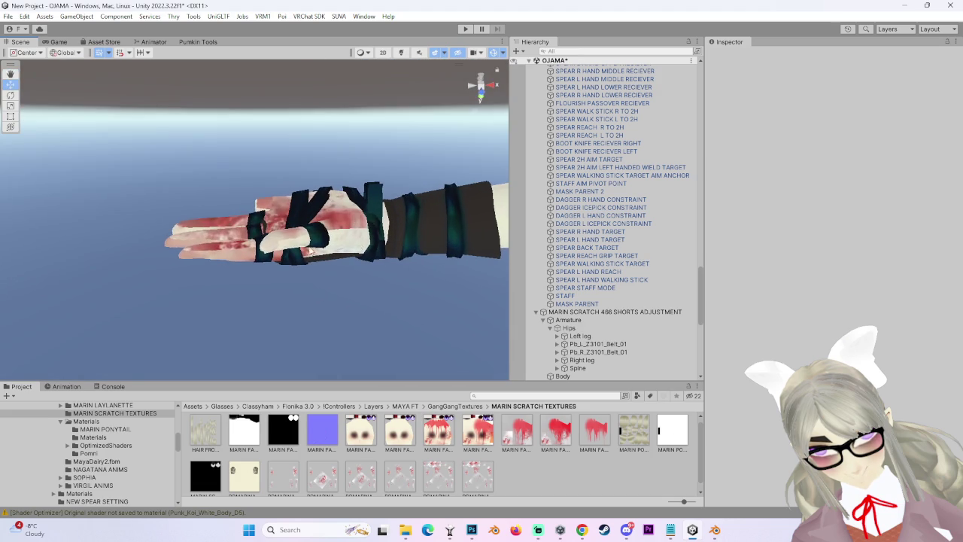
{"action": "mouse_move", "coordinate": [327, 247]}
{"action": "left_mouse_down"}
{"action": "mouse_move", "coordinate": [340, 271]}
{"action": "mouse_move", "coordinate": [325, 226]}
{"action": "left_mouse_up"}
{"action": "mouse_move", "coordinate": [237, 294]}
{"action": "left_mouse_down"}
{"action": "mouse_move", "coordinate": [304, 251]}
{"action": "mouse_move", "coordinate": [265, 181]}
{"action": "mouse_move", "coordinate": [310, 91]}
{"action": "left_mouse_up"}
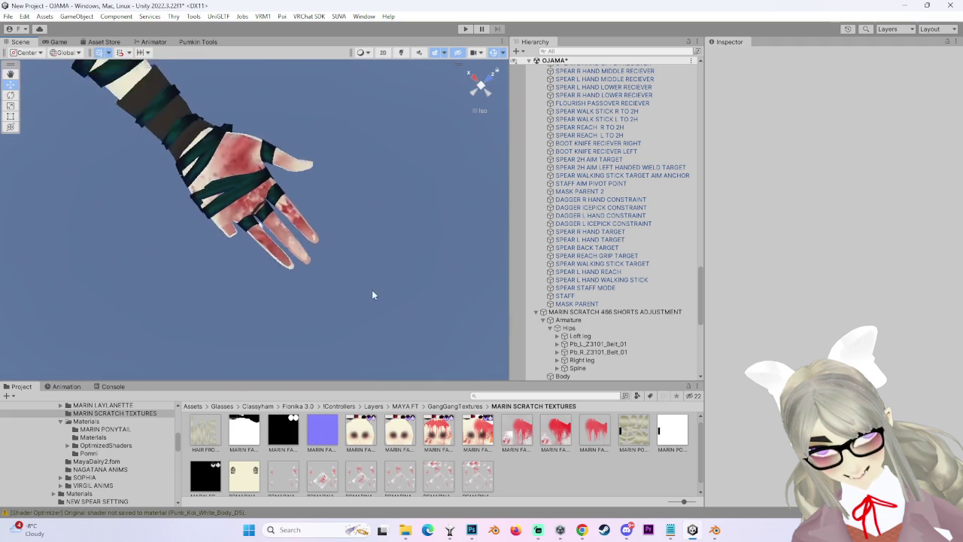
{"action": "mouse_move", "coordinate": [310, 91]}
{"action": "left_mouse_down"}
{"action": "mouse_move", "coordinate": [335, 269]}
{"action": "mouse_move", "coordinate": [366, 247]}
{"action": "mouse_move", "coordinate": [276, 252]}
{"action": "mouse_move", "coordinate": [279, 268]}
{"action": "mouse_move", "coordinate": [535, 249]}
{"action": "mouse_move", "coordinate": [340, 295]}
{"action": "mouse_move", "coordinate": [285, 230]}
{"action": "mouse_move", "coordinate": [287, 177]}
{"action": "mouse_move", "coordinate": [254, 68]}
{"action": "mouse_move", "coordinate": [253, 95]}
{"action": "mouse_move", "coordinate": [382, 317]}
{"action": "mouse_move", "coordinate": [353, 263]}
{"action": "mouse_move", "coordinate": [329, 286]}
{"action": "mouse_move", "coordinate": [342, 228]}
{"action": "mouse_move", "coordinate": [423, 210]}
{"action": "left_mouse_up"}
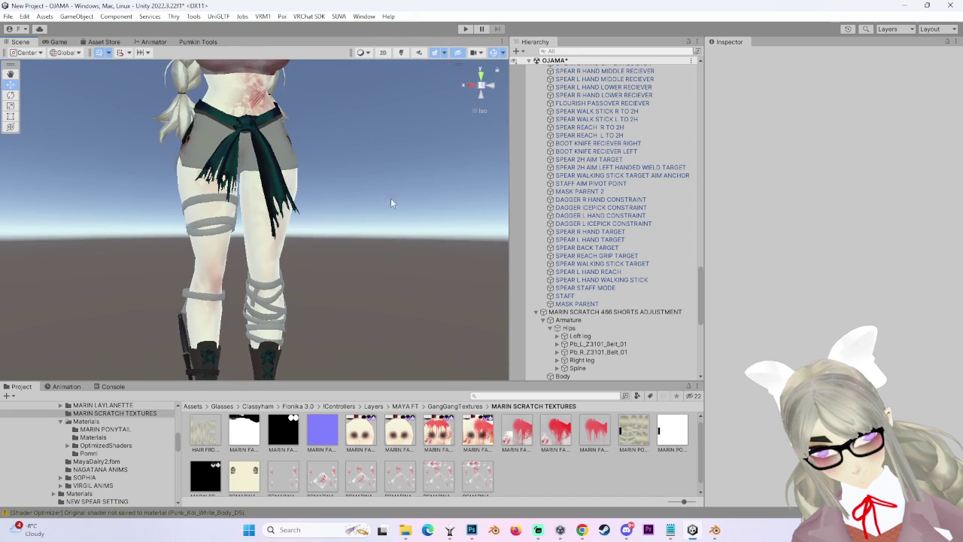
{"action": "mouse_move", "coordinate": [154, 282]}
{"action": "left_mouse_down"}
{"action": "mouse_move", "coordinate": [214, 237]}
{"action": "mouse_move", "coordinate": [264, 248]}
{"action": "left_mouse_up"}
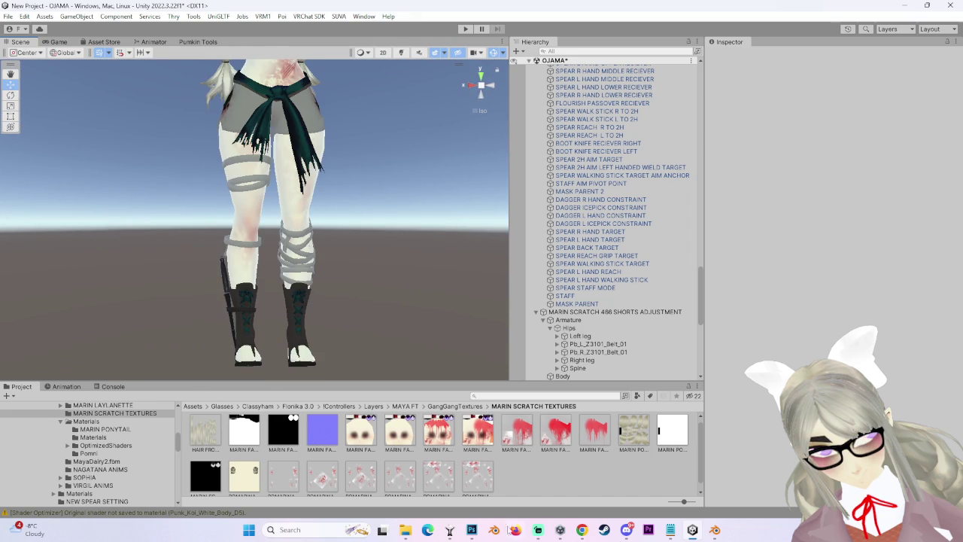
{"action": "scroll", "coordinate": [368, 332], "scroll_direction": "down", "scroll_amount": 3}
{"action": "scroll", "coordinate": [245, 283], "scroll_direction": "up", "scroll_amount": 2}
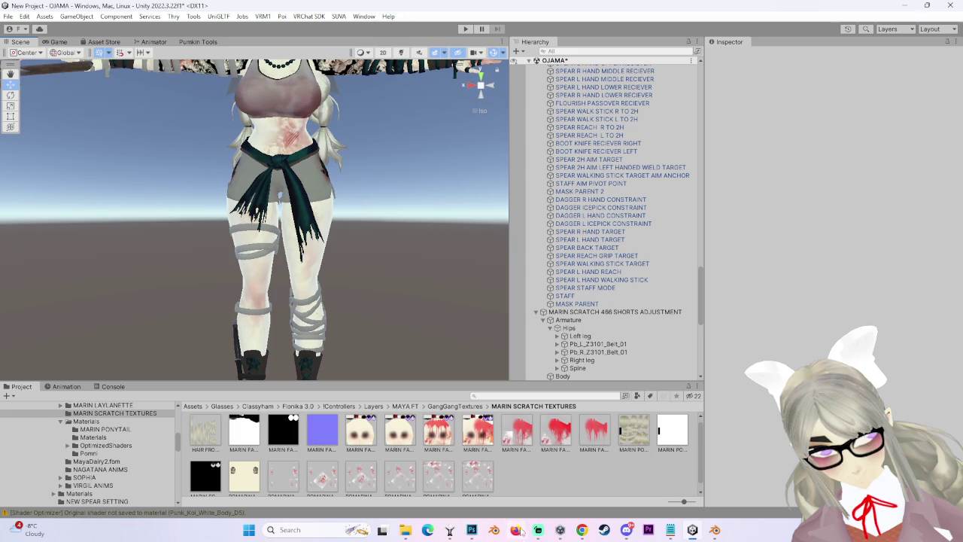
{"action": "left_click", "coordinate": [585, 530]}
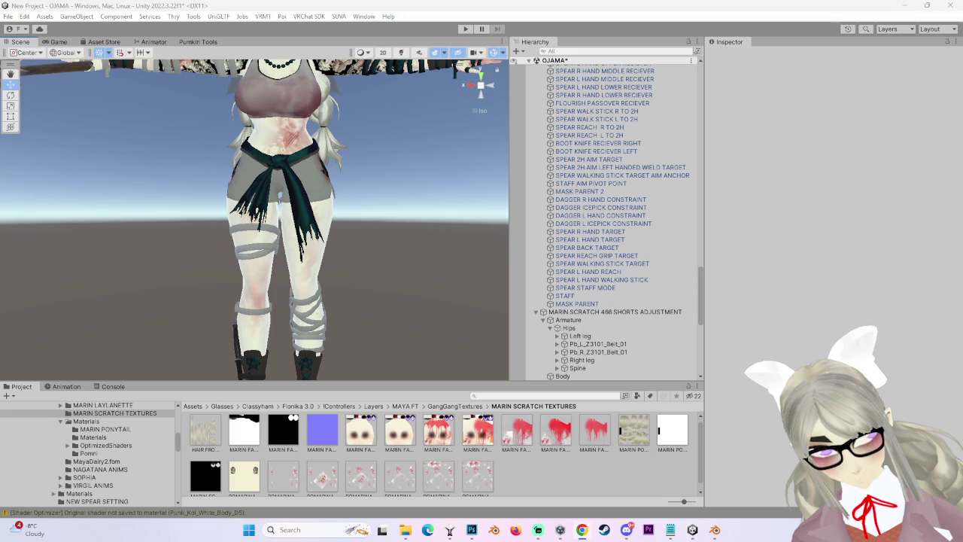
{"action": "left_click", "coordinate": [353, 216]}
{"action": "key", "text": "f"}
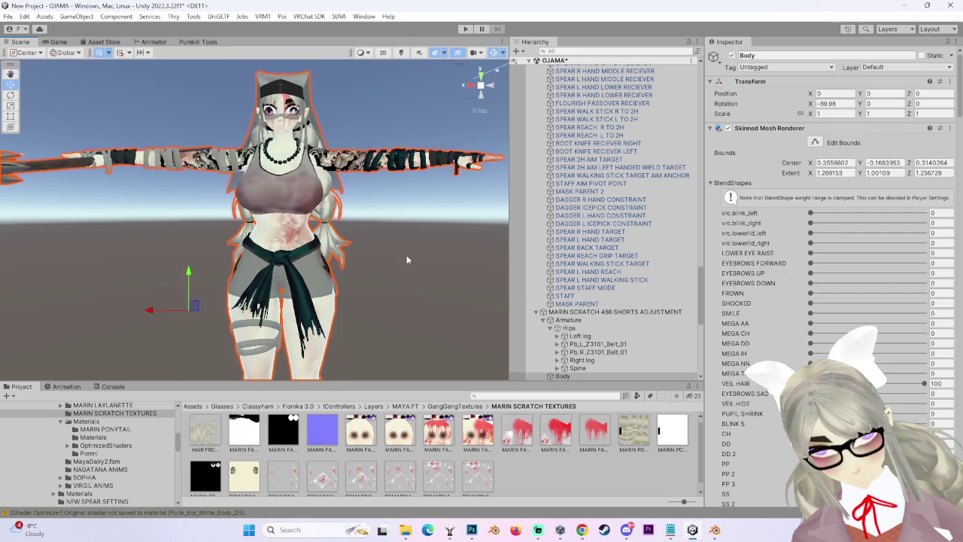
Orbit around the avatar's front and select its body.
{"action": "left_click", "coordinate": [420, 255]}
{"action": "mouse_move", "coordinate": [420, 255]}
{"action": "left_mouse_down"}
{"action": "mouse_move", "coordinate": [459, 234]}
{"action": "mouse_move", "coordinate": [484, 236]}
{"action": "left_mouse_up"}
{"action": "mouse_move", "coordinate": [457, 287]}
{"action": "left_mouse_down"}
{"action": "mouse_move", "coordinate": [271, 443]}
{"action": "mouse_move", "coordinate": [407, 243]}
{"action": "mouse_move", "coordinate": [276, 220]}
{"action": "left_mouse_up"}
{"action": "left_click", "coordinate": [276, 219]}
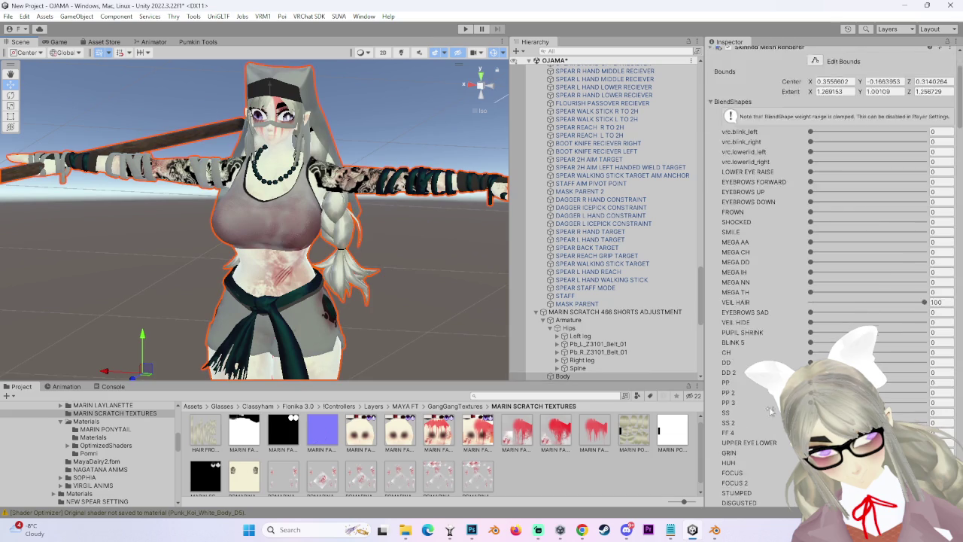
{"action": "scroll", "coordinate": [777, 423], "scroll_direction": "down", "scroll_amount": 3}
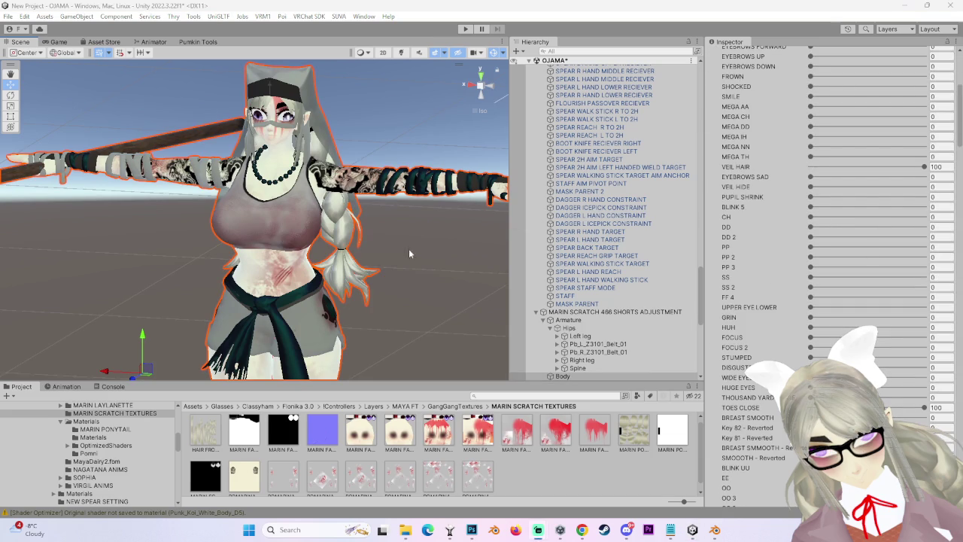
{"action": "scroll", "coordinate": [399, 237], "scroll_direction": "up", "scroll_amount": 4}
{"action": "mouse_move", "coordinate": [399, 237]}
{"action": "left_mouse_down"}
{"action": "mouse_move", "coordinate": [407, 240]}
{"action": "mouse_move", "coordinate": [365, 233]}
{"action": "left_mouse_up"}
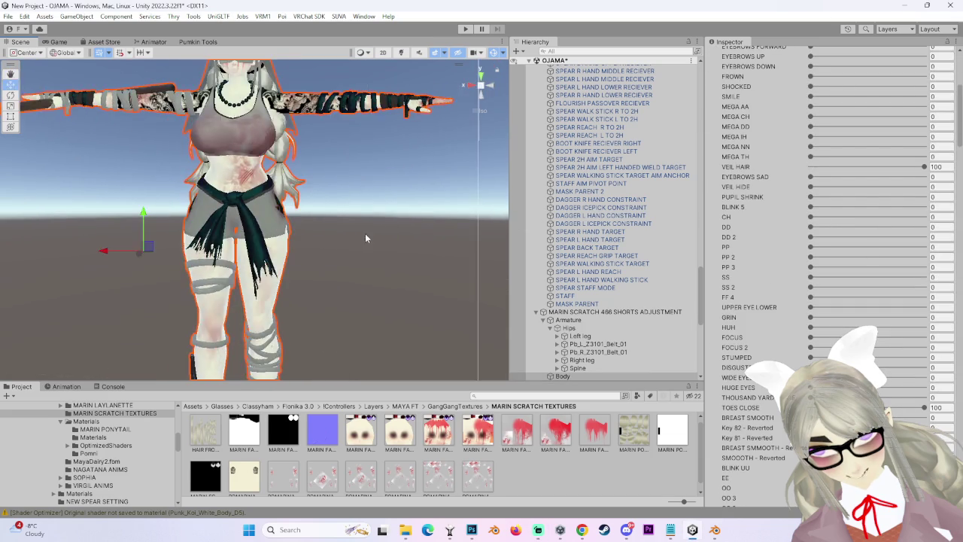
{"action": "scroll", "coordinate": [365, 233], "scroll_direction": "up", "scroll_amount": 3}
{"action": "left_click_drag", "start_coordinate": [379, 296], "coordinate": [380, 359]}
Fade the stomach blood decal's Decal 0 alpha to 0.
{"action": "scroll", "coordinate": [380, 358], "scroll_direction": "up", "scroll_amount": 2}
{"action": "scroll", "coordinate": [602, 338], "scroll_direction": "down", "scroll_amount": 5}
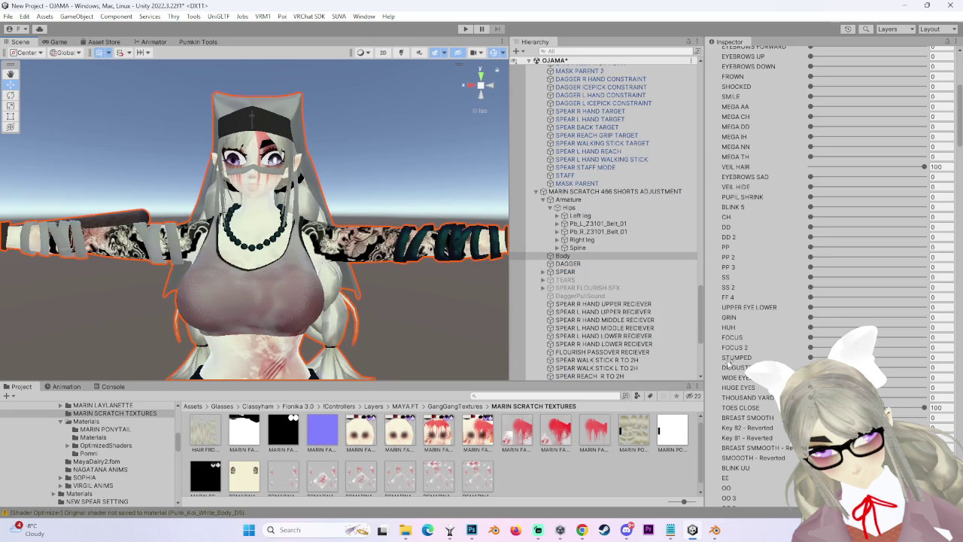
{"action": "scroll", "coordinate": [741, 395], "scroll_direction": "up", "scroll_amount": 3}
{"action": "scroll", "coordinate": [742, 394], "scroll_direction": "up", "scroll_amount": 3}
{"action": "scroll", "coordinate": [742, 394], "scroll_direction": "up", "scroll_amount": 3}
{"action": "scroll", "coordinate": [741, 395], "scroll_direction": "down", "scroll_amount": 5}
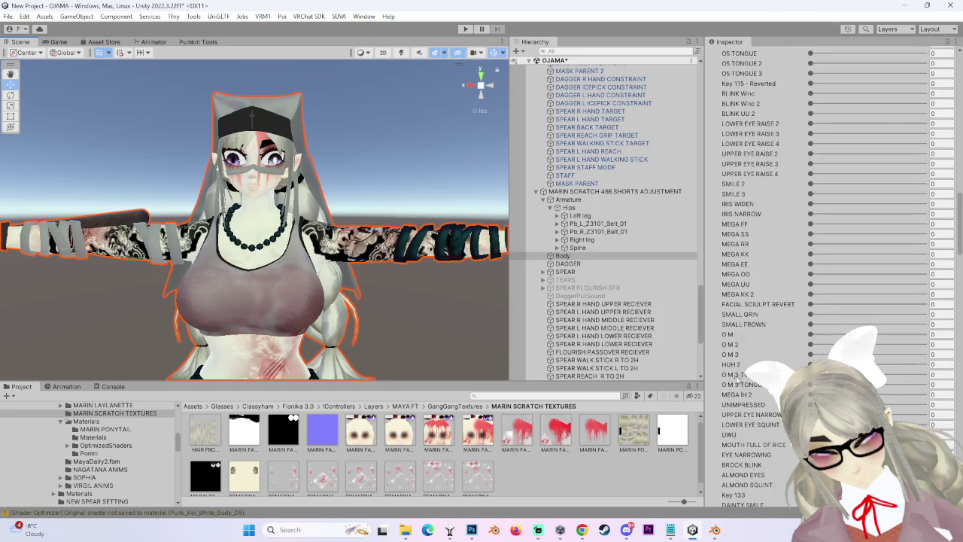
{"action": "scroll", "coordinate": [741, 394], "scroll_direction": "down", "scroll_amount": 5}
{"action": "scroll", "coordinate": [741, 394], "scroll_direction": "down", "scroll_amount": 5}
{"action": "scroll", "coordinate": [741, 395], "scroll_direction": "down", "scroll_amount": 5}
{"action": "scroll", "coordinate": [749, 429], "scroll_direction": "down", "scroll_amount": 5}
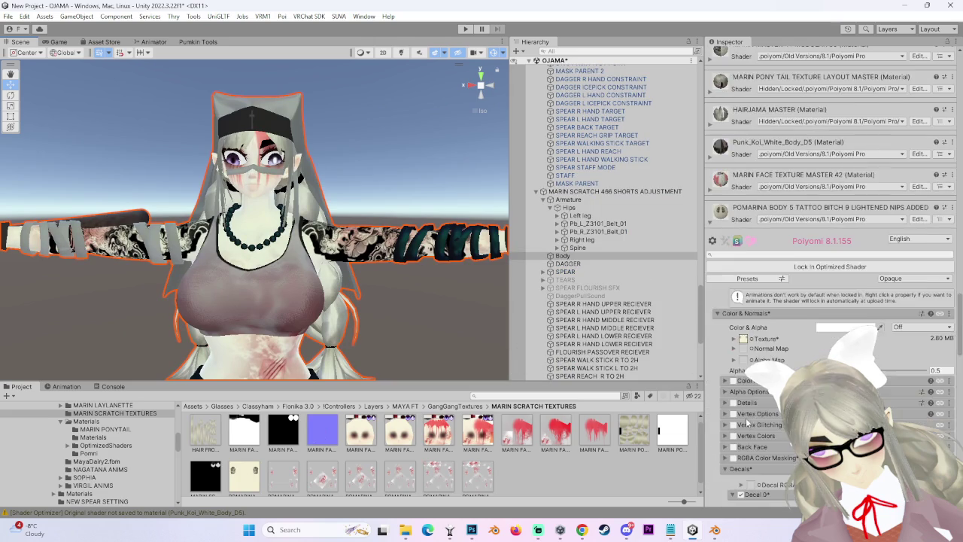
{"action": "scroll", "coordinate": [749, 429], "scroll_direction": "down", "scroll_amount": 5}
{"action": "scroll", "coordinate": [753, 426], "scroll_direction": "down", "scroll_amount": 3}
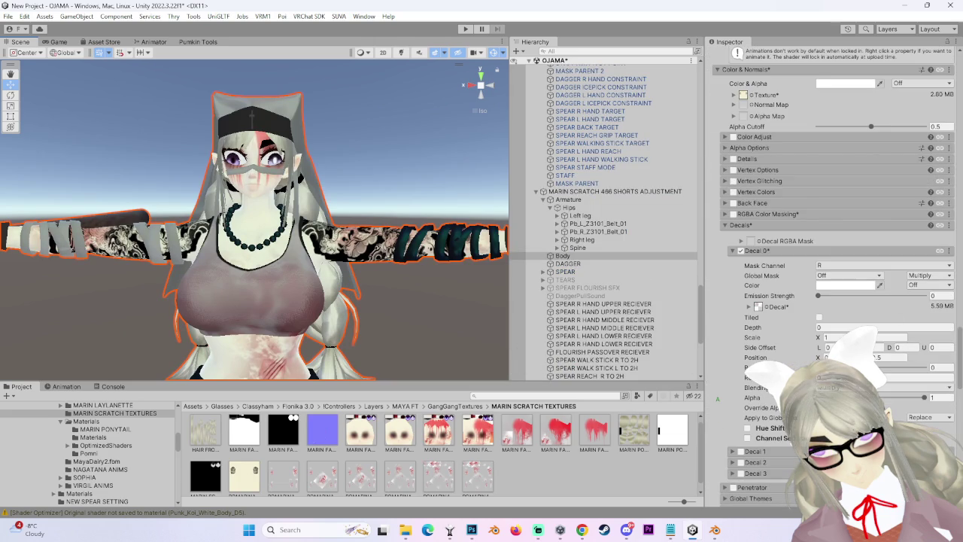
{"action": "mouse_move", "coordinate": [926, 399]}
{"action": "left_mouse_down"}
{"action": "mouse_move", "coordinate": [543, 399]}
{"action": "mouse_move", "coordinate": [925, 397]}
{"action": "left_mouse_up"}
Collapse the POMARINA material settings and set the next material's decal alpha to 0.
{"action": "scroll", "coordinate": [749, 183], "scroll_direction": "up", "scroll_amount": 3}
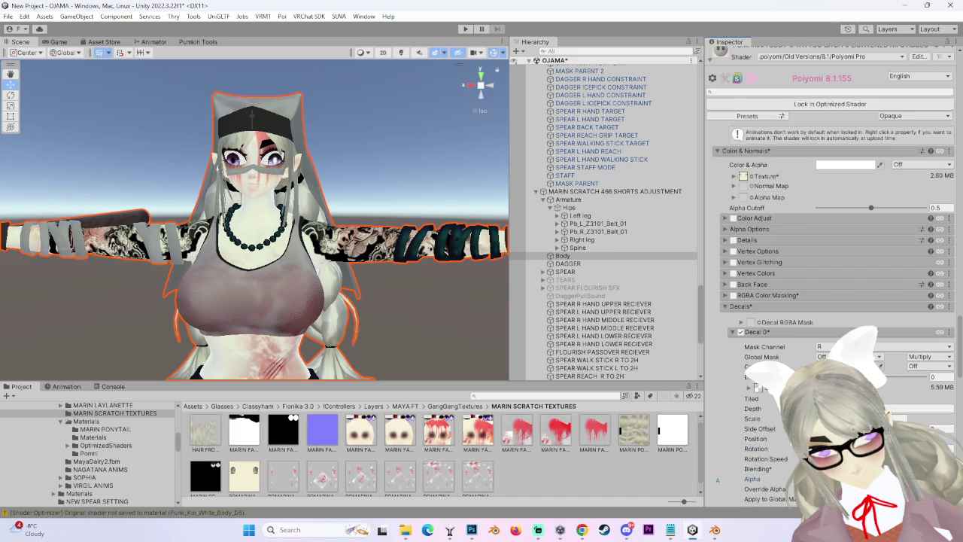
{"action": "scroll", "coordinate": [750, 184], "scroll_direction": "up", "scroll_amount": 2}
{"action": "left_click", "coordinate": [708, 145]}
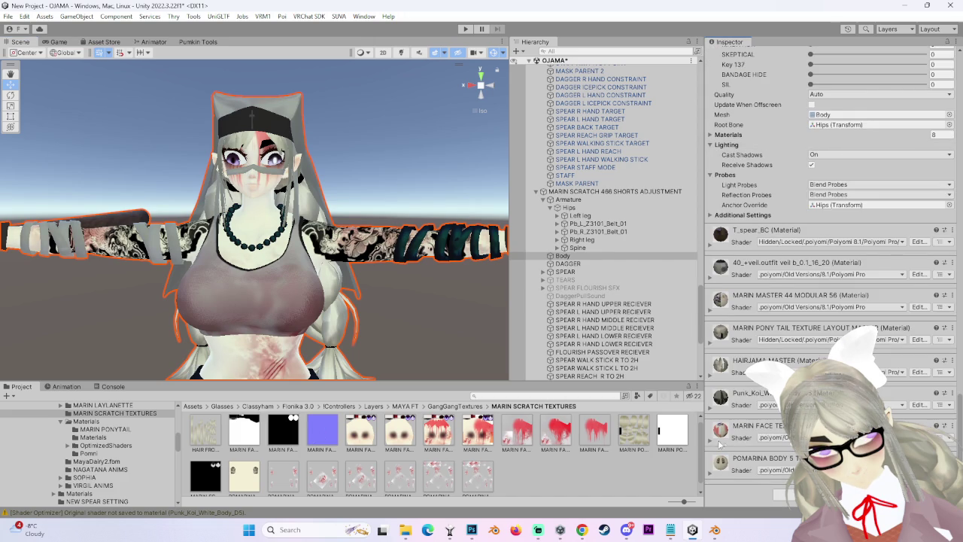
{"action": "scroll", "coordinate": [717, 386], "scroll_direction": "down", "scroll_amount": 3}
{"action": "scroll", "coordinate": [717, 386], "scroll_direction": "down", "scroll_amount": 3}
{"action": "scroll", "coordinate": [717, 386], "scroll_direction": "down", "scroll_amount": 3}
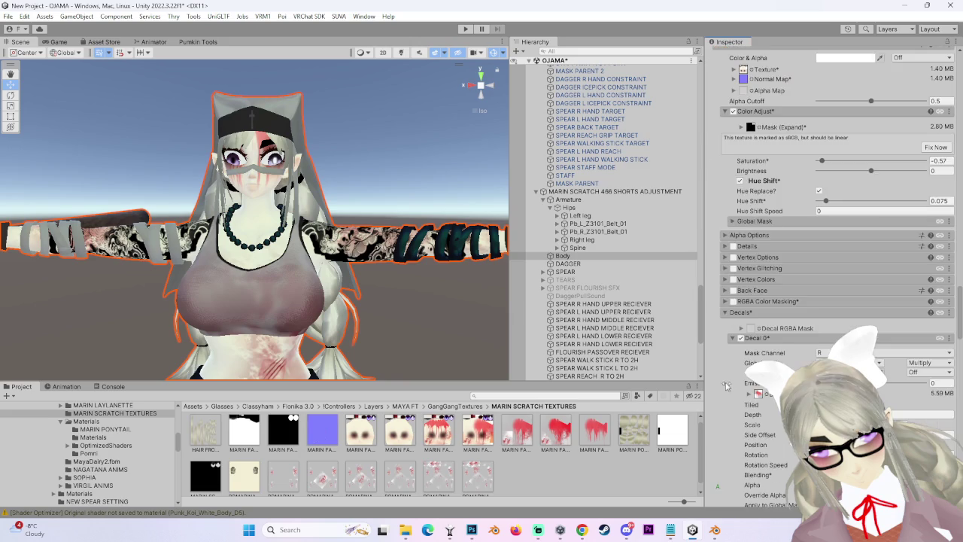
{"action": "scroll", "coordinate": [717, 380], "scroll_direction": "down", "scroll_amount": 3}
{"action": "left_click_drag", "start_coordinate": [923, 378], "coordinate": [660, 377]}
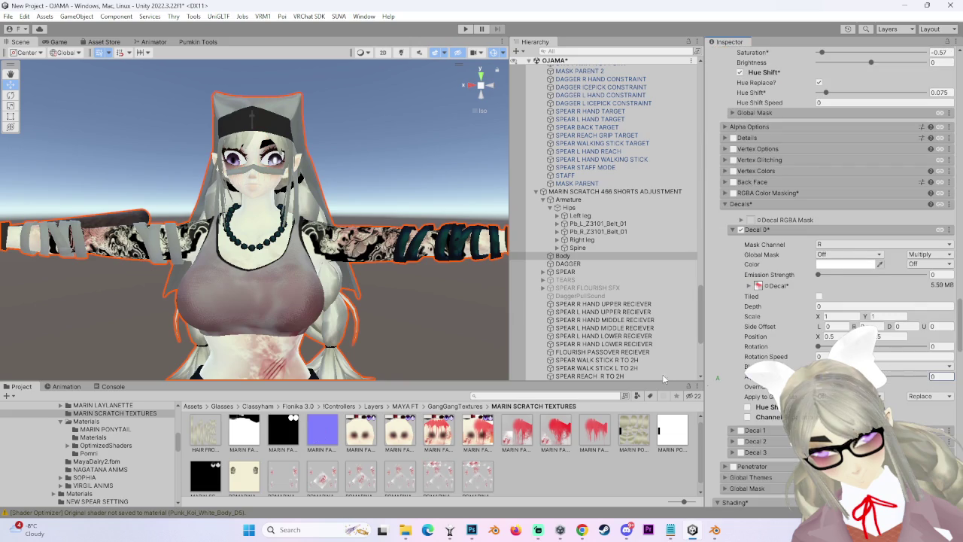
Scroll through the material sections and lower the arm decal's alpha to 0.557.
{"action": "scroll", "coordinate": [738, 231], "scroll_direction": "up", "scroll_amount": 3}
{"action": "scroll", "coordinate": [737, 264], "scroll_direction": "up", "scroll_amount": 3}
{"action": "scroll", "coordinate": [736, 316], "scroll_direction": "up", "scroll_amount": 3}
{"action": "scroll", "coordinate": [734, 356], "scroll_direction": "down", "scroll_amount": 8}
{"action": "scroll", "coordinate": [937, 348], "scroll_direction": "down", "scroll_amount": 3}
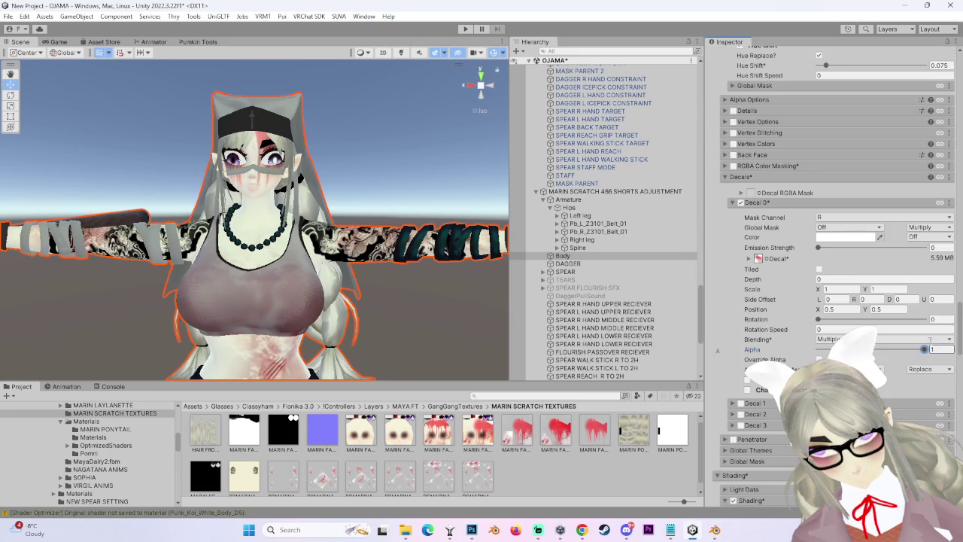
{"action": "scroll", "coordinate": [903, 354], "scroll_direction": "down", "scroll_amount": 5}
{"action": "scroll", "coordinate": [851, 354], "scroll_direction": "down", "scroll_amount": 5}
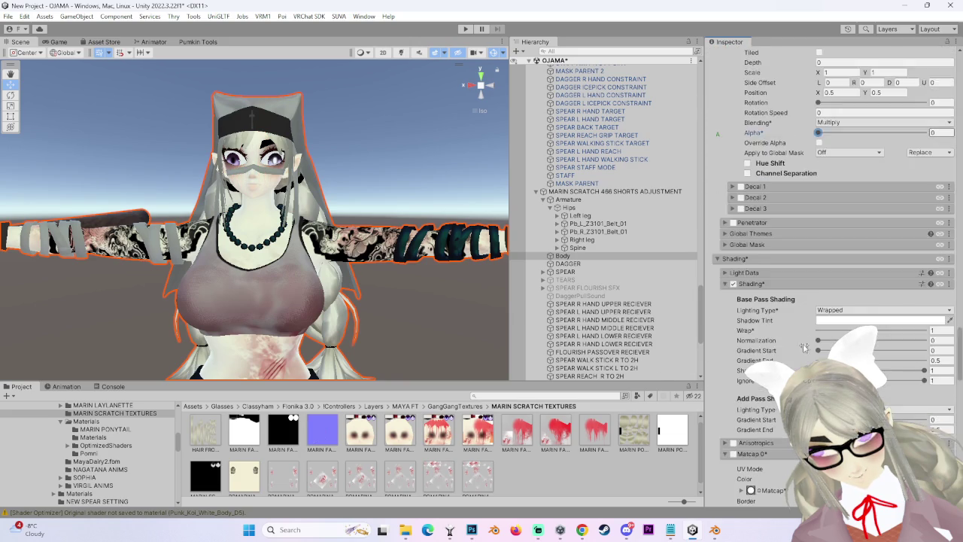
{"action": "scroll", "coordinate": [806, 354], "scroll_direction": "down", "scroll_amount": 5}
{"action": "scroll", "coordinate": [797, 353], "scroll_direction": "down", "scroll_amount": 5}
{"action": "scroll", "coordinate": [802, 357], "scroll_direction": "down", "scroll_amount": 5}
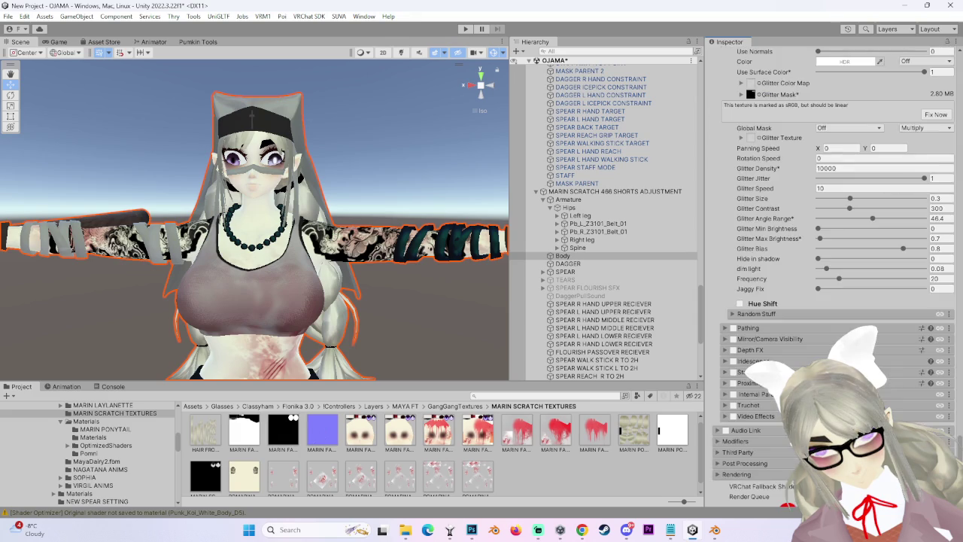
{"action": "scroll", "coordinate": [803, 357], "scroll_direction": "down", "scroll_amount": 3}
{"action": "scroll", "coordinate": [802, 357], "scroll_direction": "up", "scroll_amount": 7}
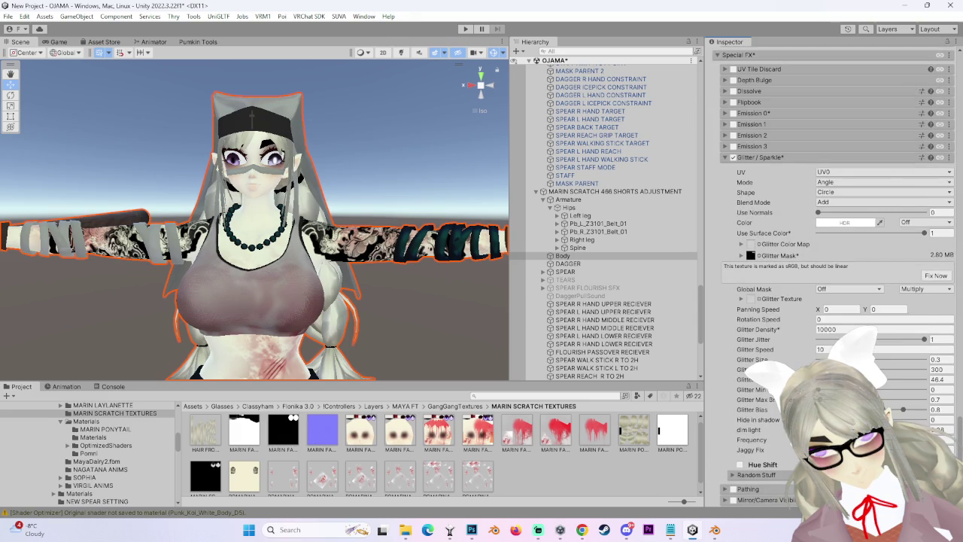
{"action": "scroll", "coordinate": [802, 357], "scroll_direction": "up", "scroll_amount": 3}
{"action": "scroll", "coordinate": [802, 357], "scroll_direction": "up", "scroll_amount": 4}
{"action": "scroll", "coordinate": [803, 357], "scroll_direction": "up", "scroll_amount": 4}
{"action": "scroll", "coordinate": [802, 357], "scroll_direction": "up", "scroll_amount": 3}
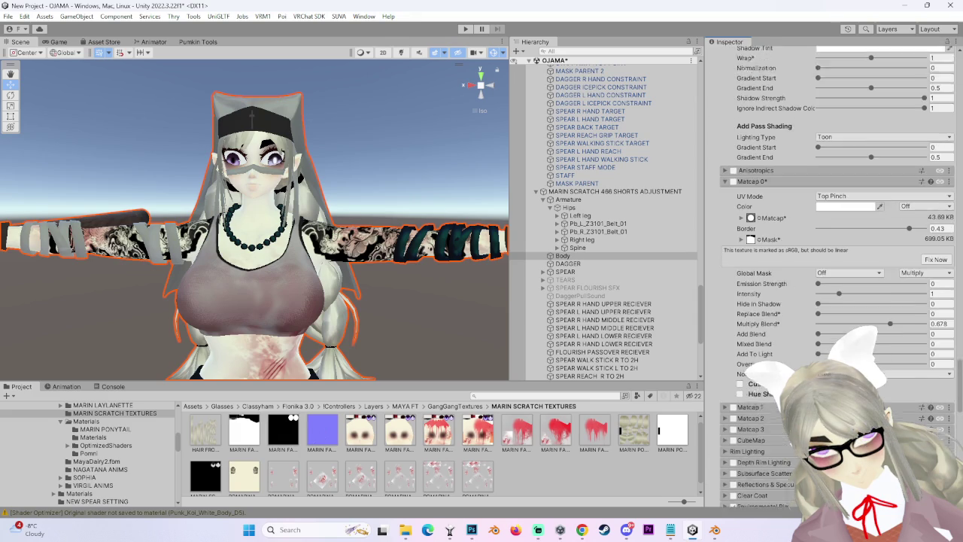
{"action": "scroll", "coordinate": [730, 359], "scroll_direction": "up", "scroll_amount": 5}
{"action": "scroll", "coordinate": [729, 359], "scroll_direction": "up", "scroll_amount": 5}
{"action": "scroll", "coordinate": [729, 359], "scroll_direction": "up", "scroll_amount": 5}
{"action": "scroll", "coordinate": [729, 359], "scroll_direction": "up", "scroll_amount": 5}
{"action": "scroll", "coordinate": [729, 338], "scroll_direction": "up", "scroll_amount": 5}
{"action": "scroll", "coordinate": [730, 301], "scroll_direction": "up", "scroll_amount": 5}
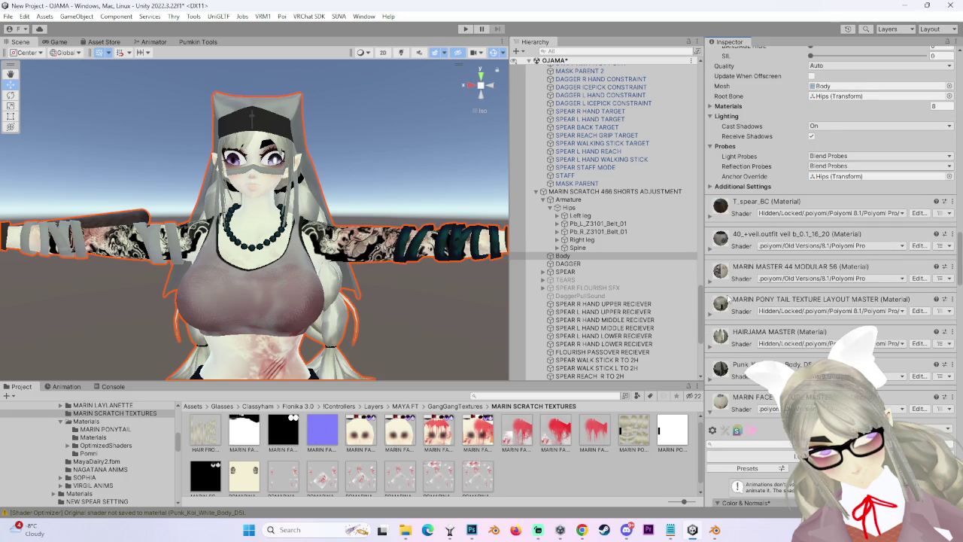
{"action": "scroll", "coordinate": [729, 294], "scroll_direction": "down", "scroll_amount": 4}
{"action": "scroll", "coordinate": [709, 296], "scroll_direction": "down", "scroll_amount": 3}
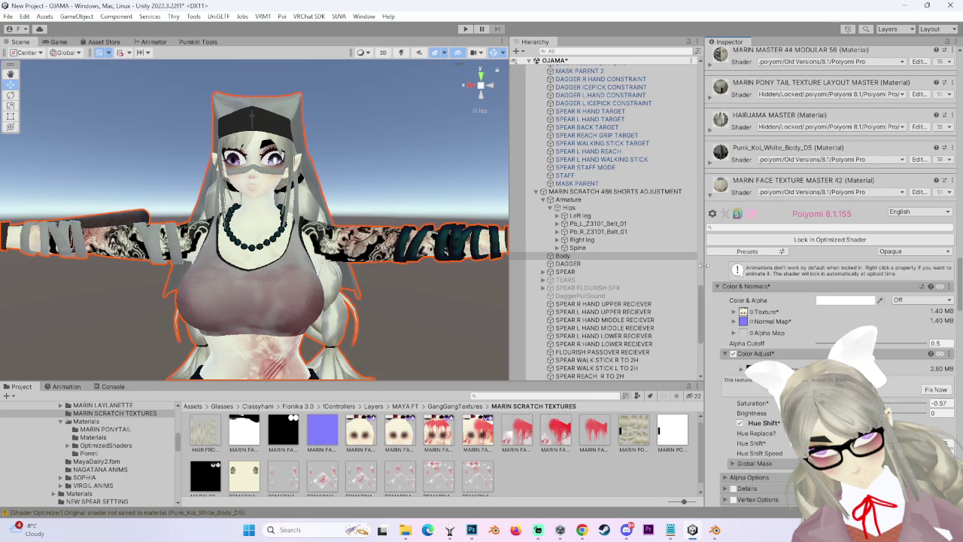
{"action": "scroll", "coordinate": [709, 296], "scroll_direction": "up", "scroll_amount": 5}
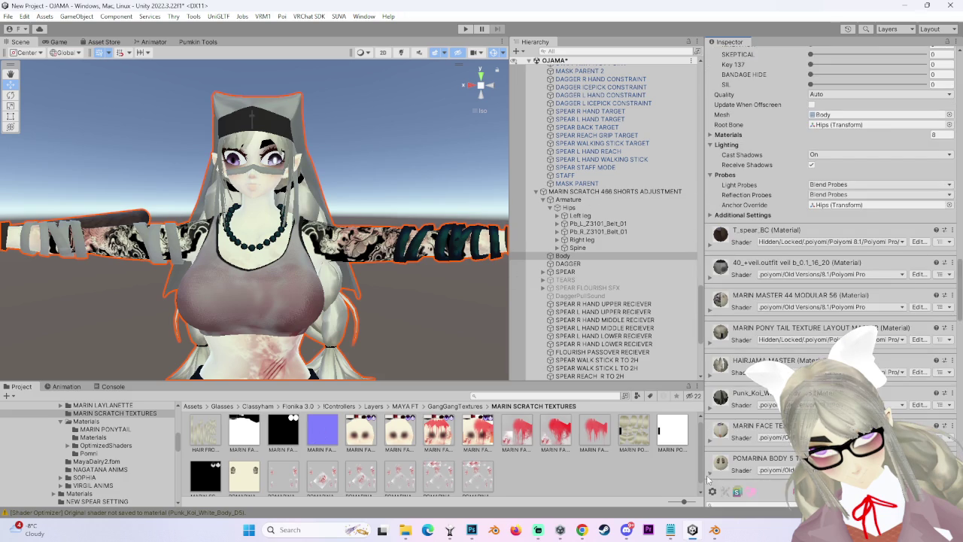
{"action": "scroll", "coordinate": [707, 452], "scroll_direction": "down", "scroll_amount": 5}
{"action": "scroll", "coordinate": [708, 452], "scroll_direction": "down", "scroll_amount": 5}
{"action": "scroll", "coordinate": [707, 452], "scroll_direction": "down", "scroll_amount": 5}
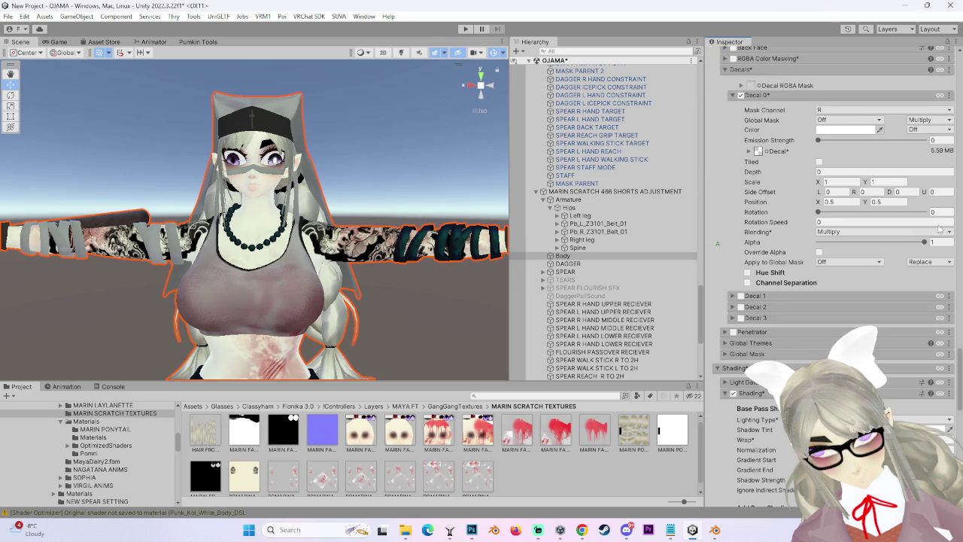
{"action": "left_click_drag", "start_coordinate": [922, 242], "coordinate": [818, 242]}
Fade the arm decal's alpha fully to 0.
{"action": "left_click_drag", "start_coordinate": [381, 312], "coordinate": [351, 158]}
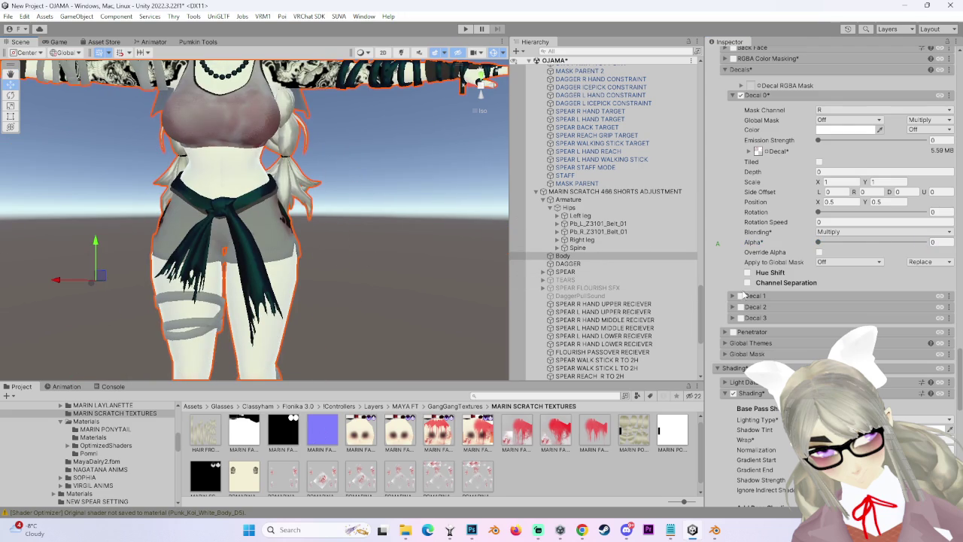
{"action": "scroll", "coordinate": [744, 297], "scroll_direction": "up", "scroll_amount": 5}
{"action": "scroll", "coordinate": [726, 226], "scroll_direction": "up", "scroll_amount": 5}
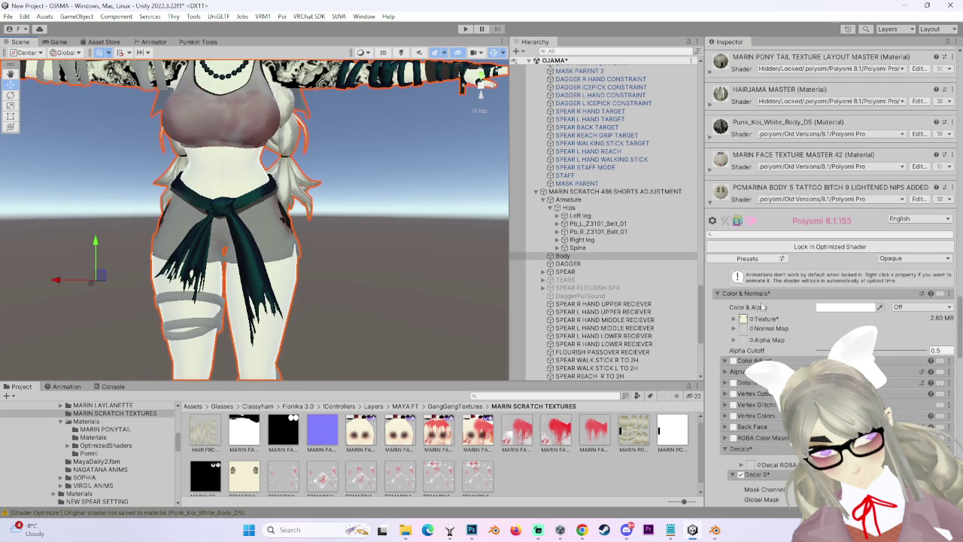
Expand the Punk_Koi_White_Body_D5 material and scroll down to its Decal 0 settings.
{"action": "left_click", "coordinate": [719, 135]}
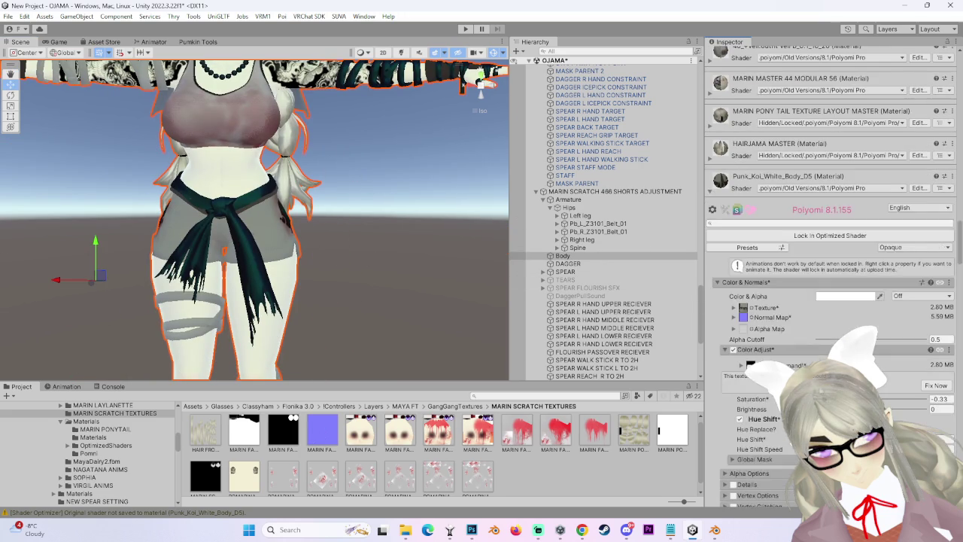
{"action": "scroll", "coordinate": [828, 301], "scroll_direction": "down", "scroll_amount": 3}
{"action": "scroll", "coordinate": [828, 301], "scroll_direction": "down", "scroll_amount": 3}
{"action": "scroll", "coordinate": [828, 301], "scroll_direction": "down", "scroll_amount": 3}
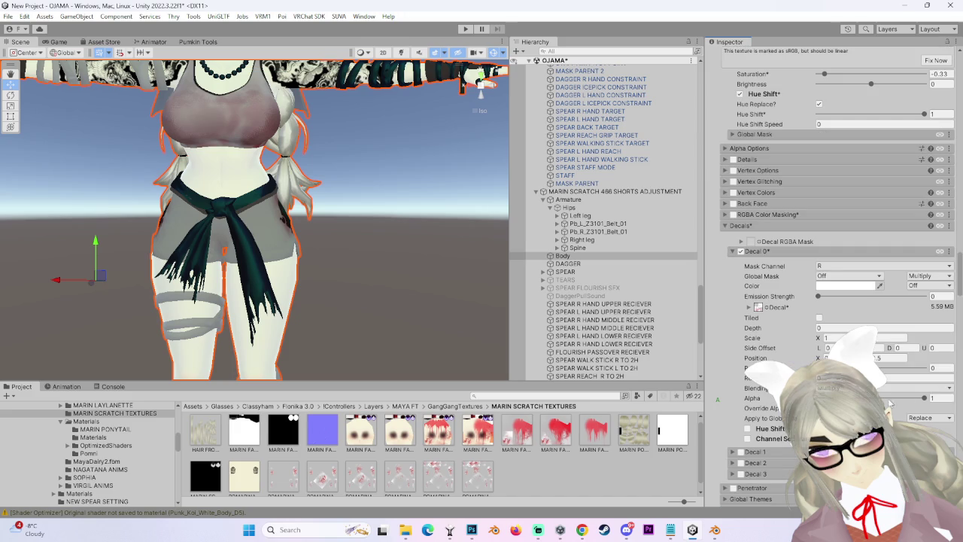
{"action": "scroll", "coordinate": [305, 263], "scroll_direction": "down", "scroll_amount": 2}
{"action": "scroll", "coordinate": [305, 263], "scroll_direction": "down", "scroll_amount": 3}
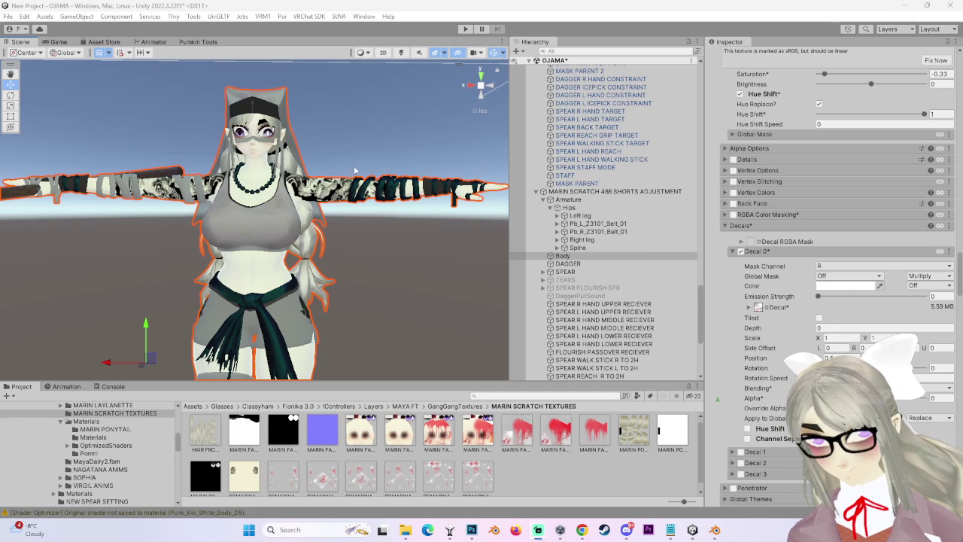
Orbit the Scene view to see the character's side.
{"action": "left_click_drag", "start_coordinate": [406, 165], "coordinate": [425, 225]}
Select the avatar root MARIN SCRATCH 466 SHORTS ADJUSTMENT and re-centre the character in view.
{"action": "left_click", "coordinate": [487, 89]}
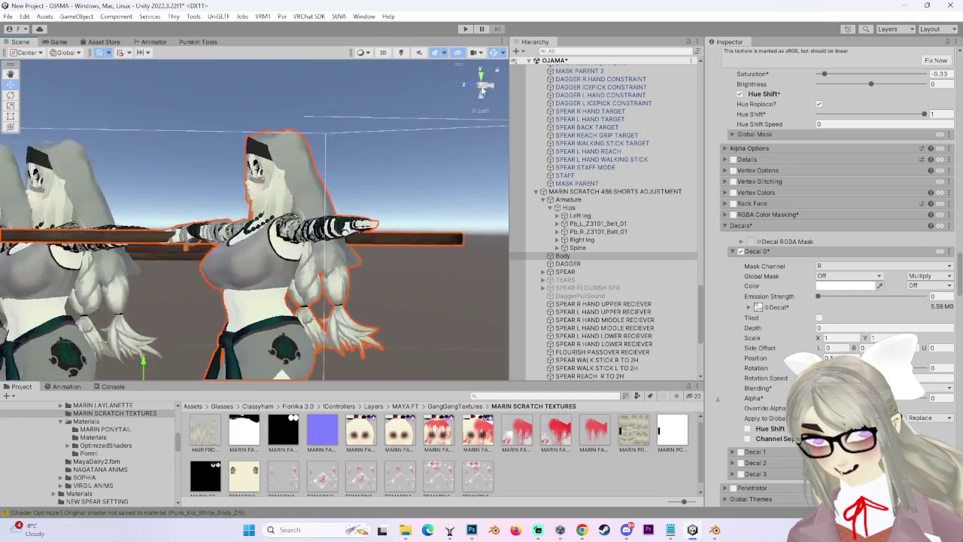
{"action": "scroll", "coordinate": [601, 293], "scroll_direction": "up", "scroll_amount": 2}
{"action": "scroll", "coordinate": [601, 294], "scroll_direction": "up", "scroll_amount": 2}
{"action": "left_click", "coordinate": [610, 252]}
{"action": "scroll", "coordinate": [768, 290], "scroll_direction": "down", "scroll_amount": 5}
{"action": "scroll", "coordinate": [768, 290], "scroll_direction": "down", "scroll_amount": 5}
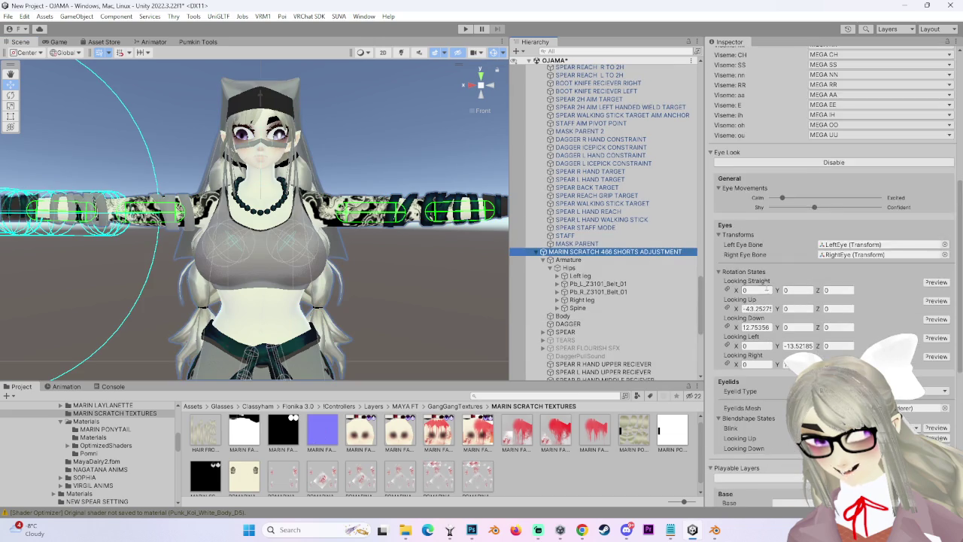
{"action": "scroll", "coordinate": [754, 277], "scroll_direction": "up", "scroll_amount": 2}
{"action": "scroll", "coordinate": [755, 276], "scroll_direction": "up", "scroll_amount": 2}
{"action": "scroll", "coordinate": [749, 267], "scroll_direction": "up", "scroll_amount": 2}
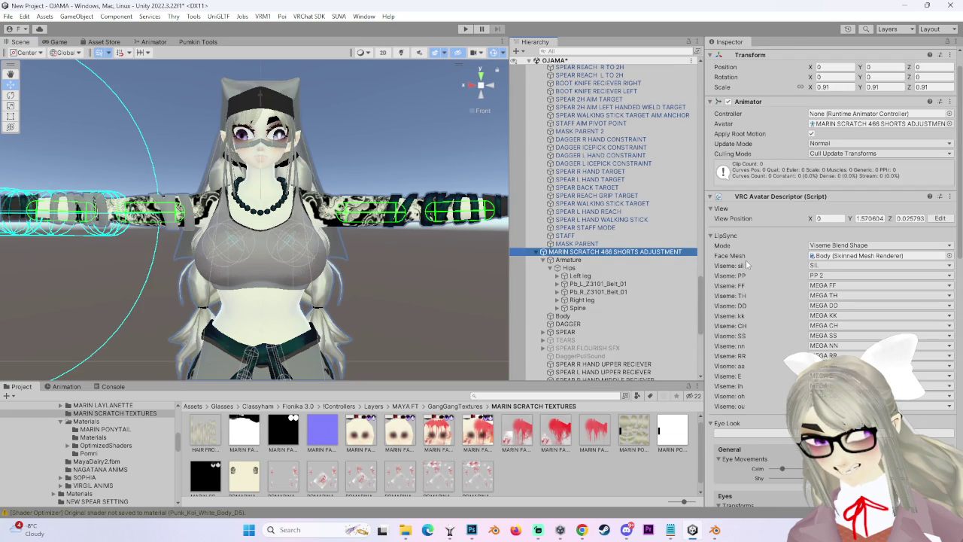
{"action": "left_click_drag", "start_coordinate": [401, 277], "coordinate": [469, 368]}
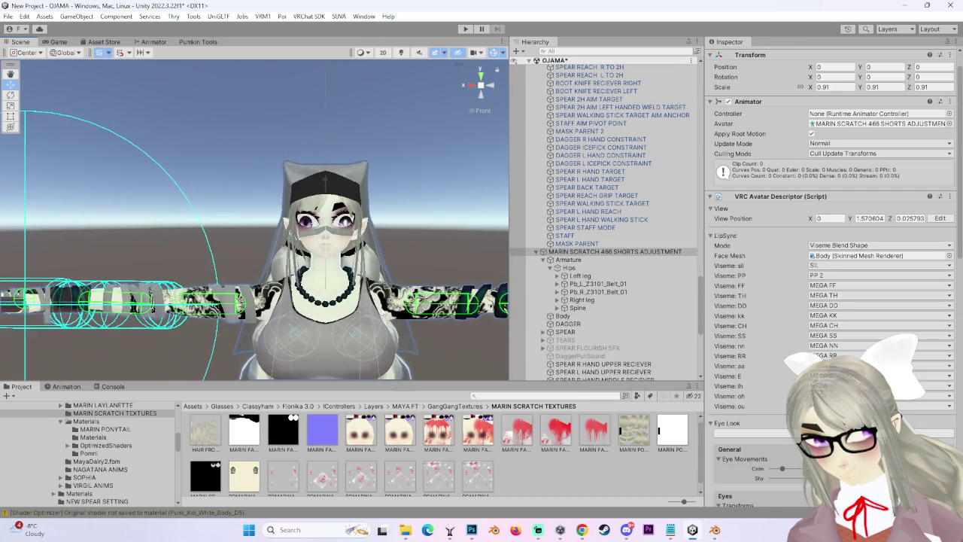
{"action": "scroll", "coordinate": [373, 242], "scroll_direction": "up", "scroll_amount": 3}
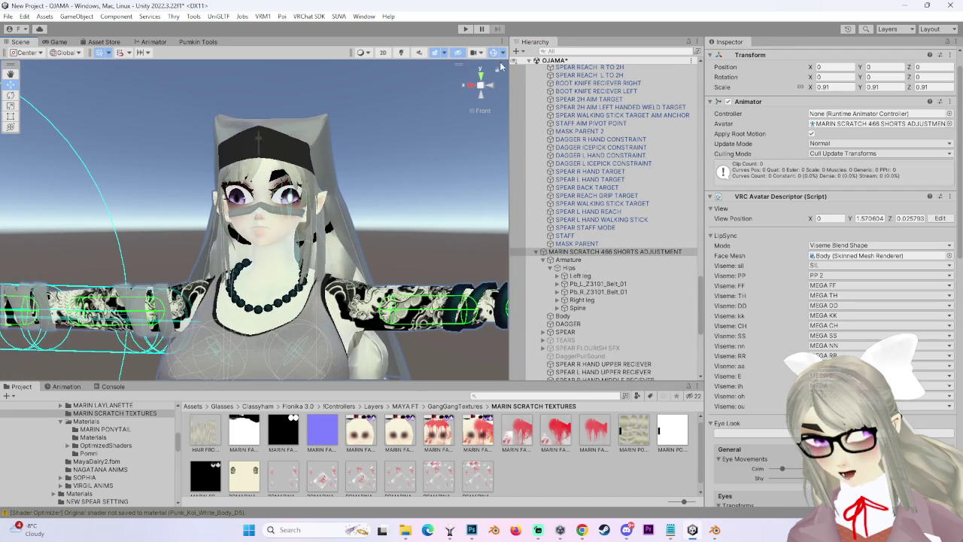
Turn on scene lighting, face the character head-on and reselect the avatar root.
{"action": "left_click", "coordinate": [401, 52]}
{"action": "scroll", "coordinate": [412, 183], "scroll_direction": "up", "scroll_amount": 3}
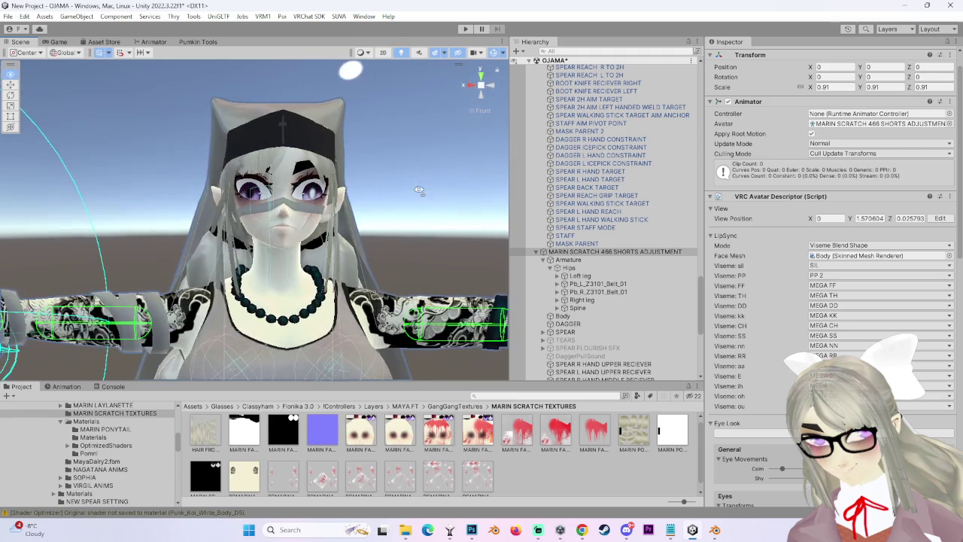
{"action": "left_click", "coordinate": [493, 90]}
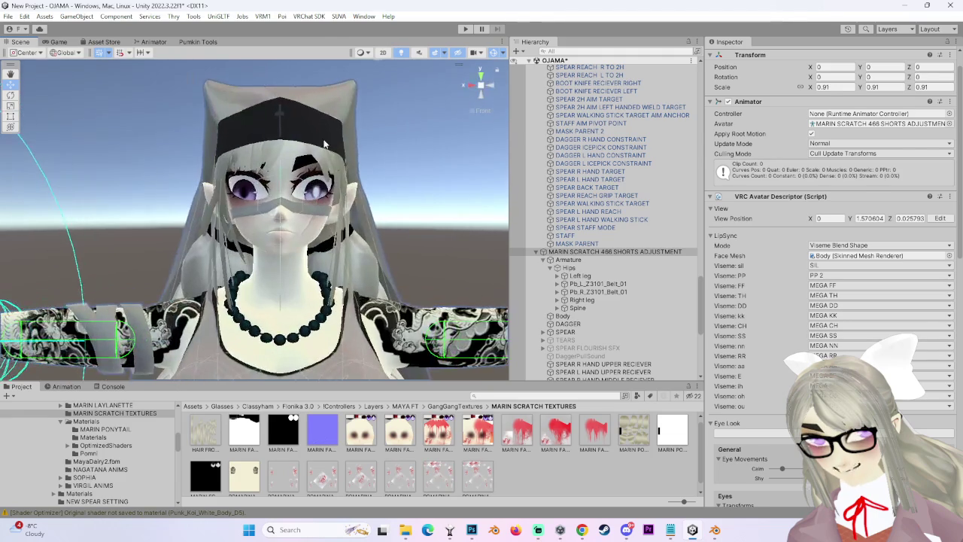
{"action": "left_click", "coordinate": [392, 331]}
{"action": "left_click", "coordinate": [651, 252]}
Open the VRChat SDK avatar builder and auto-fix the mipmapped textures alert.
{"action": "left_click", "coordinate": [309, 16]}
{"action": "left_click", "coordinate": [339, 43]}
{"action": "left_click", "coordinate": [804, 301]}
{"action": "scroll", "coordinate": [696, 331], "scroll_direction": "down", "scroll_amount": 3}
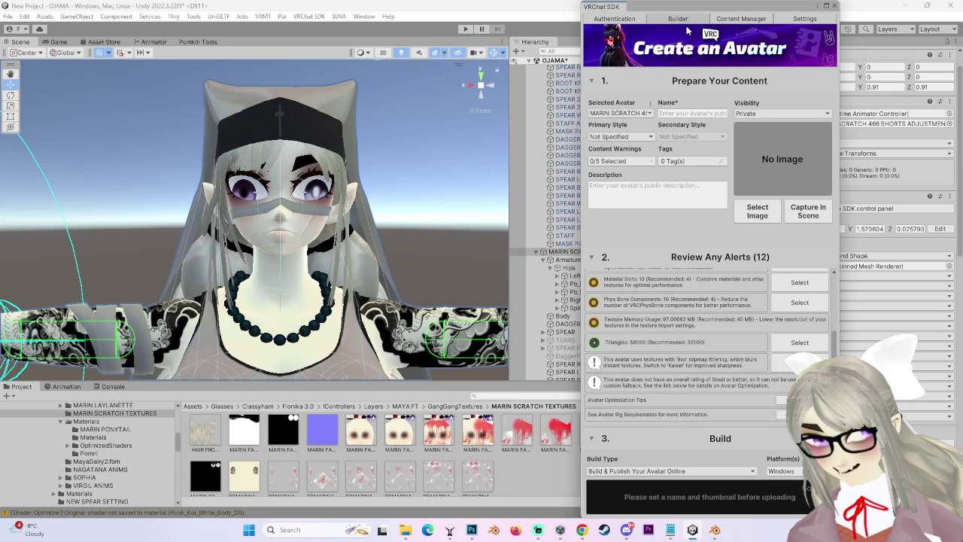
Capture the avatar's thumbnail in the Scene view, moving the SDK window aside and back.
{"action": "left_click_drag", "start_coordinate": [692, 9], "coordinate": [702, 30]}
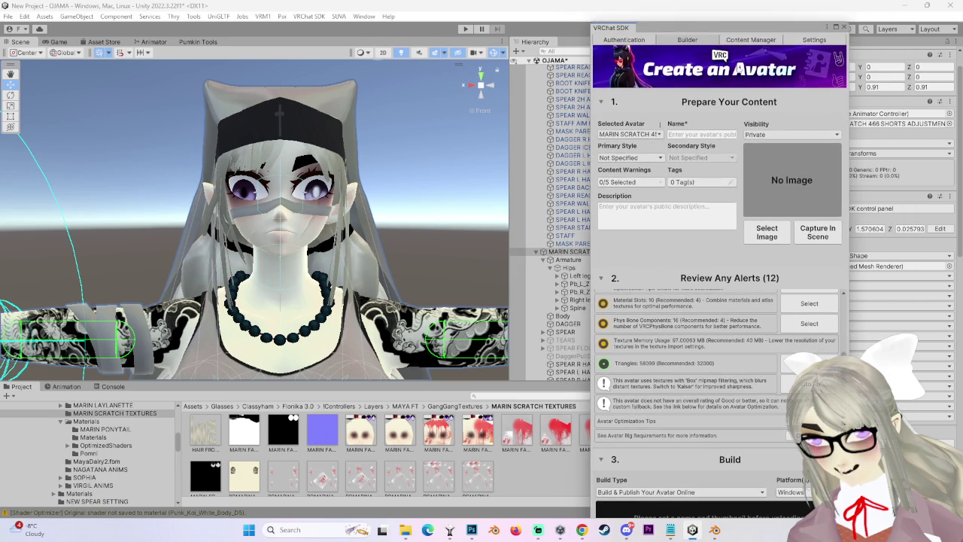
{"action": "left_click", "coordinate": [834, 238]}
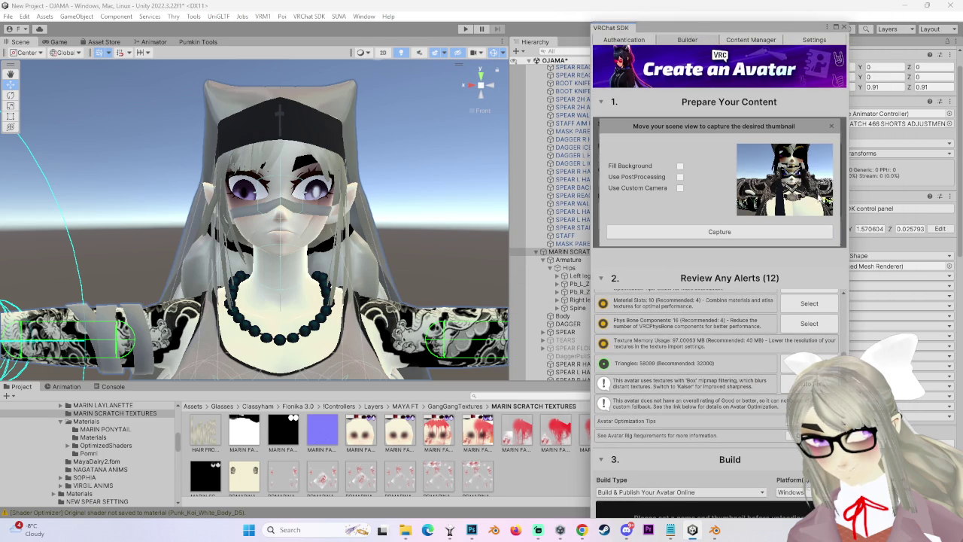
{"action": "left_click_drag", "start_coordinate": [765, 31], "coordinate": [962, 46]}
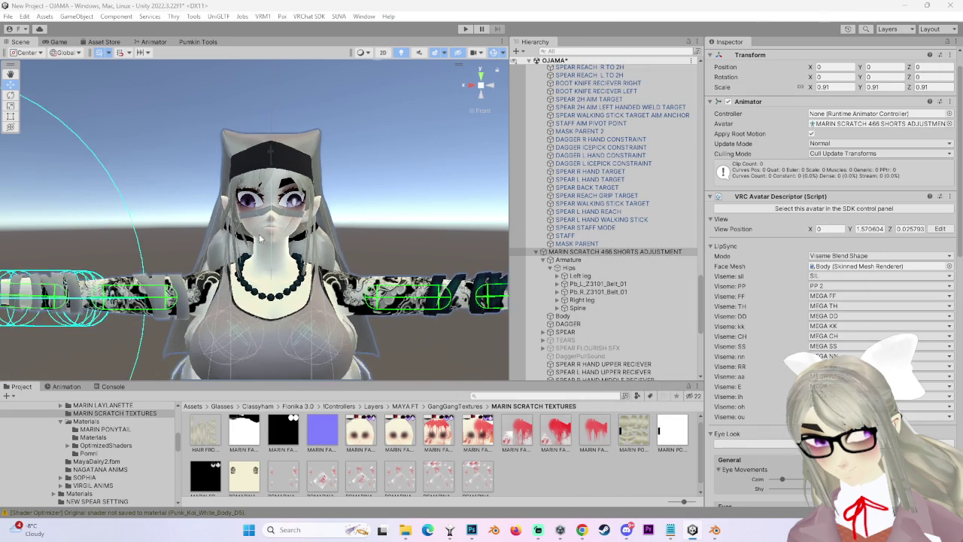
{"action": "scroll", "coordinate": [255, 226], "scroll_direction": "up", "scroll_amount": 3}
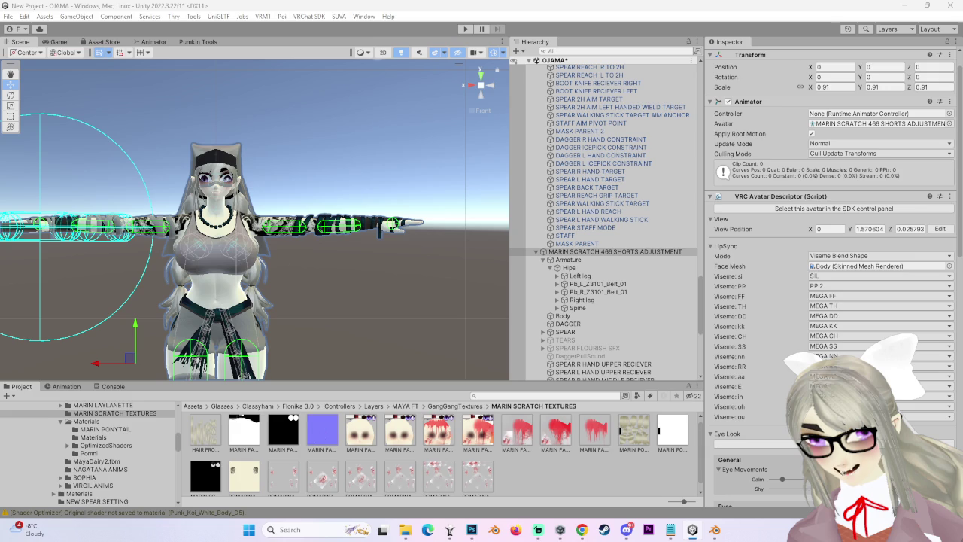
{"action": "mouse_move", "coordinate": [666, 32]}
{"action": "left_mouse_down"}
{"action": "mouse_move", "coordinate": [669, 79]}
{"action": "mouse_move", "coordinate": [674, 16]}
{"action": "left_mouse_up"}
Expand the Build section and look through the build type options.
{"action": "left_click", "coordinate": [682, 431]}
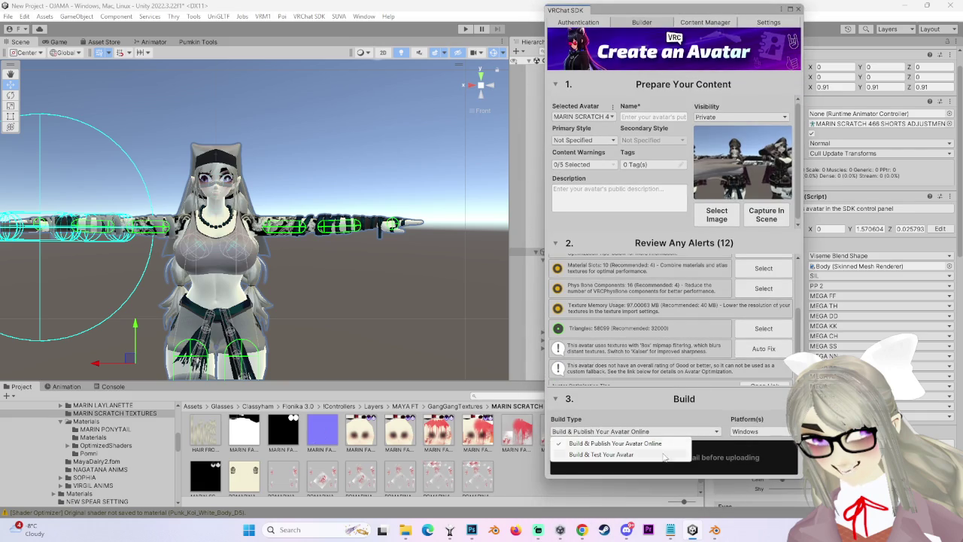
{"action": "left_click", "coordinate": [649, 443]}
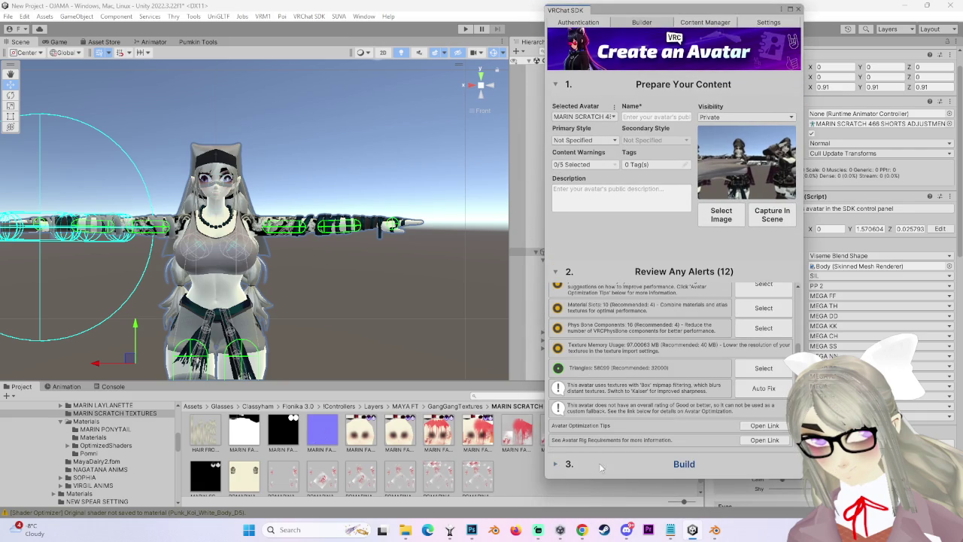
{"action": "left_click", "coordinate": [611, 467]}
{"action": "left_click", "coordinate": [624, 432]}
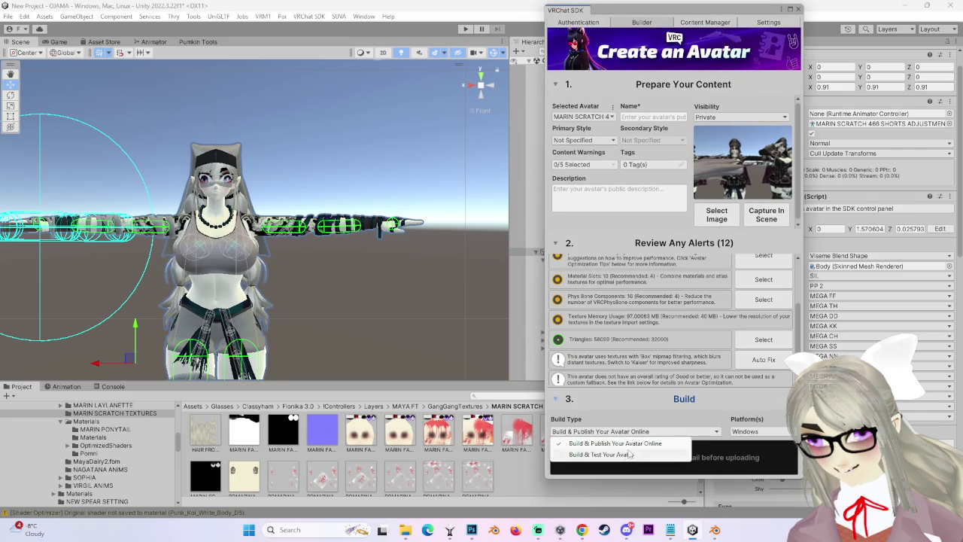
{"action": "left_click", "coordinate": [624, 440]}
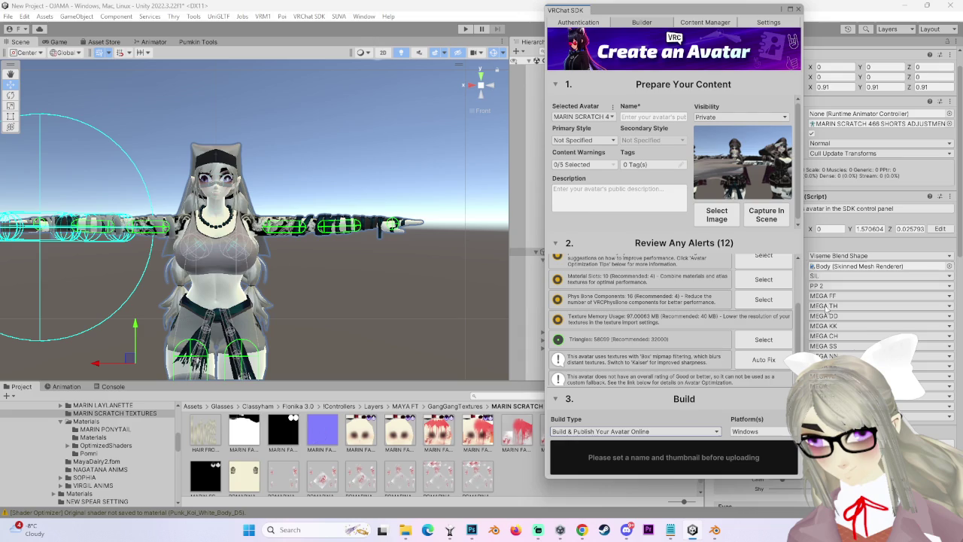
{"action": "scroll", "coordinate": [694, 364], "scroll_direction": "up", "scroll_amount": 3}
{"action": "scroll", "coordinate": [694, 364], "scroll_direction": "down", "scroll_amount": 2}
{"action": "scroll", "coordinate": [694, 363], "scroll_direction": "down", "scroll_amount": 3}
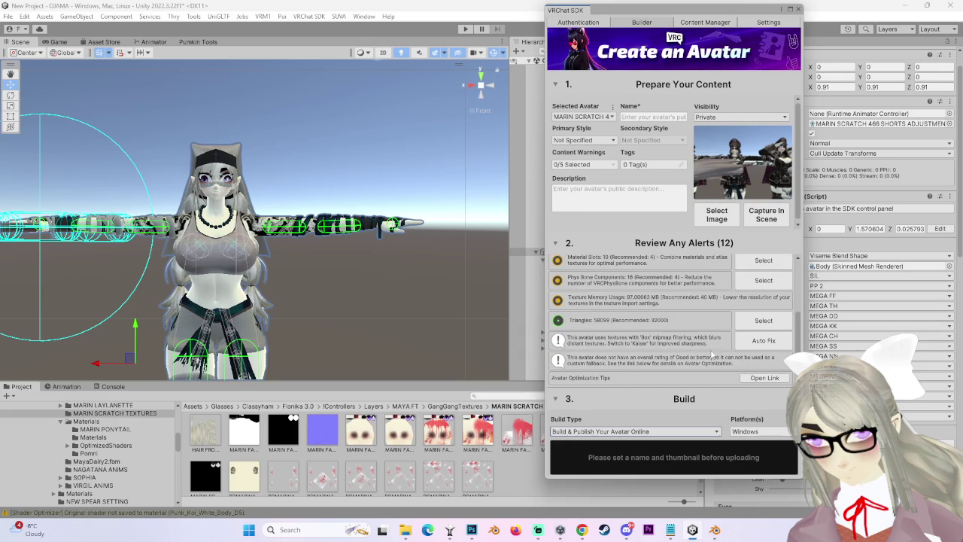
Keep the current avatar selected and name it MARIN GENESIS II.
{"action": "left_click", "coordinate": [602, 117]}
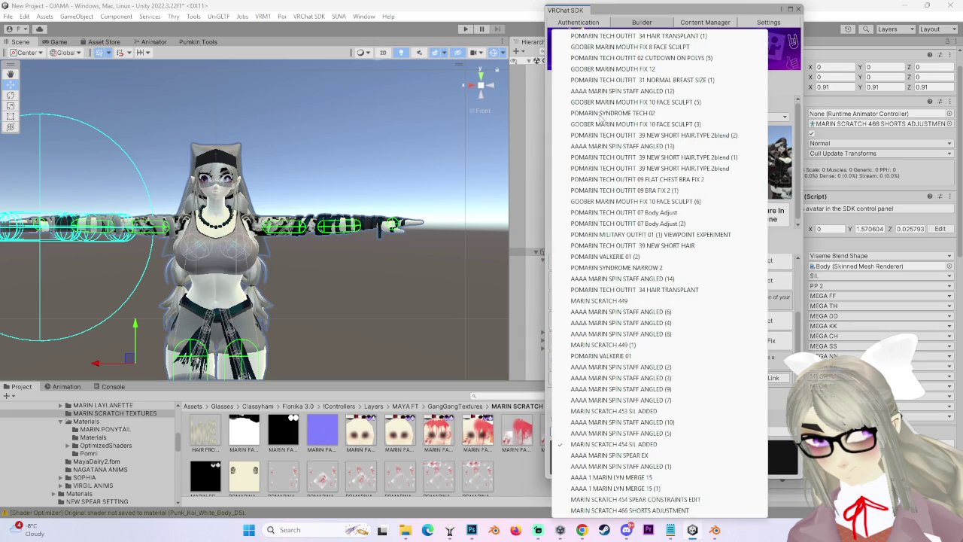
{"action": "left_click", "coordinate": [486, 118]}
{"action": "left_click", "coordinate": [667, 118]}
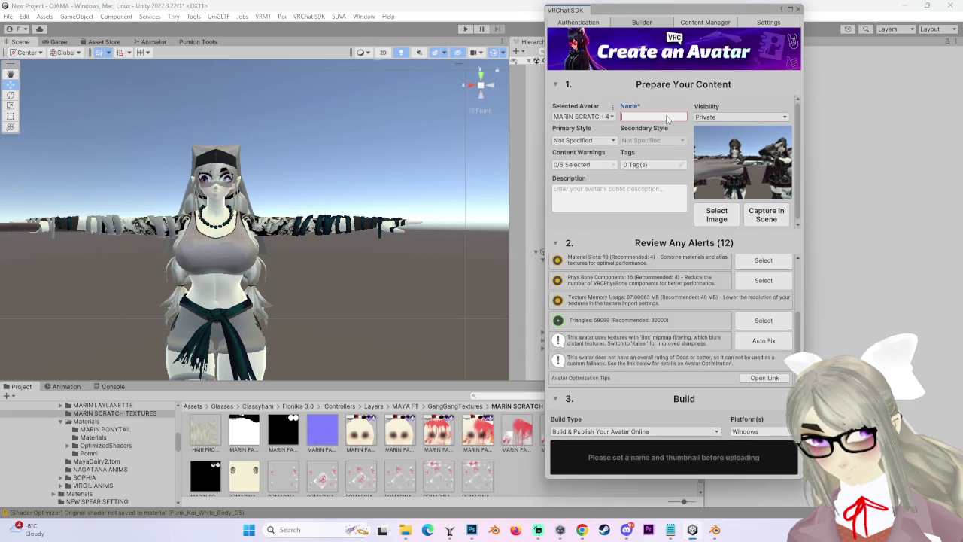
{"action": "type", "text": "MARIN GENSIS"}
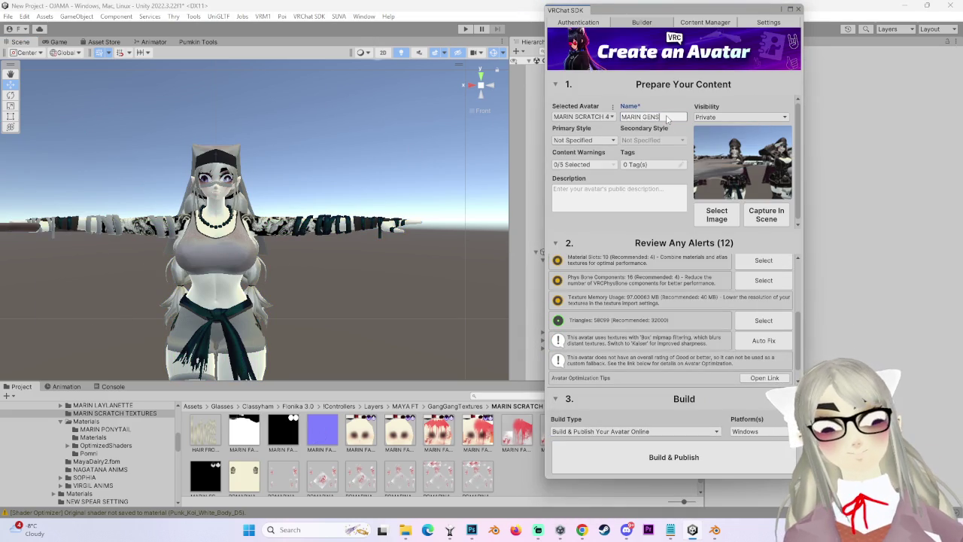
{"action": "type", "text": "I"}
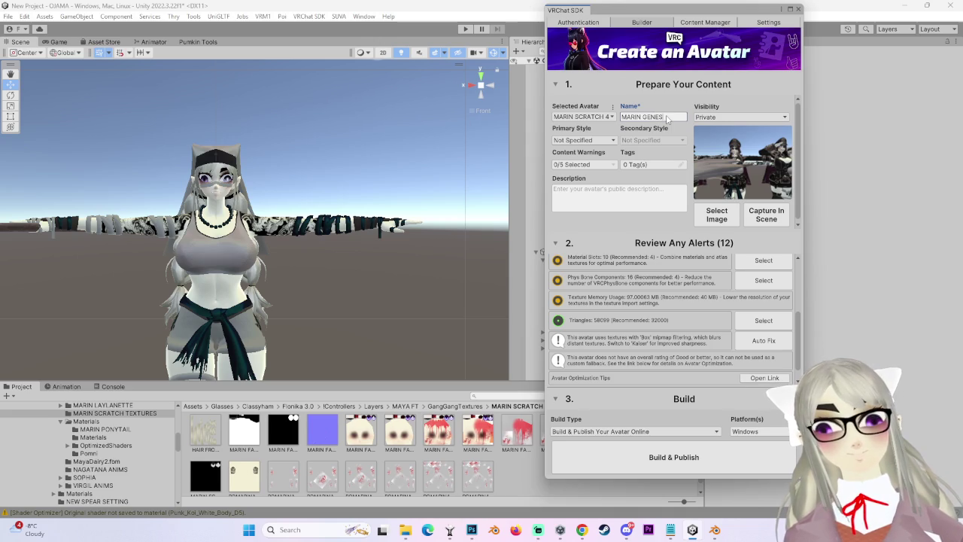
{"action": "type", "text": "S II"}
{"action": "key", "text": "Return"}
Set Build Type to Build & Test Your Avatar and start the local test build.
{"action": "left_click", "coordinate": [654, 435]}
{"action": "left_click", "coordinate": [666, 458]}
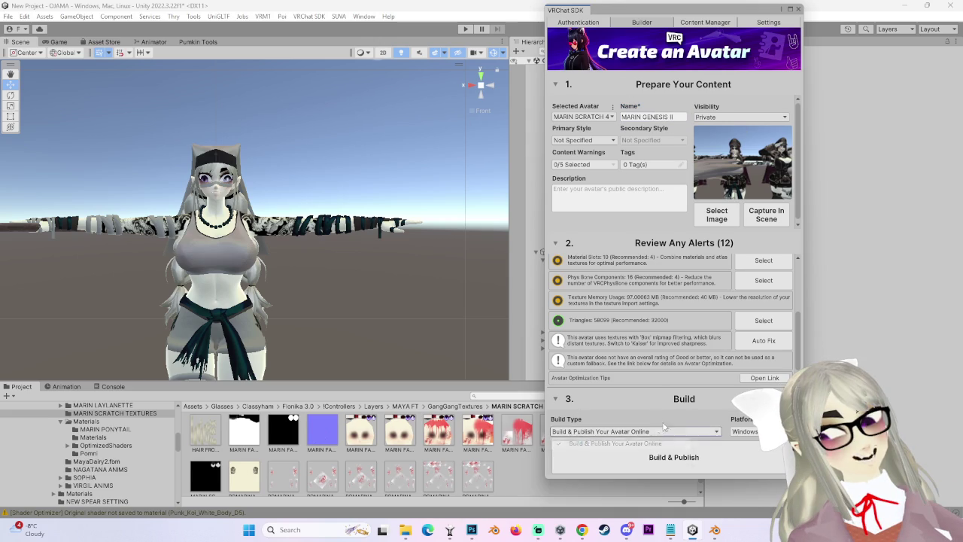
{"action": "left_click", "coordinate": [652, 433]}
{"action": "left_click", "coordinate": [617, 455]}
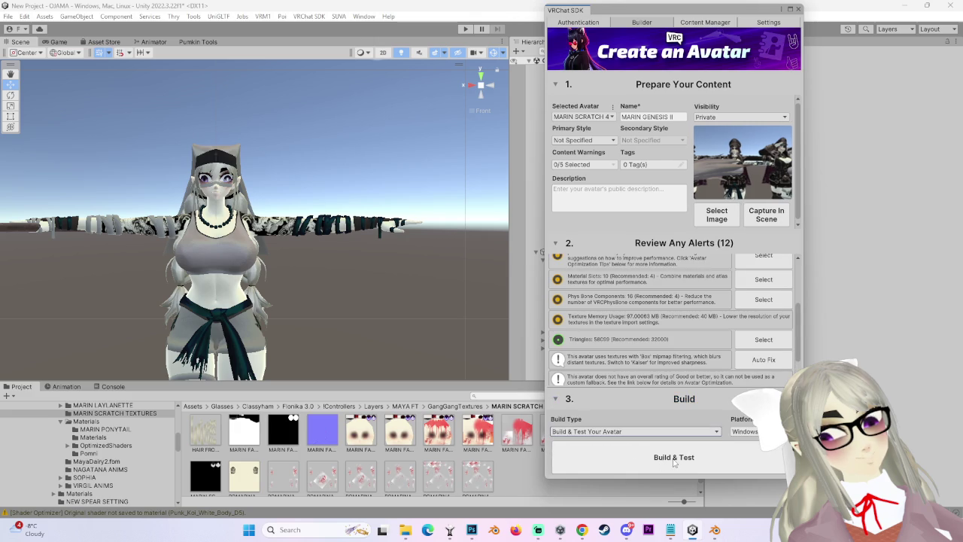
{"action": "left_click", "coordinate": [675, 459]}
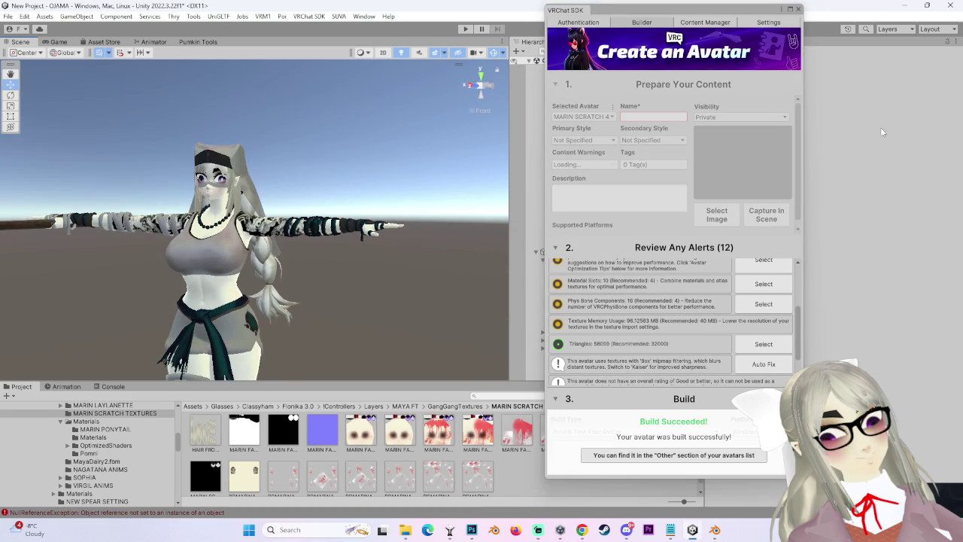
Minimize Unity and Photoshop and view the Blender model from the front.
{"action": "left_click", "coordinate": [906, 6]}
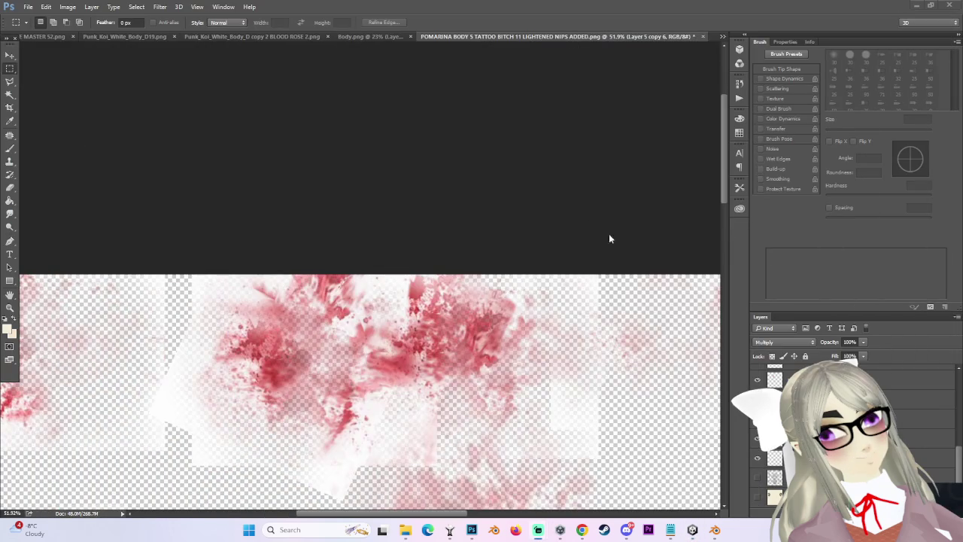
{"action": "left_click", "coordinate": [917, 5]}
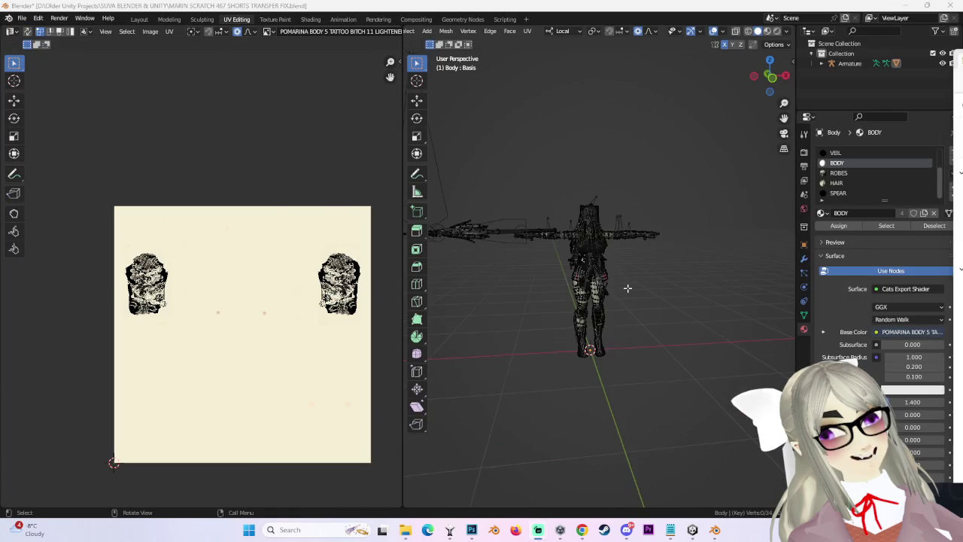
{"action": "scroll", "coordinate": [628, 287], "scroll_direction": "up", "scroll_amount": 5}
{"action": "scroll", "coordinate": [677, 150], "scroll_direction": "down", "scroll_amount": 1}
{"action": "scroll", "coordinate": [700, 97], "scroll_direction": "up", "scroll_amount": 1}
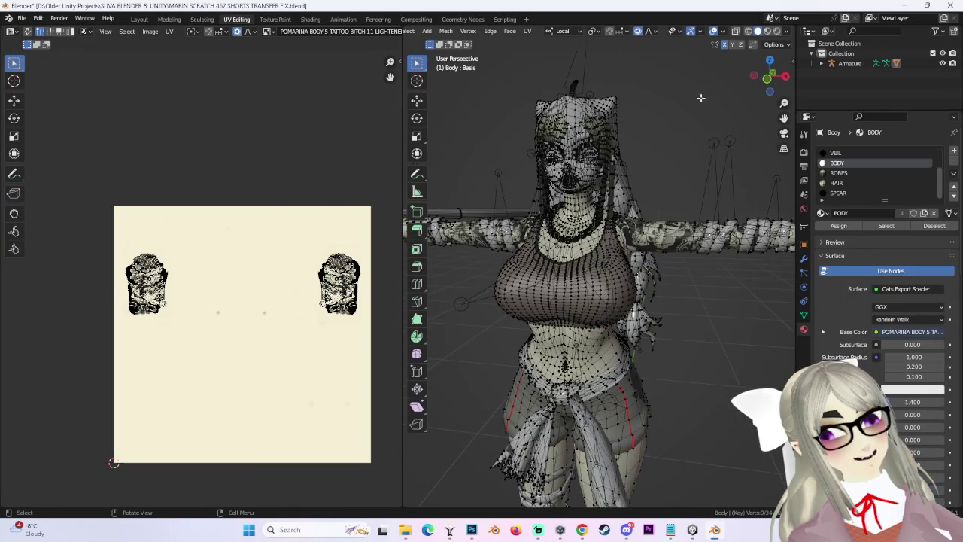
{"action": "left_click", "coordinate": [772, 72]}
{"action": "scroll", "coordinate": [679, 320], "scroll_direction": "up", "scroll_amount": 3}
{"action": "scroll", "coordinate": [679, 319], "scroll_direction": "down", "scroll_amount": 3}
{"action": "scroll", "coordinate": [680, 320], "scroll_direction": "down", "scroll_amount": 2}
Save the Blender file with Save As, then minimize Blender.
{"action": "left_click", "coordinate": [22, 18]}
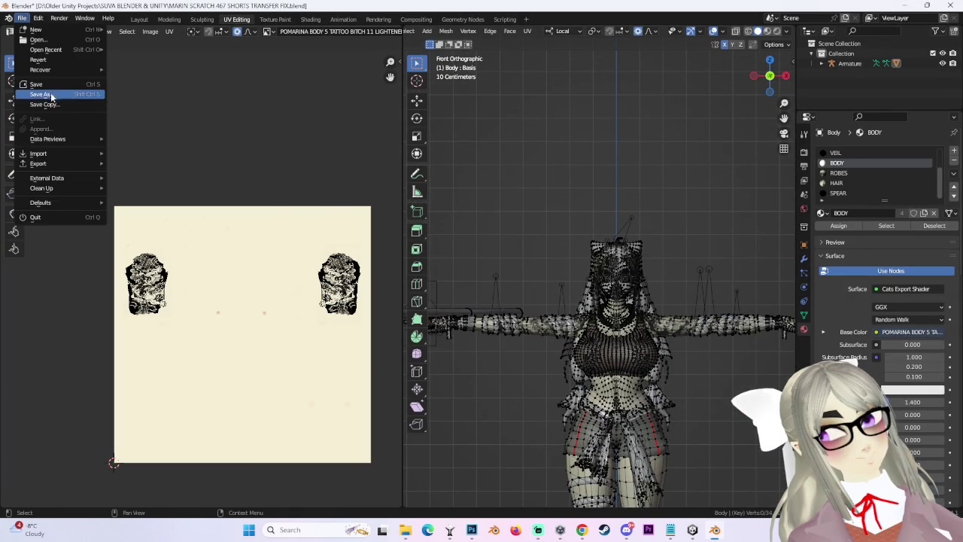
{"action": "left_click", "coordinate": [51, 99]}
{"action": "key", "text": "Return"}
{"action": "left_click", "coordinate": [715, 530]}
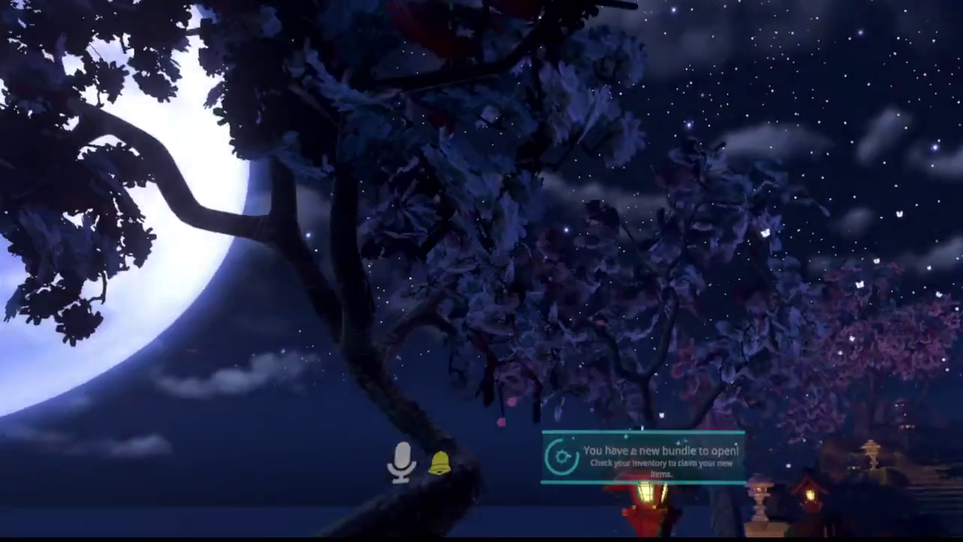
Bring up VRChat's quick menu to reach the Camera page with Photo, Stream and Print cameras.
{"action": "key", "text": "Escape"}
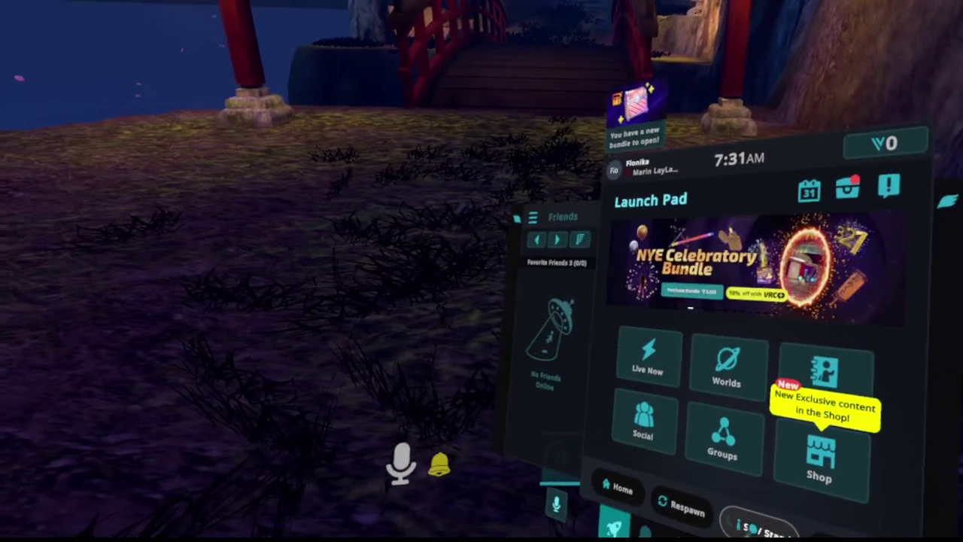
{"action": "key", "text": "Escape"}
{"action": "key", "text": "Escape"}
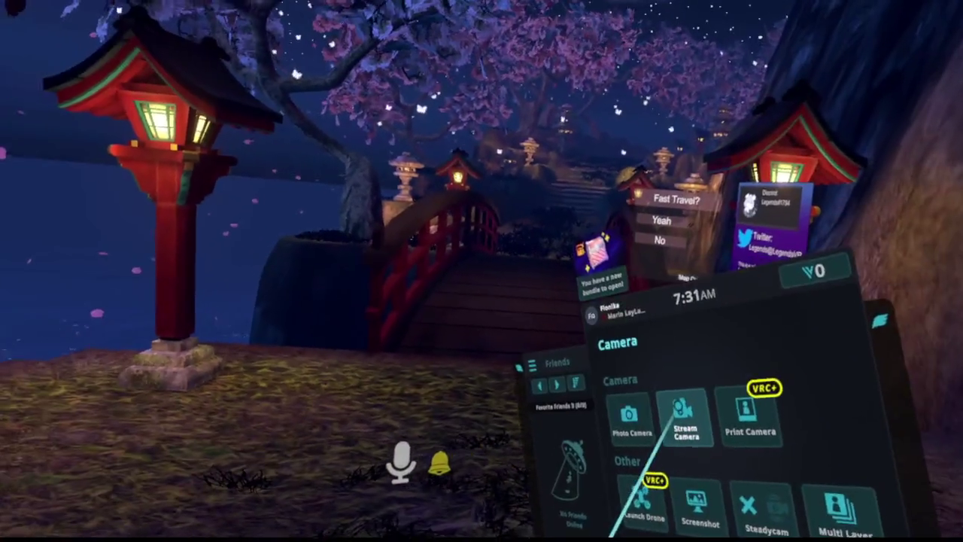
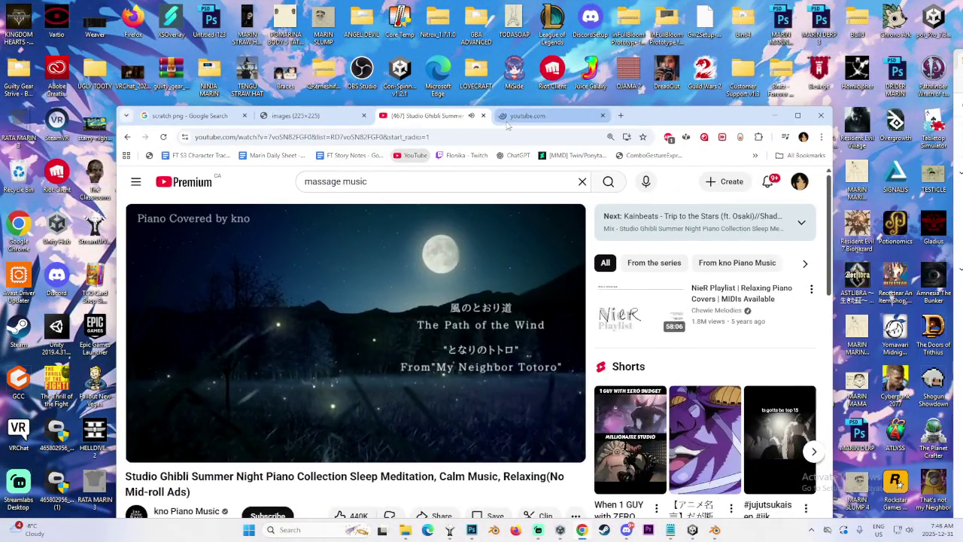
Fix the typo and run a Google search for 'sailor moon alien twins' in Chrome.
{"action": "left_click", "coordinate": [498, 115]}
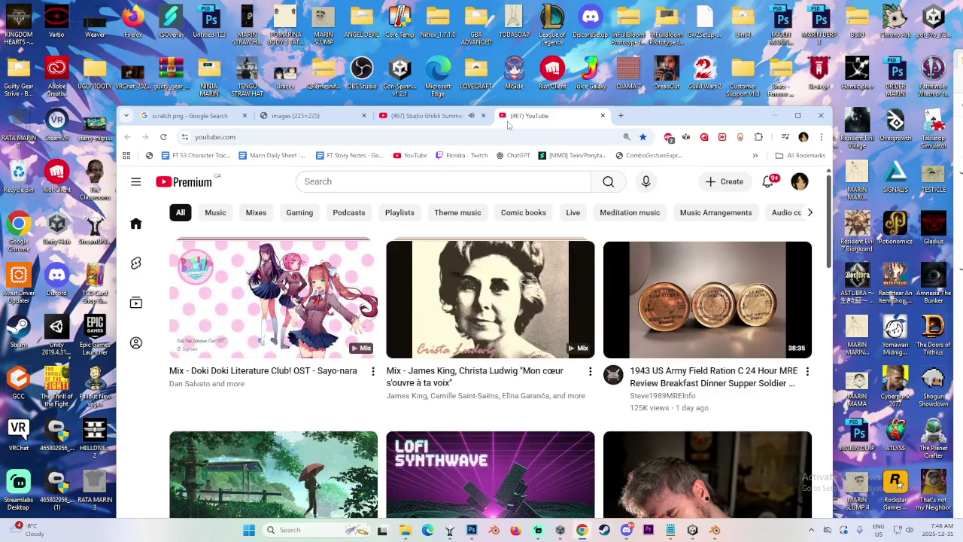
{"action": "left_click", "coordinate": [575, 137]}
{"action": "type", "text": "sa"}
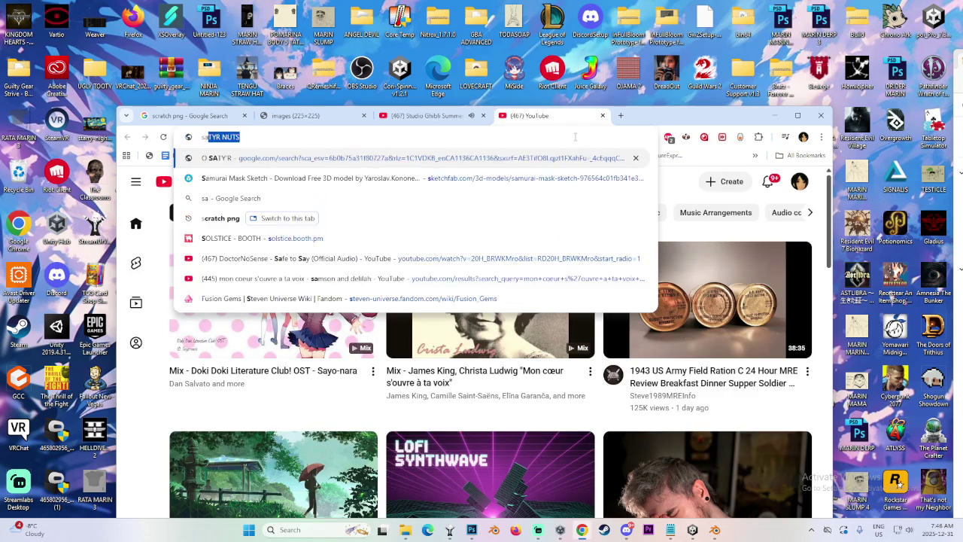
{"action": "type", "text": "ilor moon "}
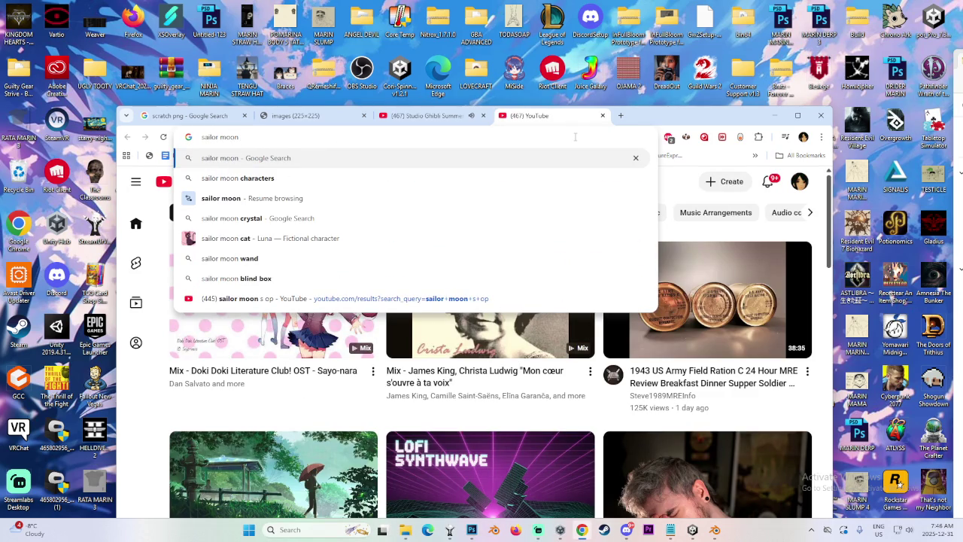
{"action": "type", "text": "aliens "}
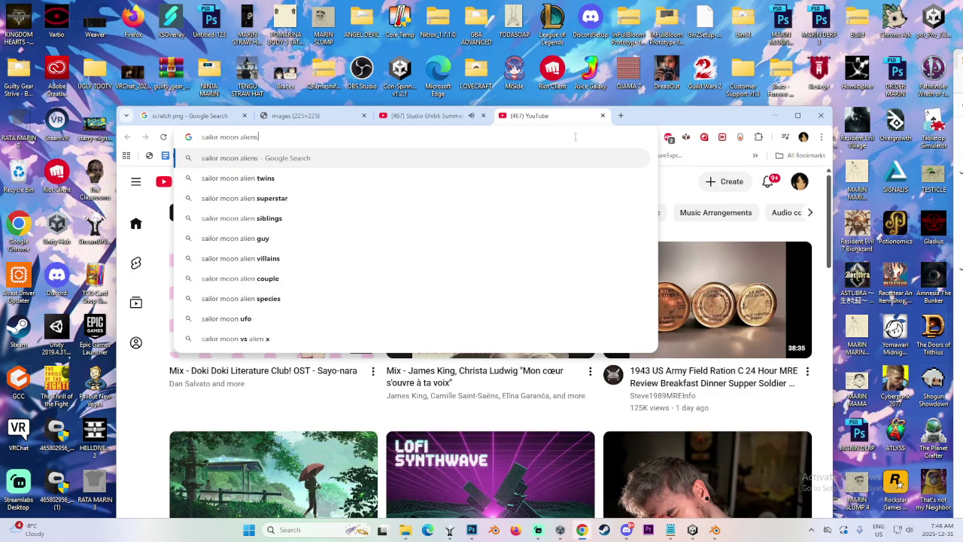
{"action": "type", "text": "chi"}
{"action": "key", "text": "BackSpace"}
{"action": "key", "text": "BackSpace"}
{"action": "key", "text": "BackSpace"}
{"action": "key", "text": "BackSpace"}
{"action": "key", "text": "BackSpace"}
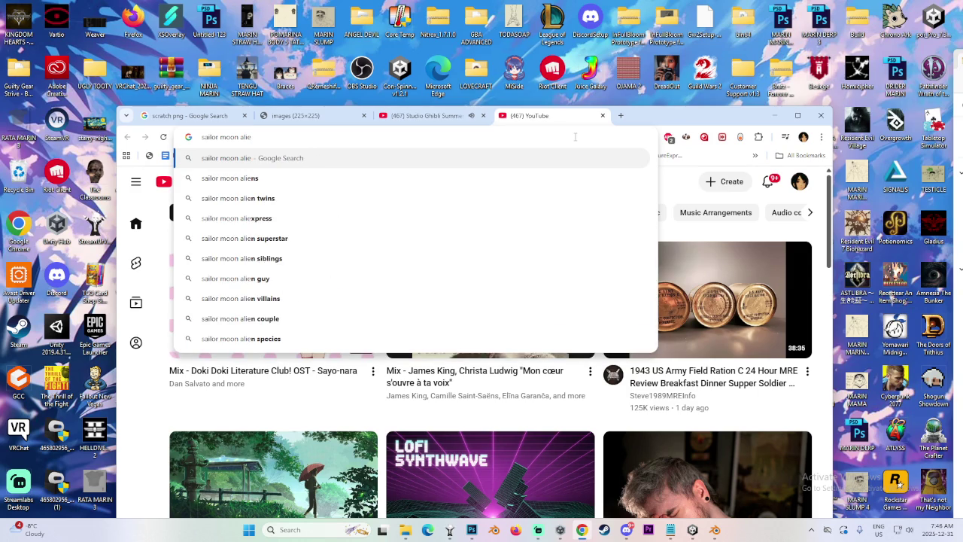
{"action": "type", "text": "twins"}
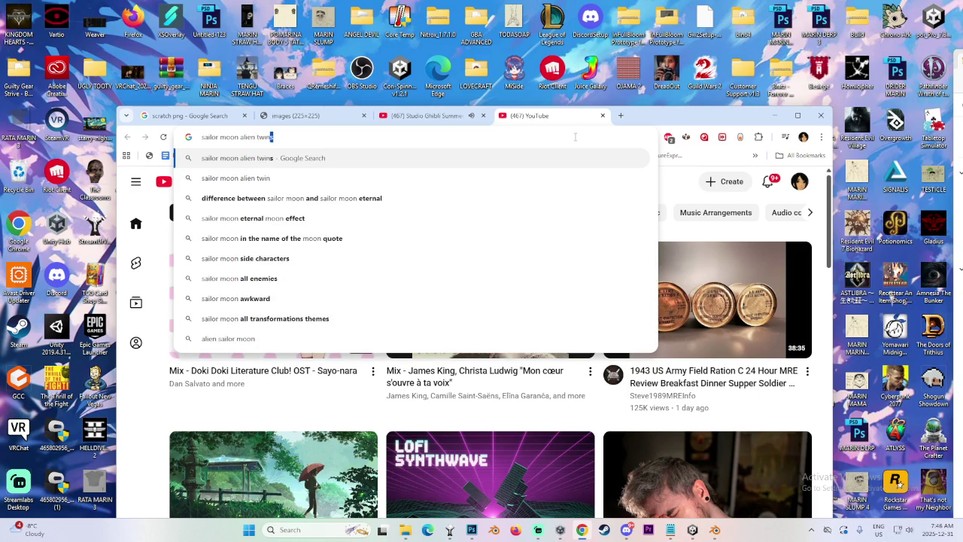
{"action": "key", "text": "Return"}
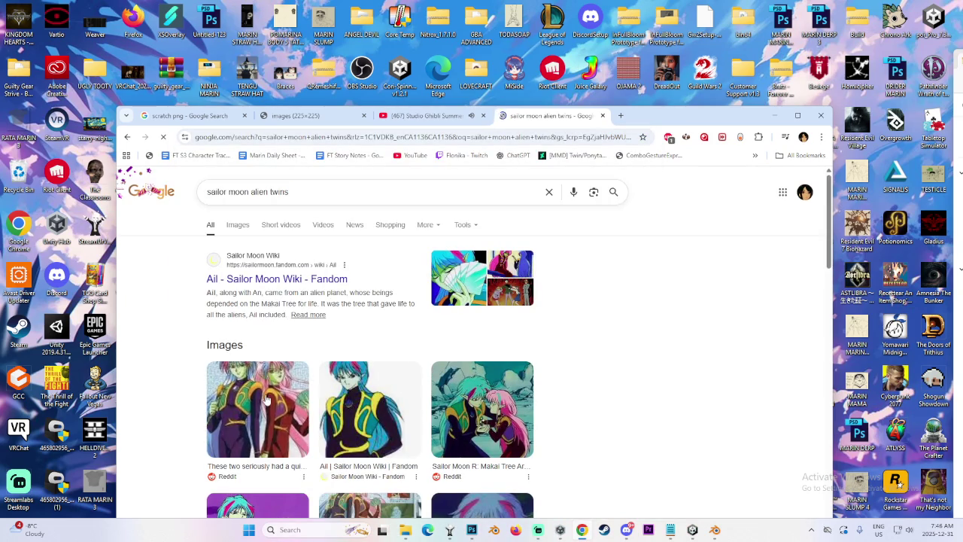
Open the first twins image result full-size in a new tab.
{"action": "left_click", "coordinate": [258, 410]}
{"action": "right_click", "coordinate": [688, 331]}
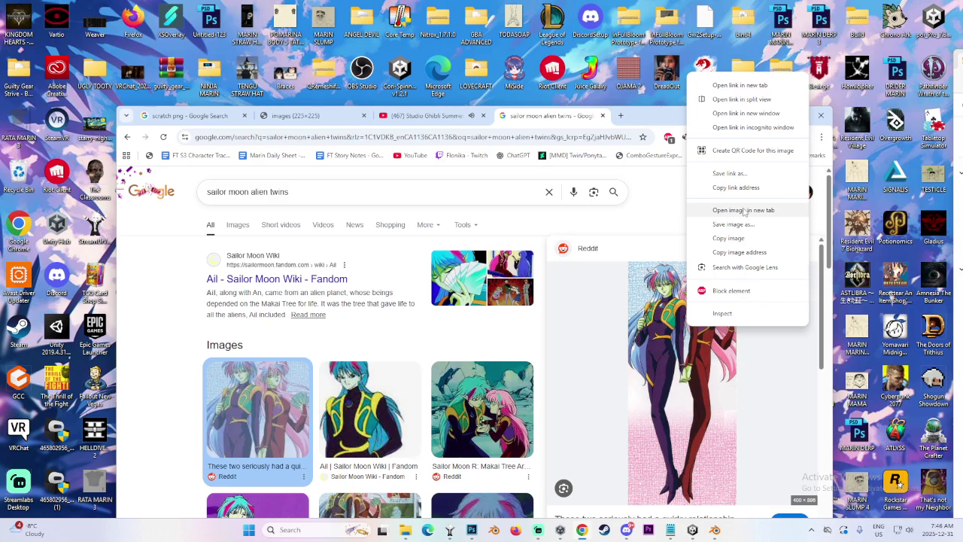
{"action": "scroll", "coordinate": [251, 412], "scroll_direction": "down", "scroll_amount": 5}
{"action": "scroll", "coordinate": [250, 412], "scroll_direction": "up", "scroll_amount": 3}
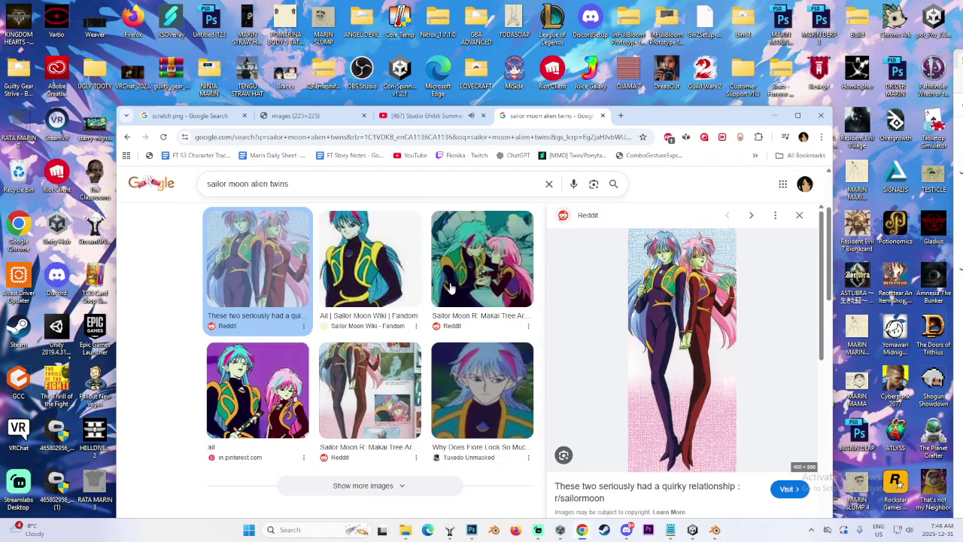
{"action": "right_click", "coordinate": [652, 280]}
{"action": "left_click", "coordinate": [707, 162]}
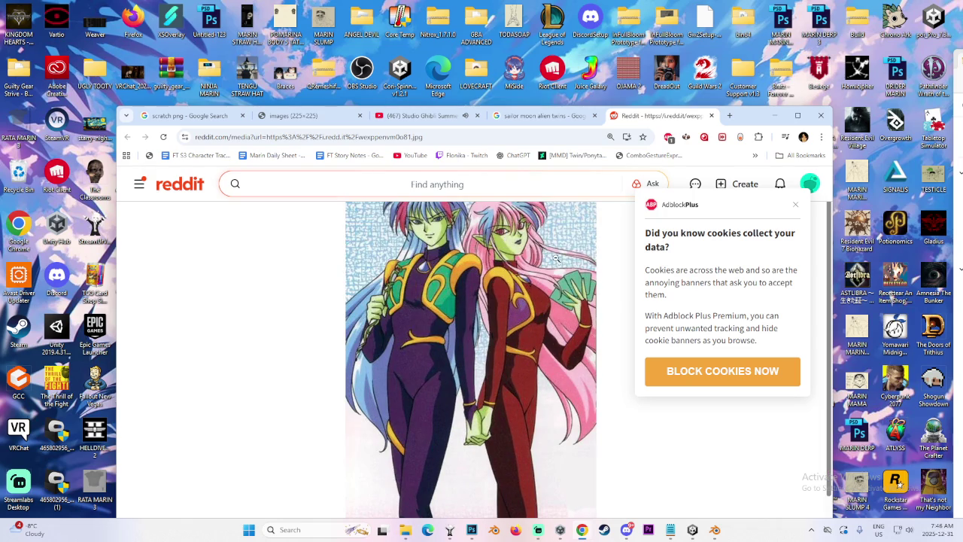
Maximize Chrome, dismiss the cookie notice, zoom the Reddit twins image, then return to the results.
{"action": "left_click", "coordinate": [798, 115]}
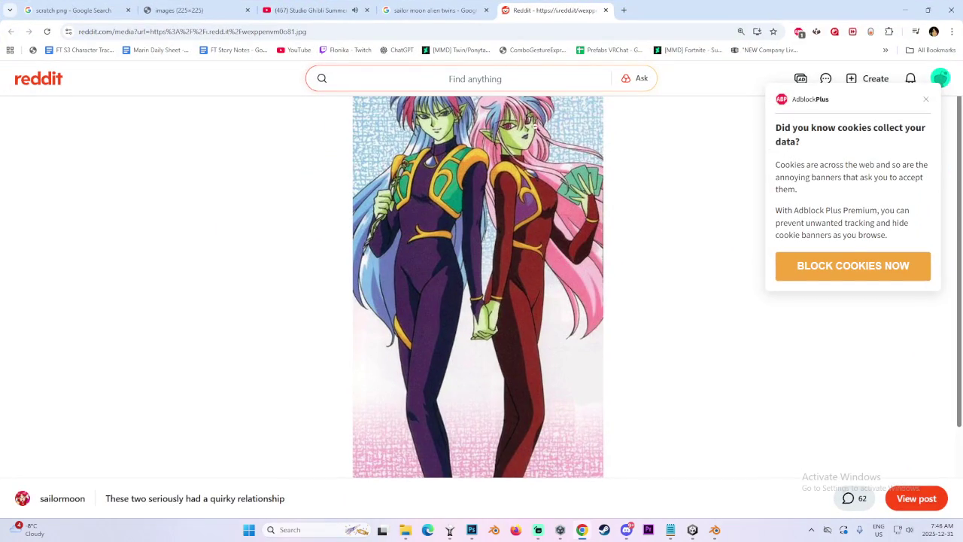
{"action": "left_click", "coordinate": [458, 137]}
{"action": "left_click", "coordinate": [456, 135]}
{"action": "left_click", "coordinate": [455, 132]}
{"action": "left_click", "coordinate": [455, 133]}
{"action": "left_click", "coordinate": [925, 99]}
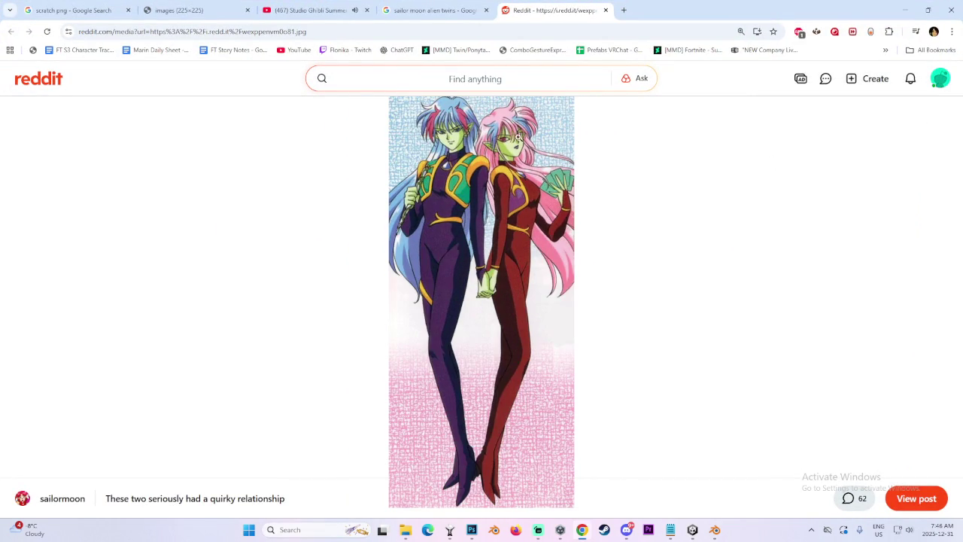
{"action": "left_click", "coordinate": [460, 153]}
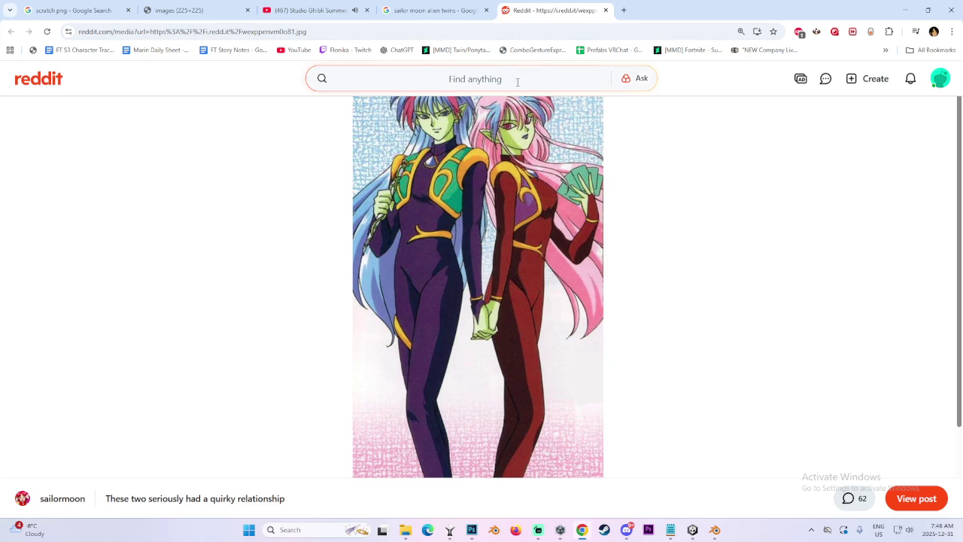
{"action": "left_click", "coordinate": [478, 133]}
{"action": "left_click", "coordinate": [453, 120]}
{"action": "left_click", "coordinate": [452, 120]}
{"action": "left_click", "coordinate": [434, 10]}
{"action": "left_click", "coordinate": [427, 265]}
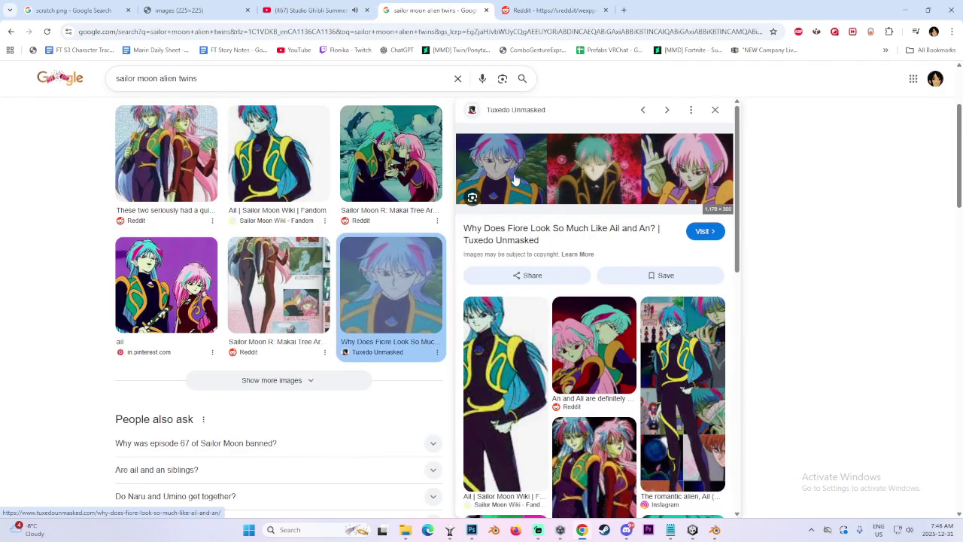
Open the Pinterest 'ail' image full-size in a new tab and view it.
{"action": "left_click", "coordinate": [166, 263]}
{"action": "right_click", "coordinate": [702, 283]}
{"action": "left_click", "coordinate": [707, 394]}
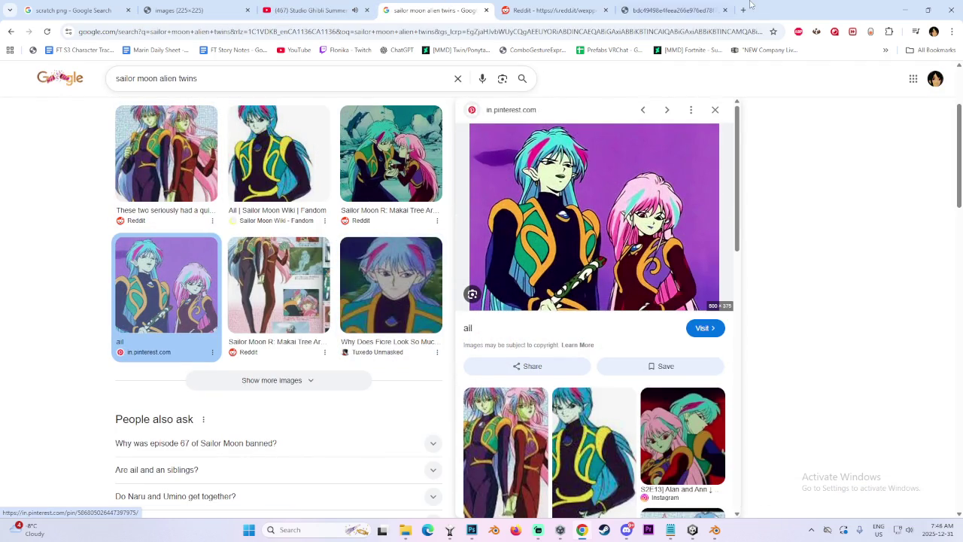
{"action": "left_click", "coordinate": [743, 9]}
{"action": "left_click", "coordinate": [678, 9]}
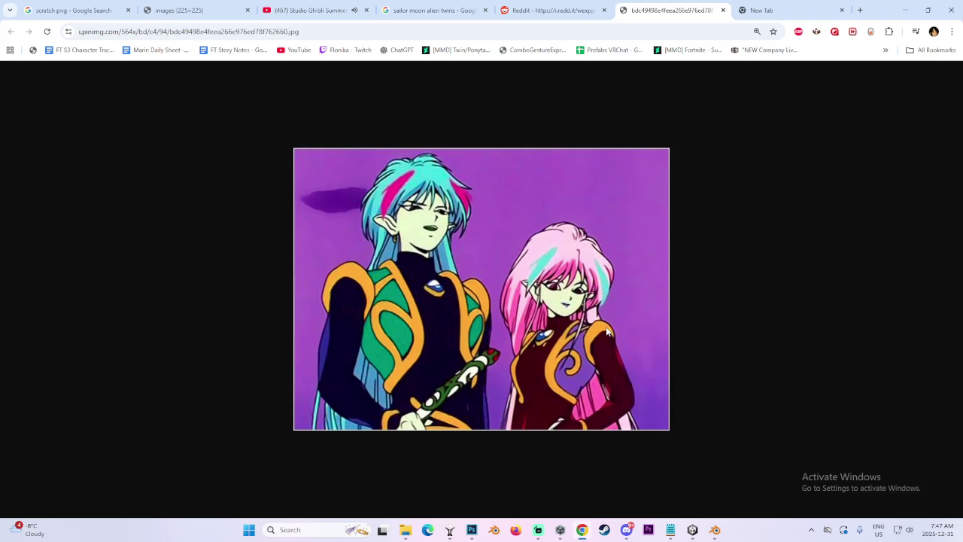
Revisit the Reddit twins image, zooming in and out, then return to search results.
{"action": "left_click", "coordinate": [556, 9]}
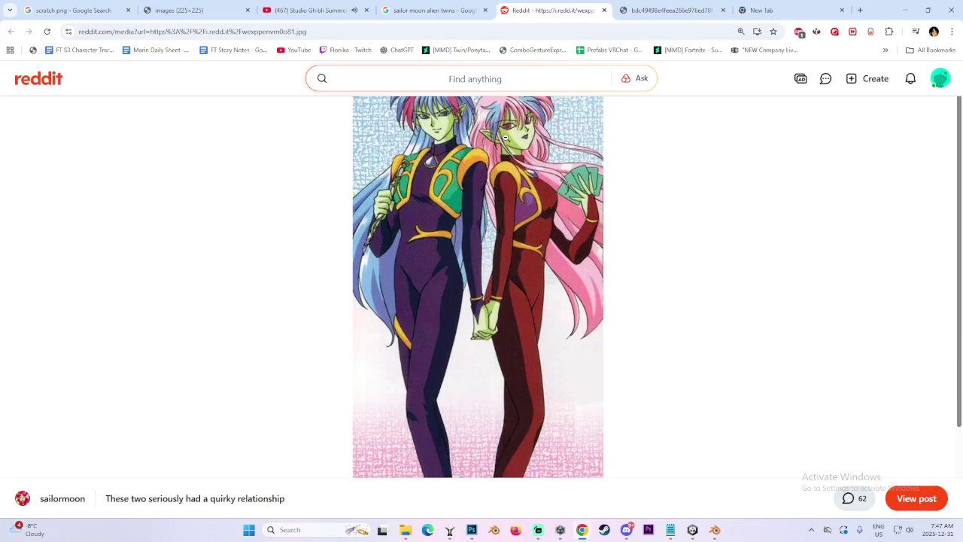
{"action": "left_click", "coordinate": [432, 10]}
{"action": "left_click", "coordinate": [547, 10]}
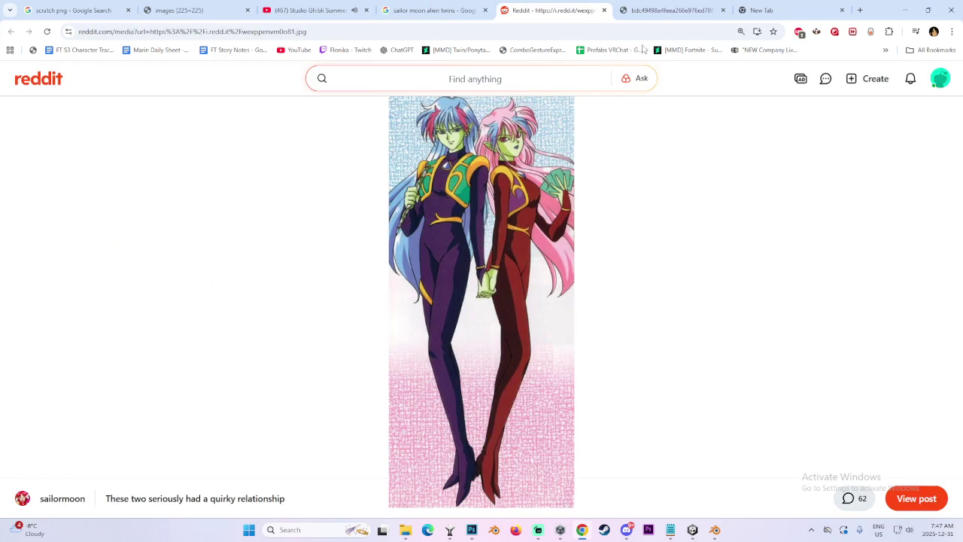
{"action": "left_click", "coordinate": [433, 168]}
{"action": "left_click", "coordinate": [534, 131]}
{"action": "key", "text": "ctrl+shift+Tab"}
Preview the Fiore comparison result and scroll through the image results.
{"action": "left_click", "coordinate": [392, 286]}
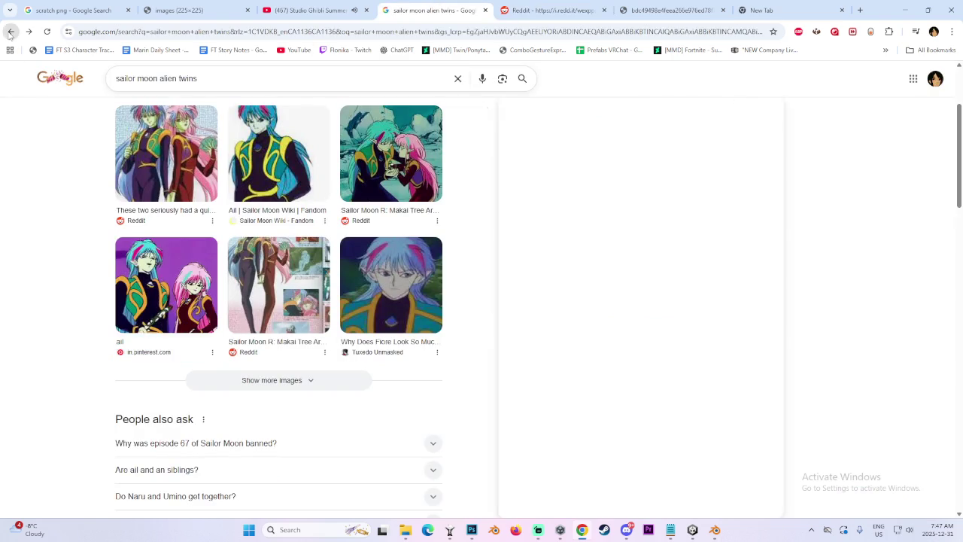
{"action": "scroll", "coordinate": [500, 288], "scroll_direction": "down", "scroll_amount": 4}
{"action": "scroll", "coordinate": [813, 311], "scroll_direction": "down", "scroll_amount": 3}
{"action": "scroll", "coordinate": [781, 243], "scroll_direction": "down", "scroll_amount": 1}
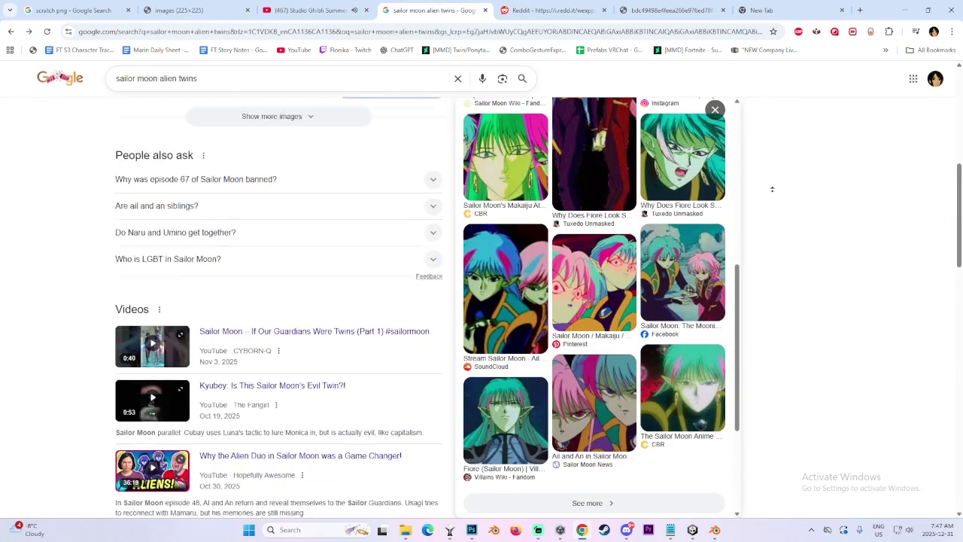
{"action": "scroll", "coordinate": [781, 244], "scroll_direction": "up", "scroll_amount": 6}
{"action": "scroll", "coordinate": [548, 302], "scroll_direction": "up", "scroll_amount": 2}
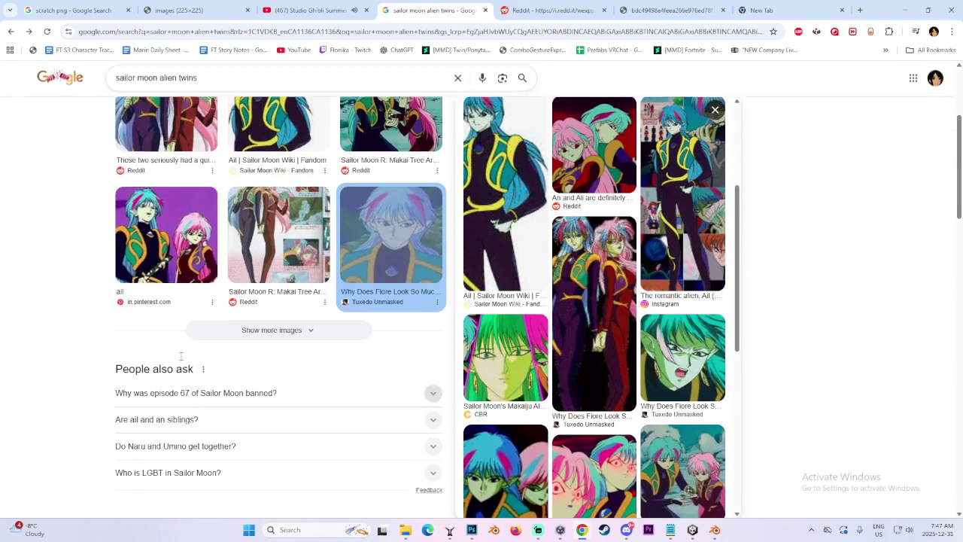
{"action": "scroll", "coordinate": [158, 302], "scroll_direction": "down", "scroll_amount": 3}
Preview the Ail and An image again and open its Pinterest pin in a new tab.
{"action": "left_click", "coordinate": [159, 245]}
{"action": "scroll", "coordinate": [158, 249], "scroll_direction": "down", "scroll_amount": 2}
{"action": "scroll", "coordinate": [158, 249], "scroll_direction": "down", "scroll_amount": 5}
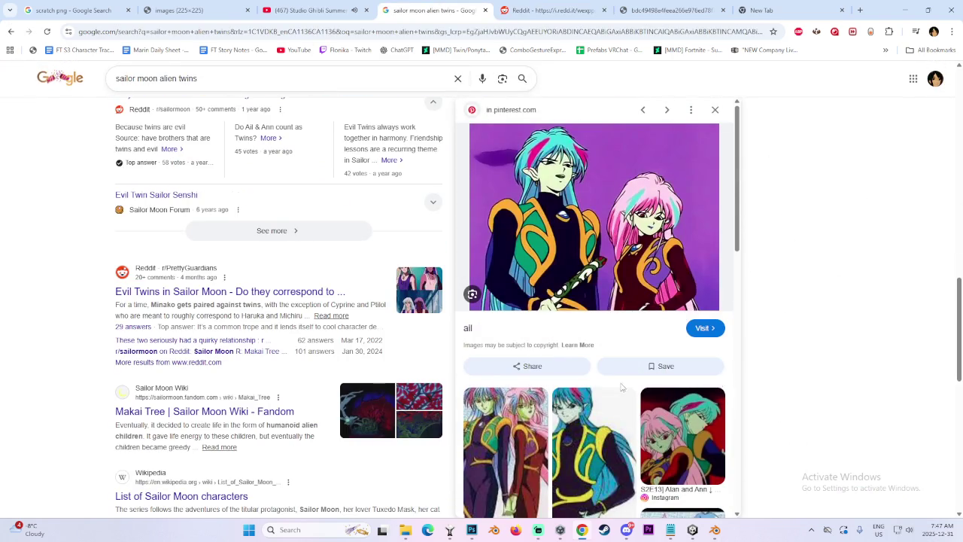
{"action": "scroll", "coordinate": [614, 399], "scroll_direction": "down", "scroll_amount": 5}
{"action": "scroll", "coordinate": [614, 399], "scroll_direction": "down", "scroll_amount": 4}
{"action": "scroll", "coordinate": [845, 381], "scroll_direction": "up", "scroll_amount": 5}
{"action": "scroll", "coordinate": [631, 427], "scroll_direction": "up", "scroll_amount": 3}
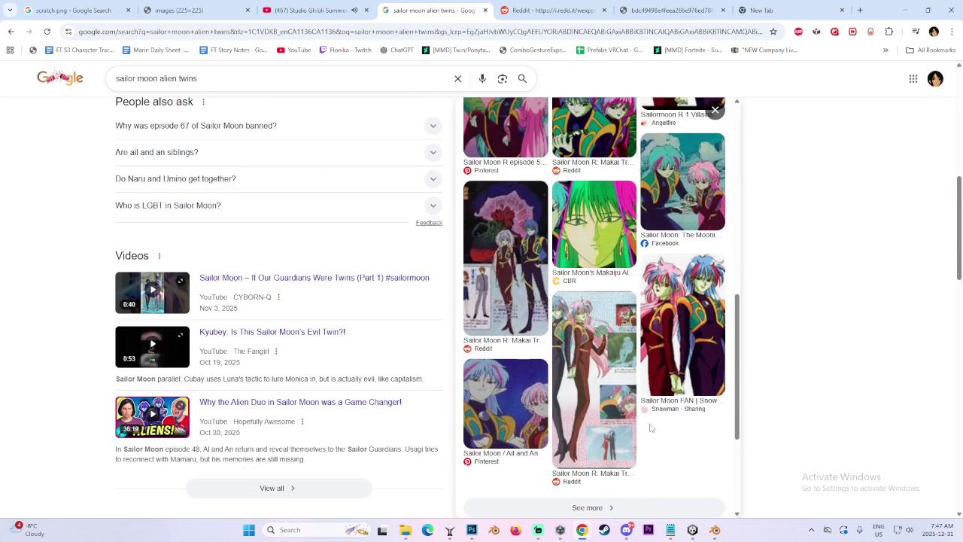
{"action": "left_click", "coordinate": [491, 406]}
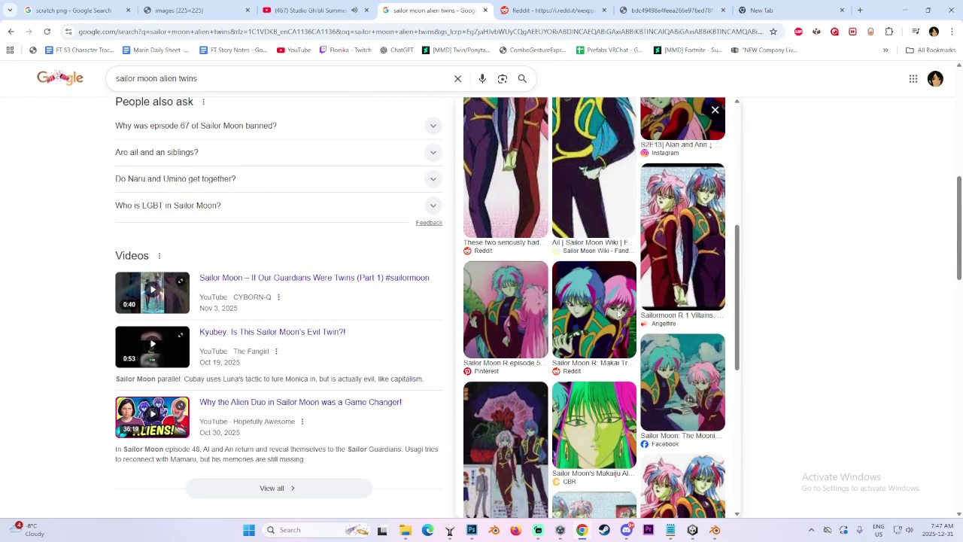
{"action": "left_click", "coordinate": [685, 271]}
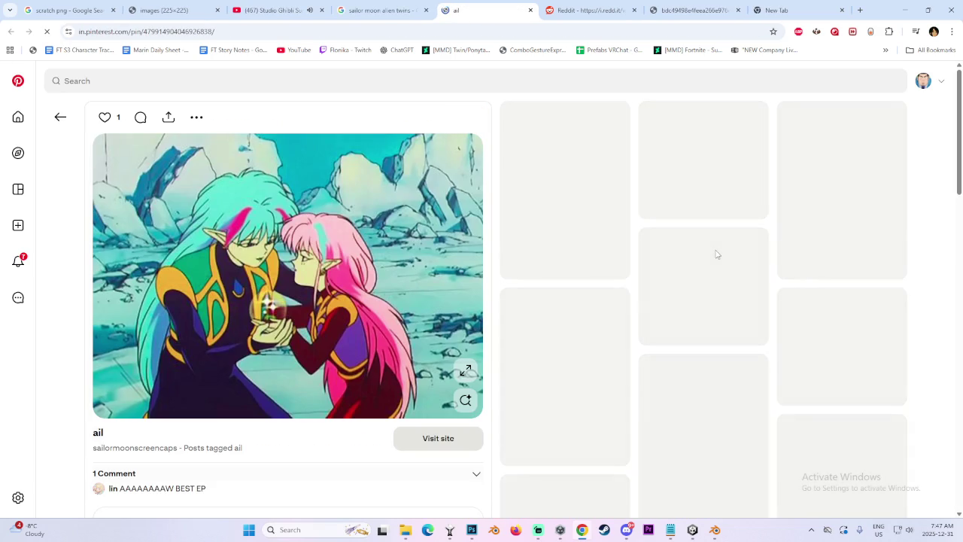
Scroll through the pin's related alien-twin images.
{"action": "scroll", "coordinate": [712, 371], "scroll_direction": "down", "scroll_amount": 5}
{"action": "scroll", "coordinate": [933, 252], "scroll_direction": "down", "scroll_amount": 6}
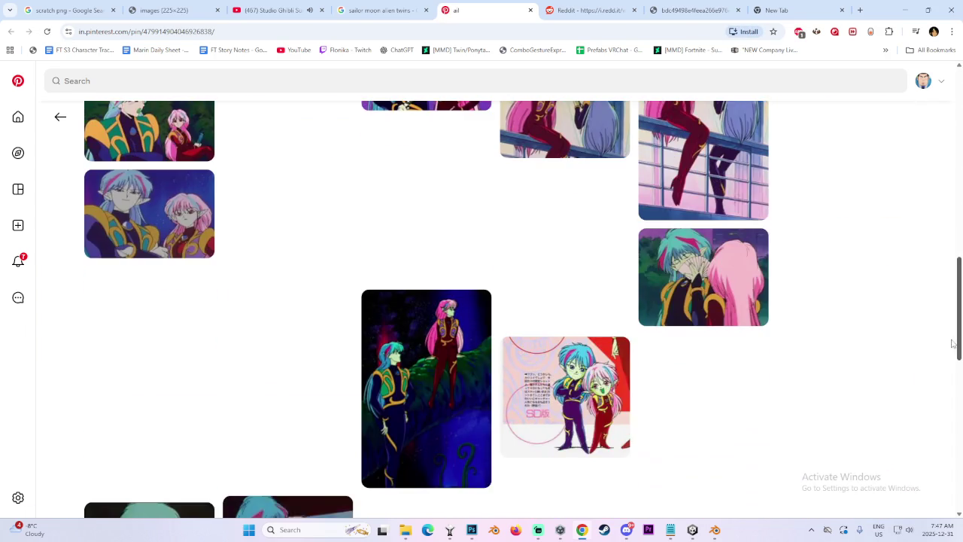
{"action": "scroll", "coordinate": [881, 234], "scroll_direction": "down", "scroll_amount": 5}
{"action": "scroll", "coordinate": [832, 178], "scroll_direction": "down", "scroll_amount": 5}
{"action": "scroll", "coordinate": [866, 184], "scroll_direction": "down", "scroll_amount": 2}
{"action": "scroll", "coordinate": [912, 192], "scroll_direction": "down", "scroll_amount": 4}
{"action": "scroll", "coordinate": [912, 192], "scroll_direction": "up", "scroll_amount": 7}
{"action": "scroll", "coordinate": [457, 387], "scroll_direction": "down", "scroll_amount": 1}
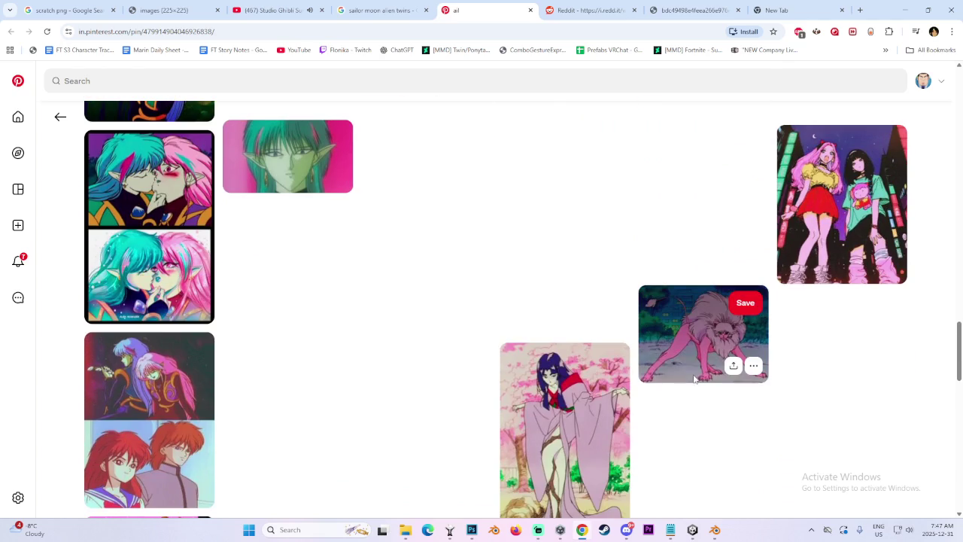
{"action": "scroll", "coordinate": [243, 389], "scroll_direction": "down", "scroll_amount": 4}
{"action": "scroll", "coordinate": [234, 396], "scroll_direction": "down", "scroll_amount": 4}
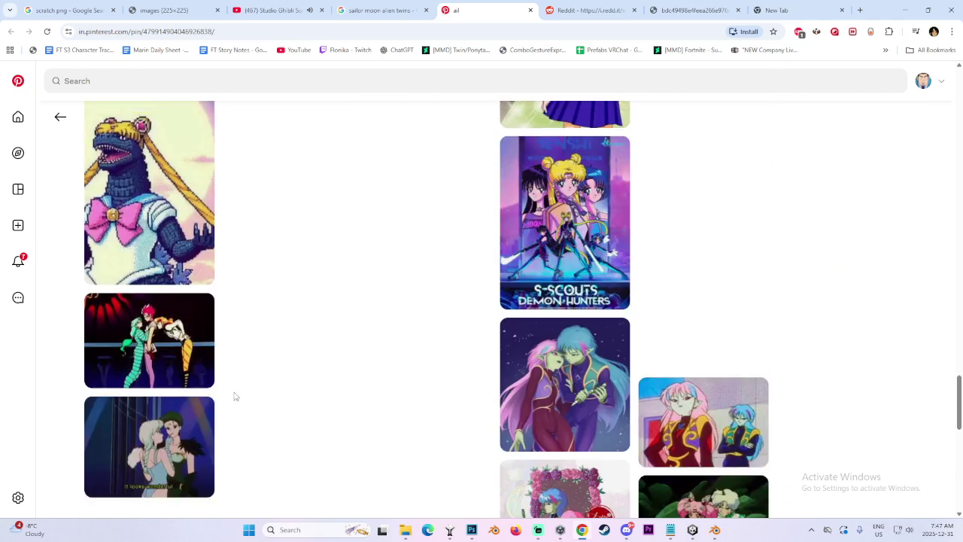
{"action": "scroll", "coordinate": [234, 396], "scroll_direction": "down", "scroll_amount": 2}
{"action": "middle_click", "coordinate": [887, 319]}
{"action": "scroll", "coordinate": [888, 319], "scroll_direction": "down", "scroll_amount": 3}
{"action": "scroll", "coordinate": [912, 376], "scroll_direction": "down", "scroll_amount": 3}
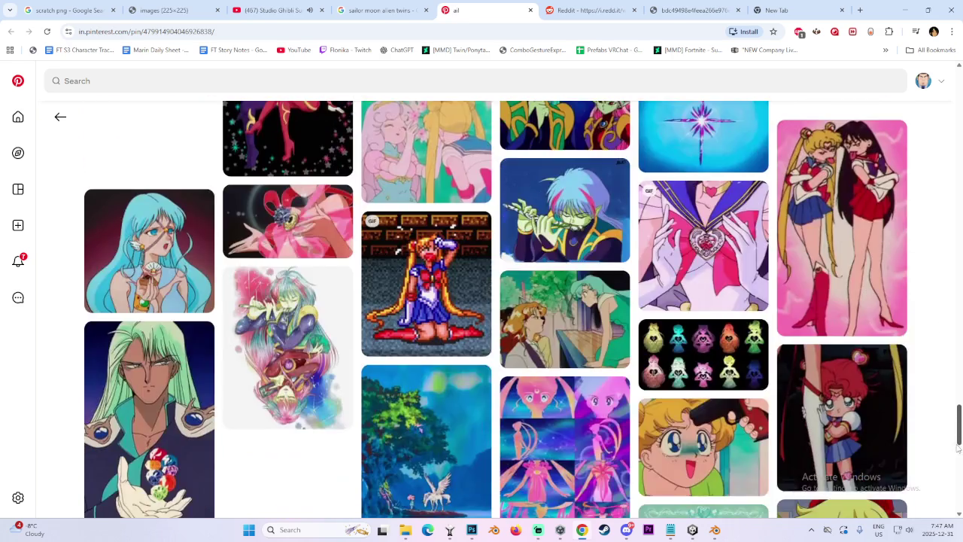
{"action": "left_click_drag", "start_coordinate": [959, 406], "coordinate": [958, 440]}
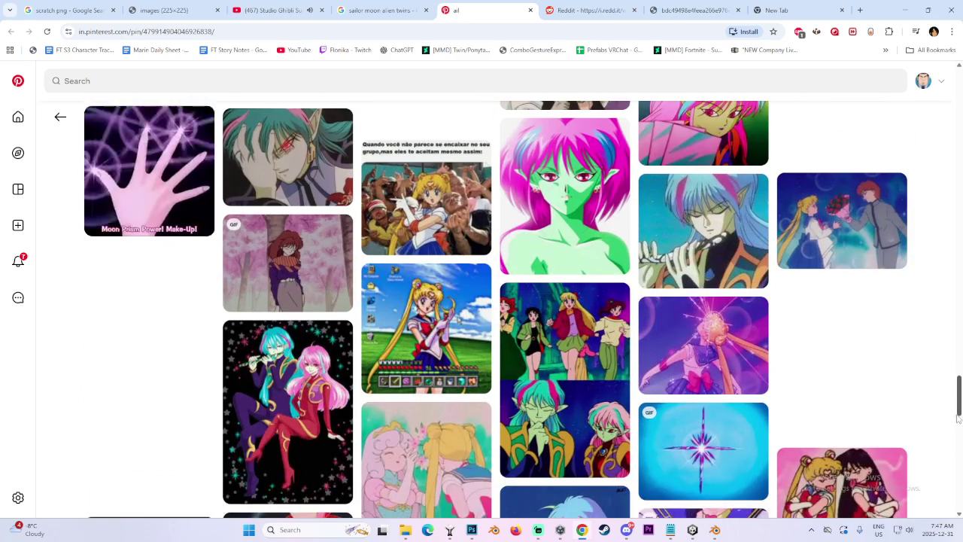
{"action": "scroll", "coordinate": [365, 384], "scroll_direction": "up", "scroll_amount": 3}
Return to the top of the pin page and close the Reddit tab.
{"action": "key", "text": "Home"}
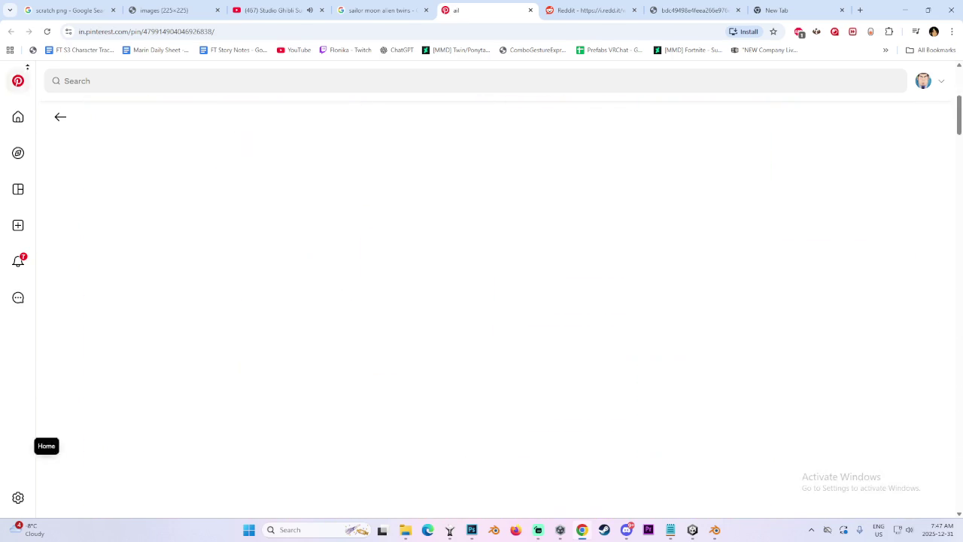
{"action": "left_click", "coordinate": [593, 9]}
{"action": "key", "text": "ctrl+w"}
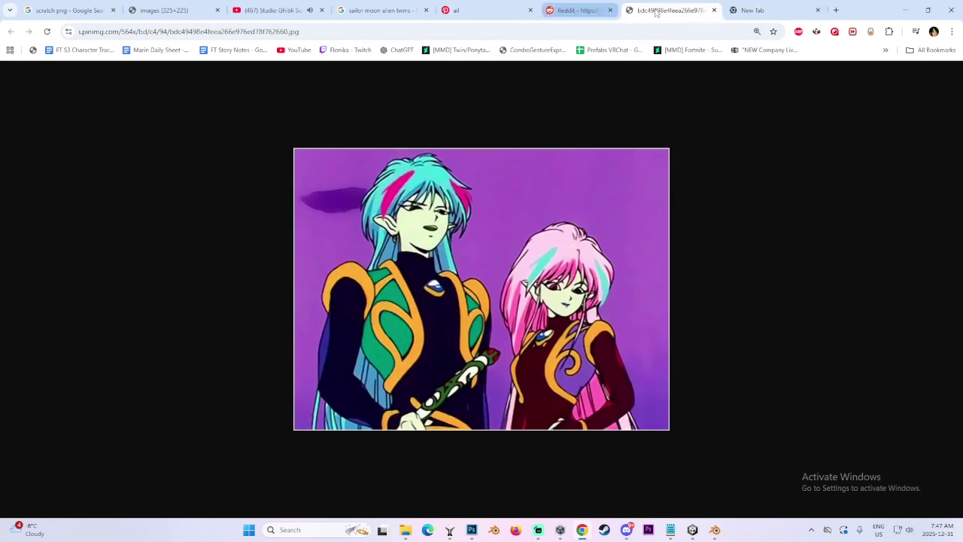
View the full-size twins image, close the blank new tab, and return to the ail pin.
{"action": "left_click", "coordinate": [691, 10]}
{"action": "left_click", "coordinate": [595, 10]}
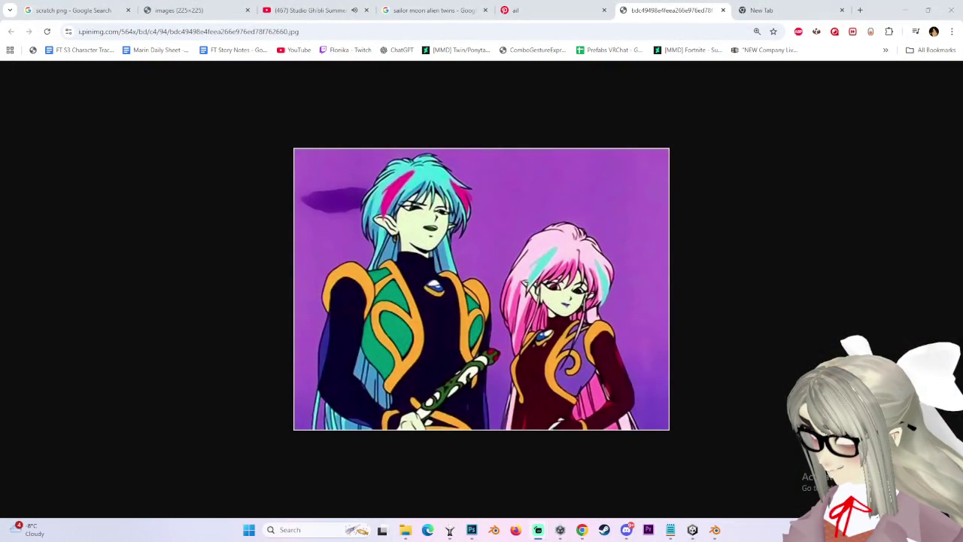
{"action": "left_click", "coordinate": [761, 10]}
{"action": "left_click", "coordinate": [843, 10]}
{"action": "left_click", "coordinate": [540, 10]}
Cycle through the remaining tabs, briefly show Blender, then switch to the Unity avatar project.
{"action": "left_click", "coordinate": [308, 10]}
{"action": "left_click", "coordinate": [177, 10]}
{"action": "left_click", "coordinate": [75, 10]}
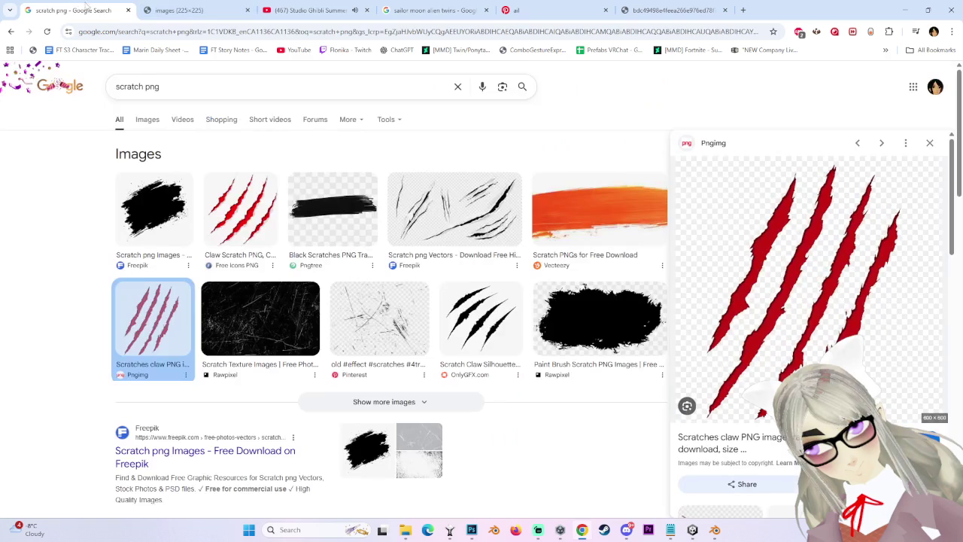
{"action": "left_click", "coordinate": [714, 531]}
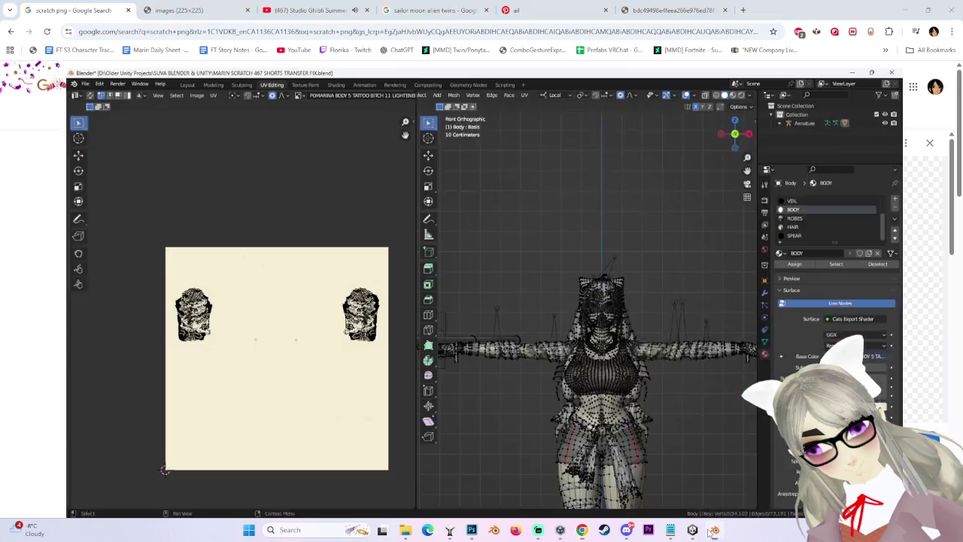
{"action": "left_click", "coordinate": [907, 6]}
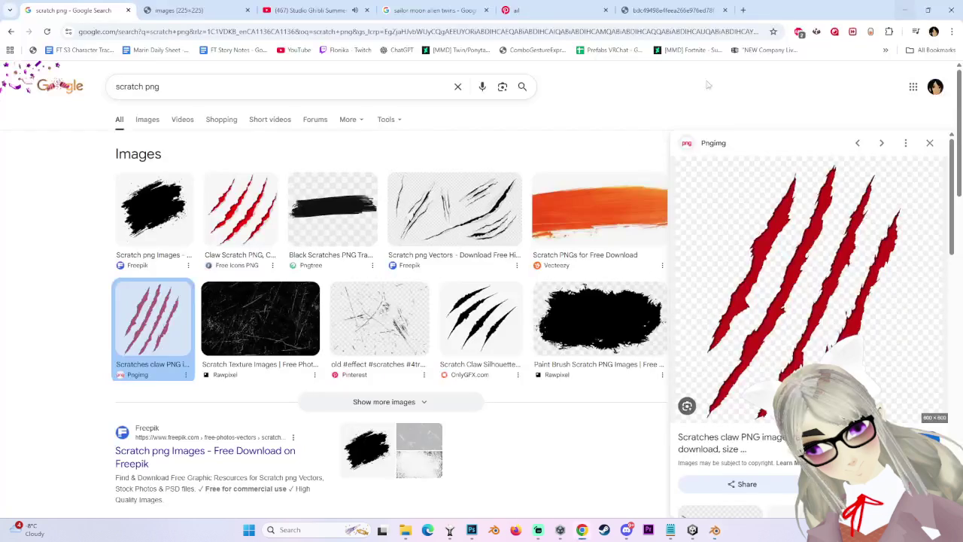
{"action": "left_click", "coordinate": [312, 10]}
{"action": "scroll", "coordinate": [548, 370], "scroll_direction": "down", "scroll_amount": 5}
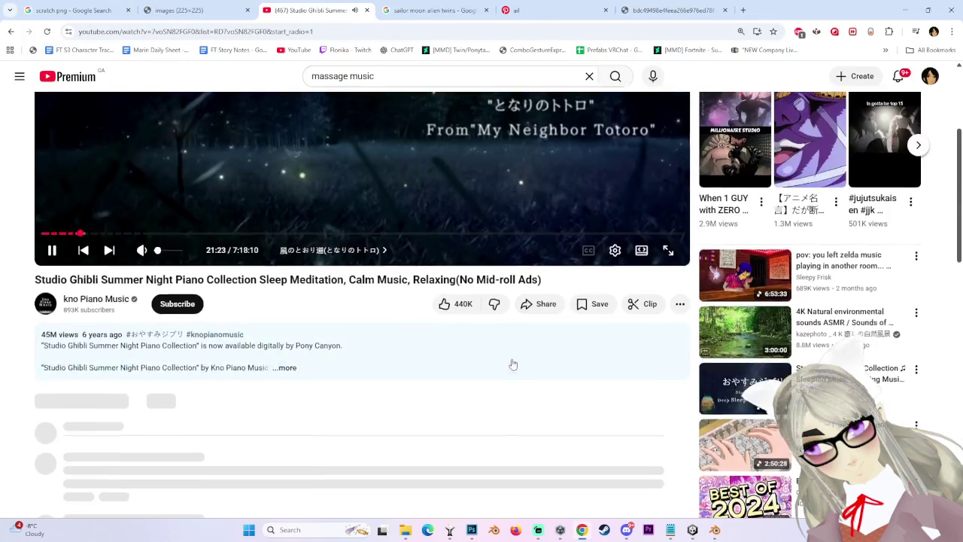
{"action": "scroll", "coordinate": [516, 355], "scroll_direction": "down", "scroll_amount": 5}
{"action": "left_click", "coordinate": [693, 529]}
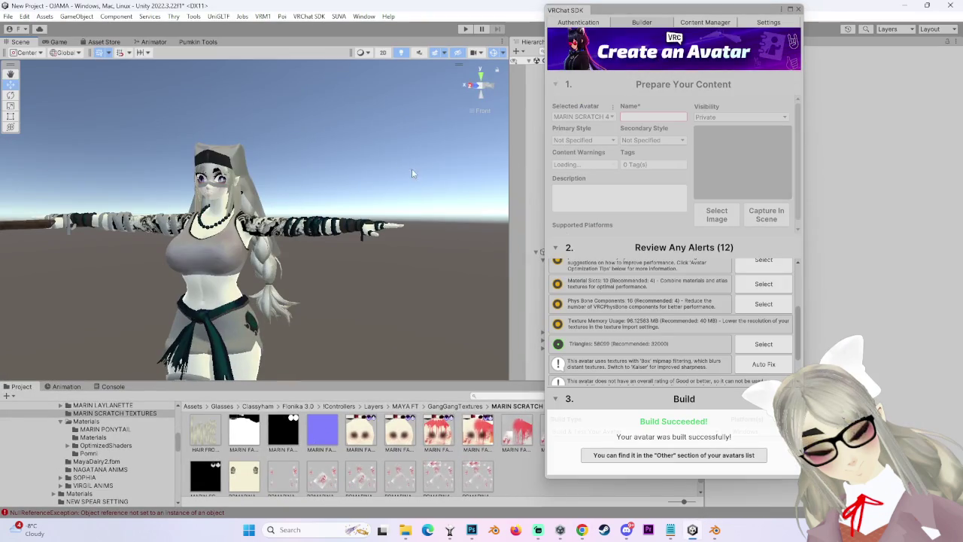
Close the VRChat SDK panel, zoom and orbit onto the spear, and select the Body mesh.
{"action": "left_click", "coordinate": [798, 9]}
{"action": "scroll", "coordinate": [299, 271], "scroll_direction": "up", "scroll_amount": 2}
{"action": "scroll", "coordinate": [289, 269], "scroll_direction": "up", "scroll_amount": 3}
{"action": "scroll", "coordinate": [282, 268], "scroll_direction": "up", "scroll_amount": 2}
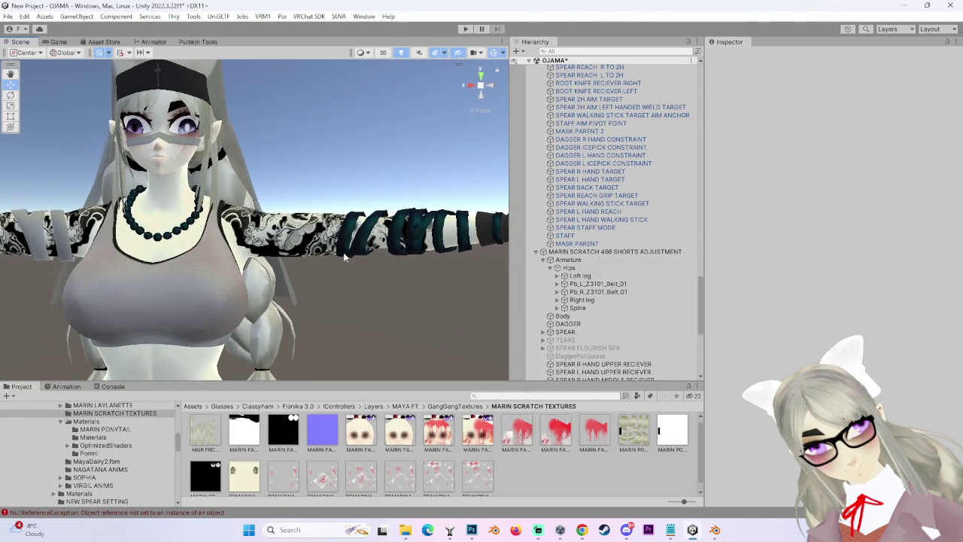
{"action": "scroll", "coordinate": [343, 253], "scroll_direction": "up", "scroll_amount": 2}
{"action": "scroll", "coordinate": [377, 234], "scroll_direction": "up", "scroll_amount": 2}
{"action": "scroll", "coordinate": [429, 213], "scroll_direction": "up", "scroll_amount": 2}
{"action": "left_click_drag", "start_coordinate": [429, 213], "coordinate": [378, 200]}
{"action": "left_click", "coordinate": [274, 320]}
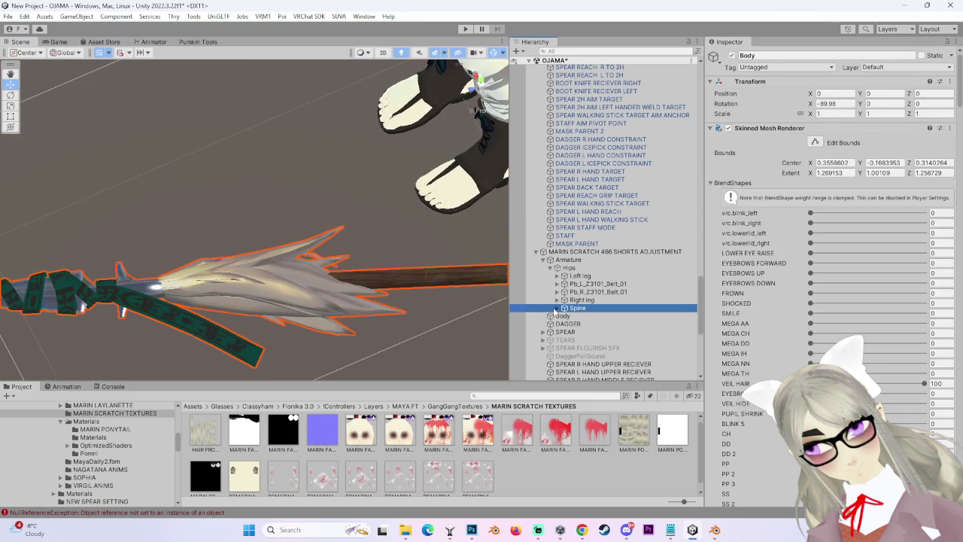
Expand Spine, inspect SPEAR and TAG_SPEAR_HEAD_LOW, and undo the zeroed scale.
{"action": "left_click", "coordinate": [557, 309]}
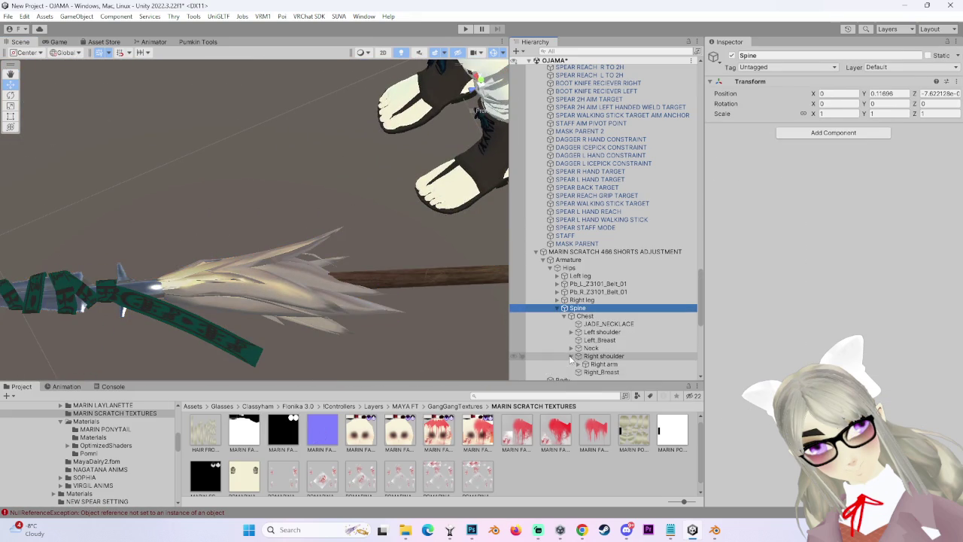
{"action": "scroll", "coordinate": [572, 360], "scroll_direction": "down", "scroll_amount": 1}
{"action": "scroll", "coordinate": [572, 354], "scroll_direction": "down", "scroll_amount": 2}
{"action": "left_click", "coordinate": [566, 307]}
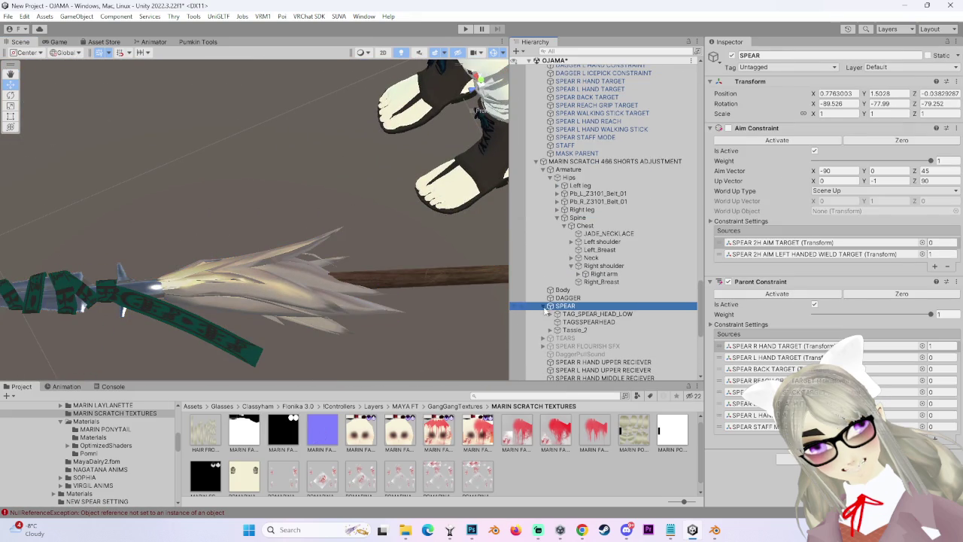
{"action": "left_click", "coordinate": [588, 314]}
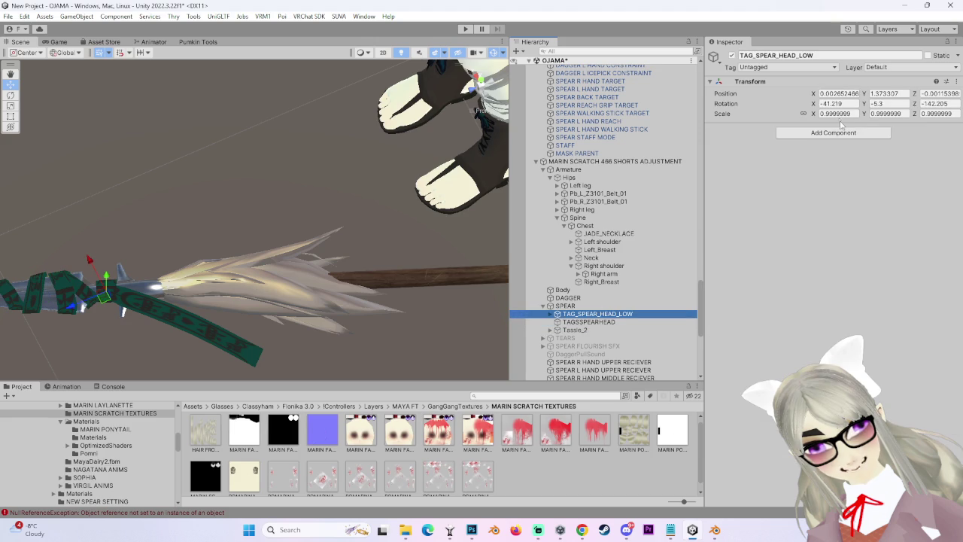
{"action": "mouse_move", "coordinate": [243, 224]}
{"action": "left_mouse_down"}
{"action": "mouse_move", "coordinate": [267, 282]}
{"action": "mouse_move", "coordinate": [392, 259]}
{"action": "mouse_move", "coordinate": [262, 253]}
{"action": "mouse_move", "coordinate": [420, 148]}
{"action": "mouse_move", "coordinate": [352, 274]}
{"action": "mouse_move", "coordinate": [509, 307]}
{"action": "left_mouse_up"}
{"action": "key", "text": "ctrl+z"}
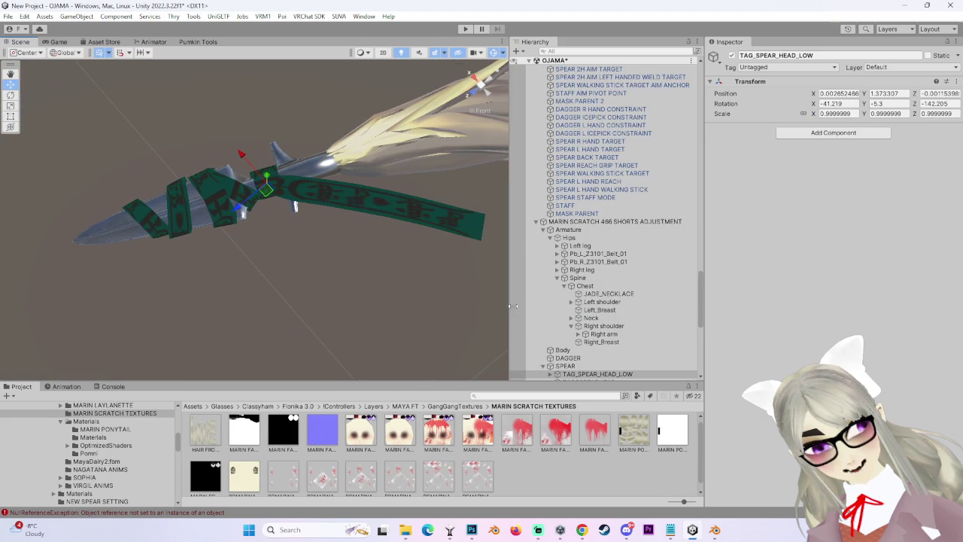